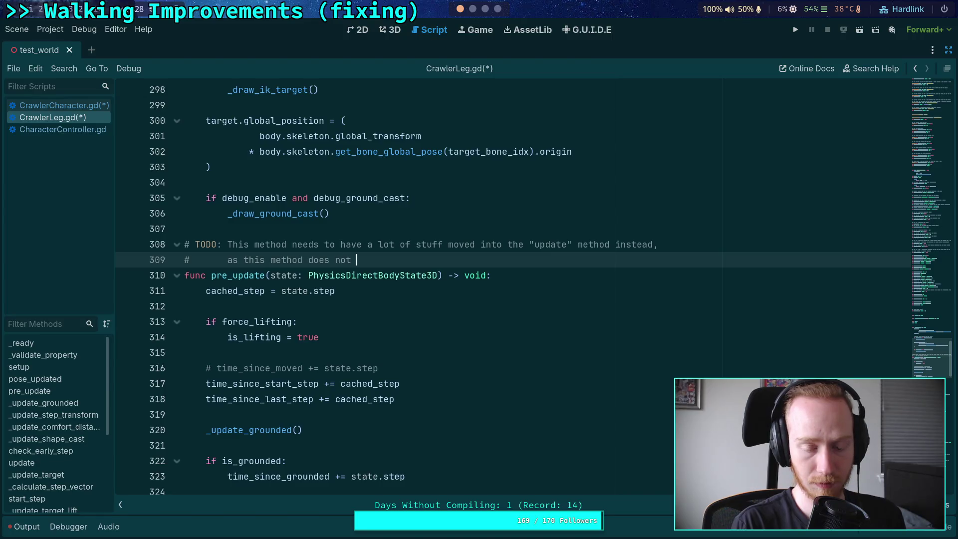
Step: Finish the TODO comment text and rewrap it so 'instead,' starts its own '#' comment line
type("anything about t")
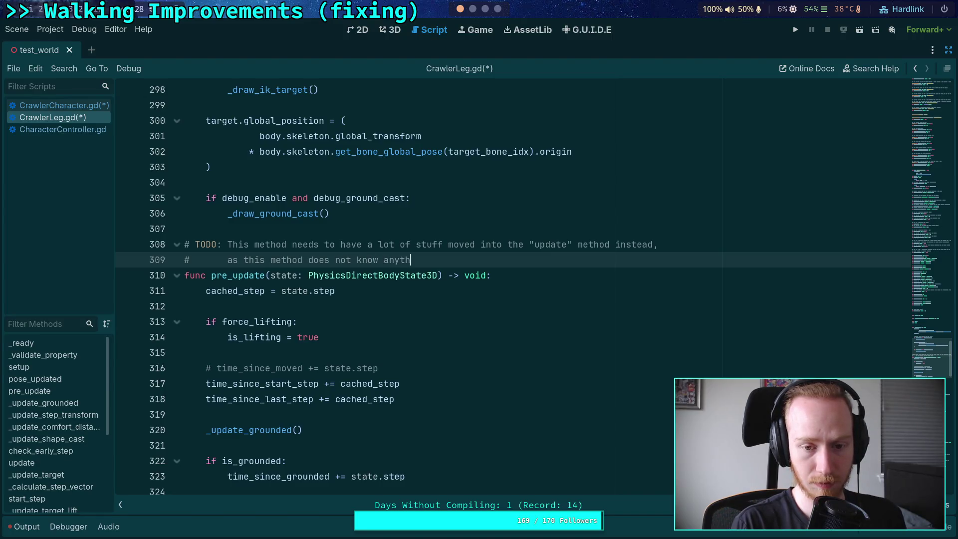
type("he true leg")
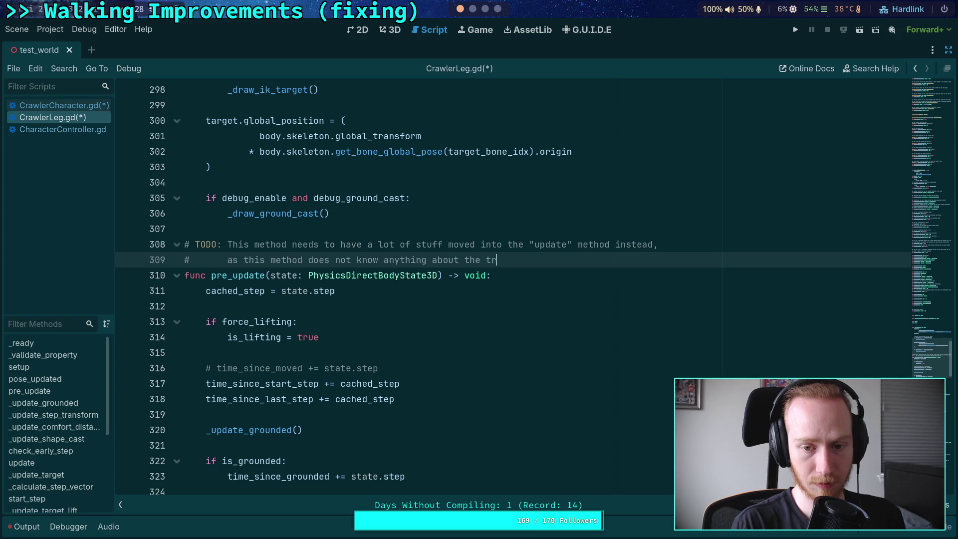
type(" transforms ")
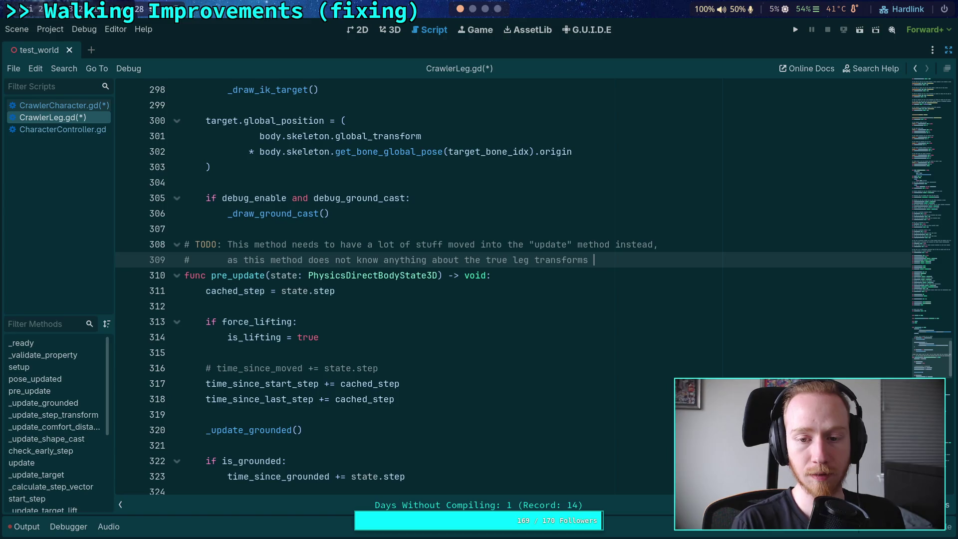
type("yet")
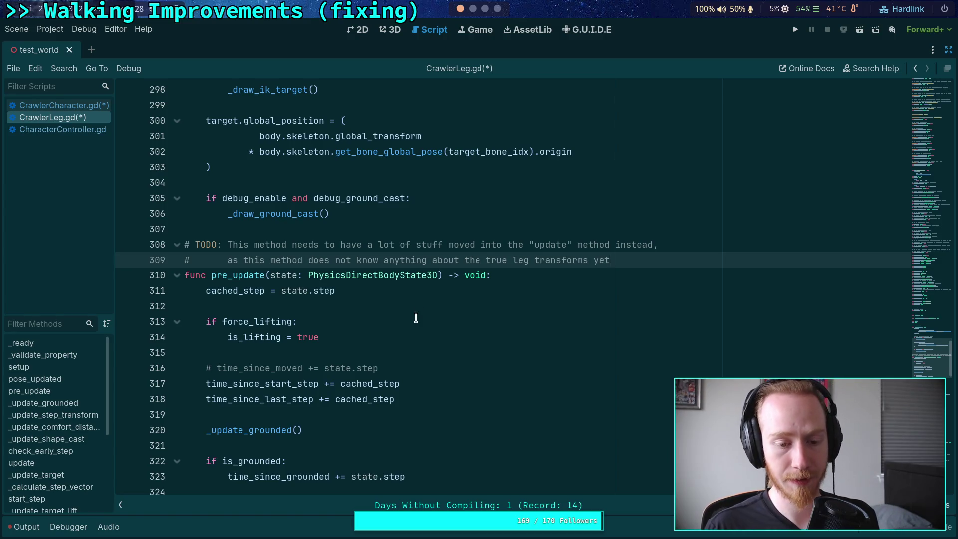
scroll(416, 318, "down", 1)
left_click(615, 198)
key("Return")
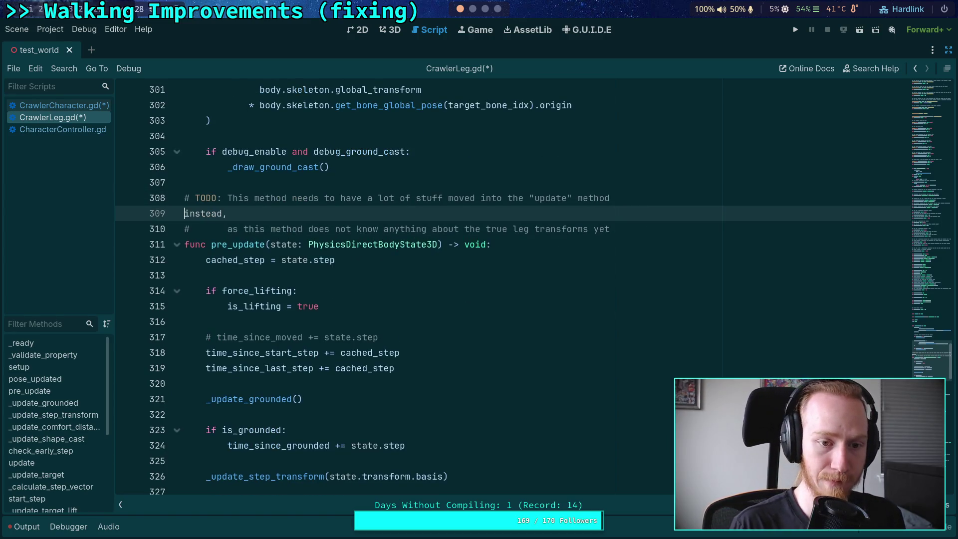
type("#")
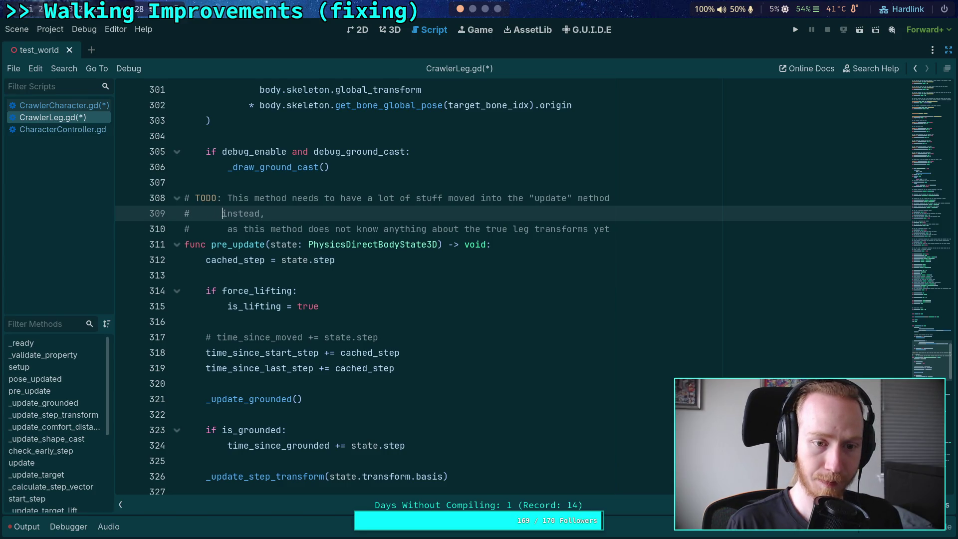
key("Down")
key("BackSpace")
key("BackSpace")
key("BackSpace")
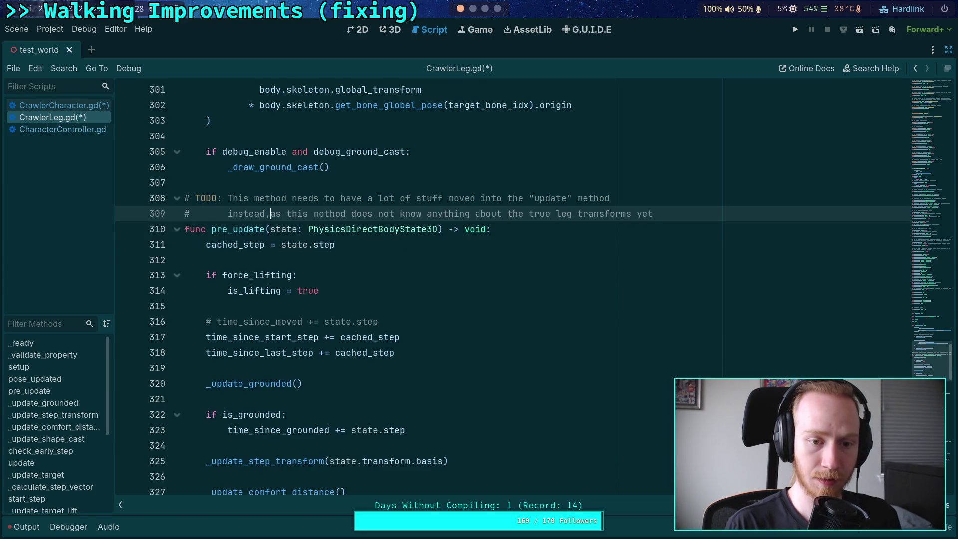
Step: Move 'transforms yet' to a new comment line, insert 'because they haven't been updated', and save CrawlerLeg.gd
left_click(582, 214)
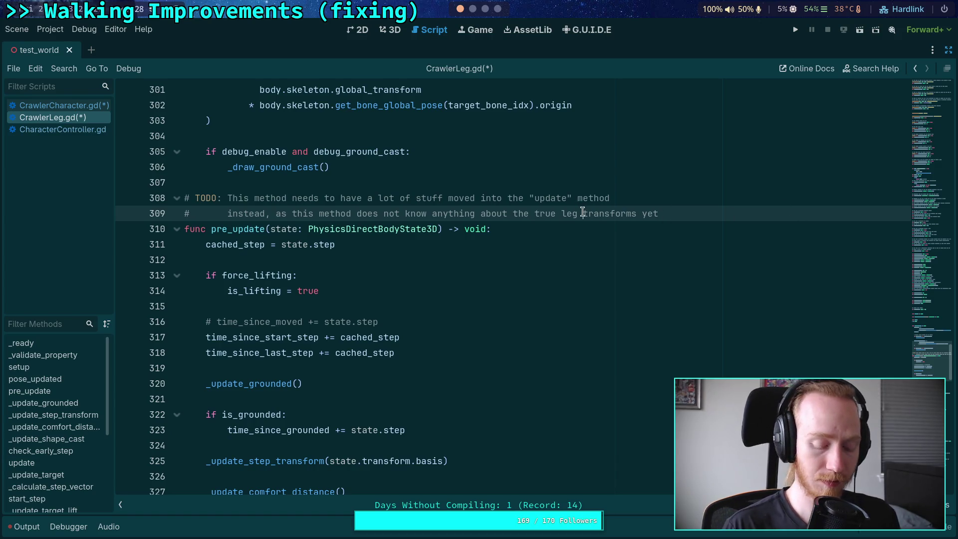
key("Return")
type("#       transforms yet")
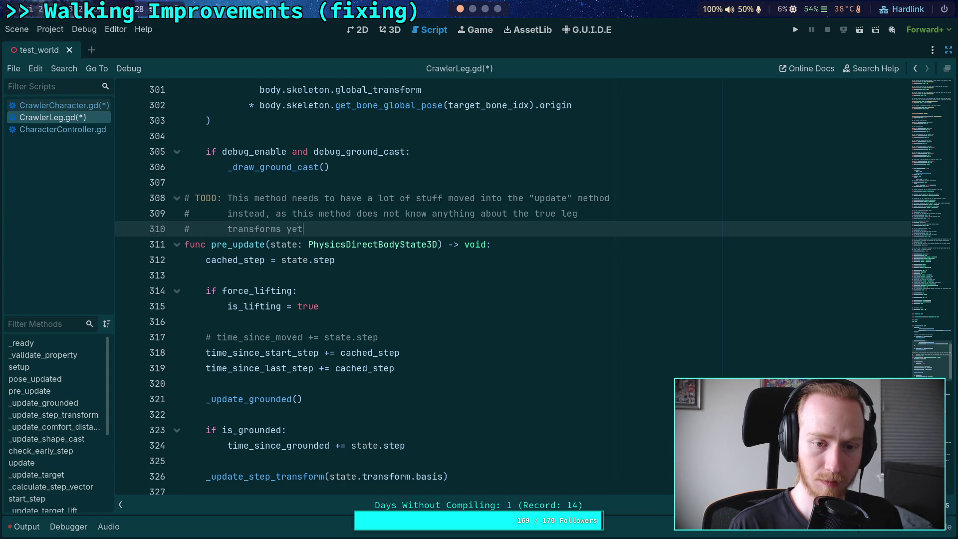
left_click(298, 229)
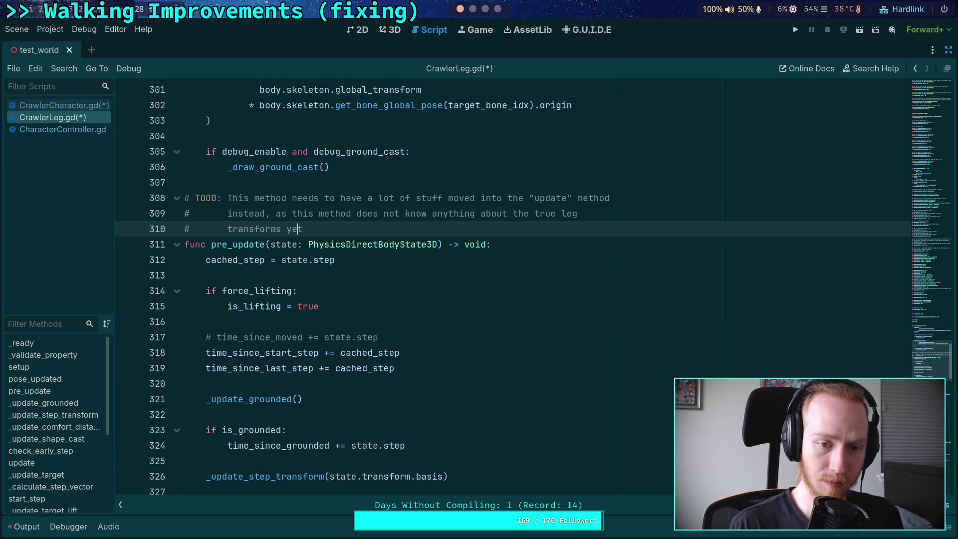
type("because they have")
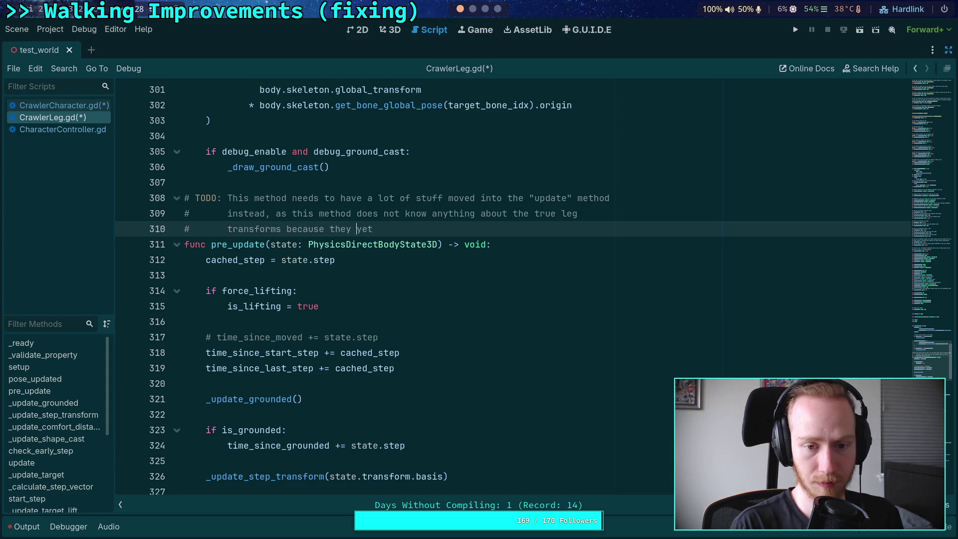
type("n't been ")
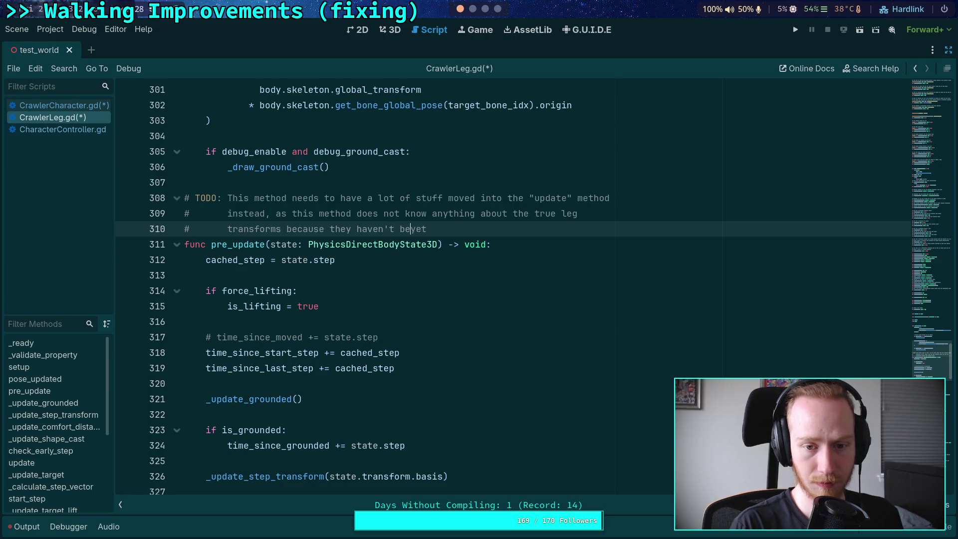
type("updated")
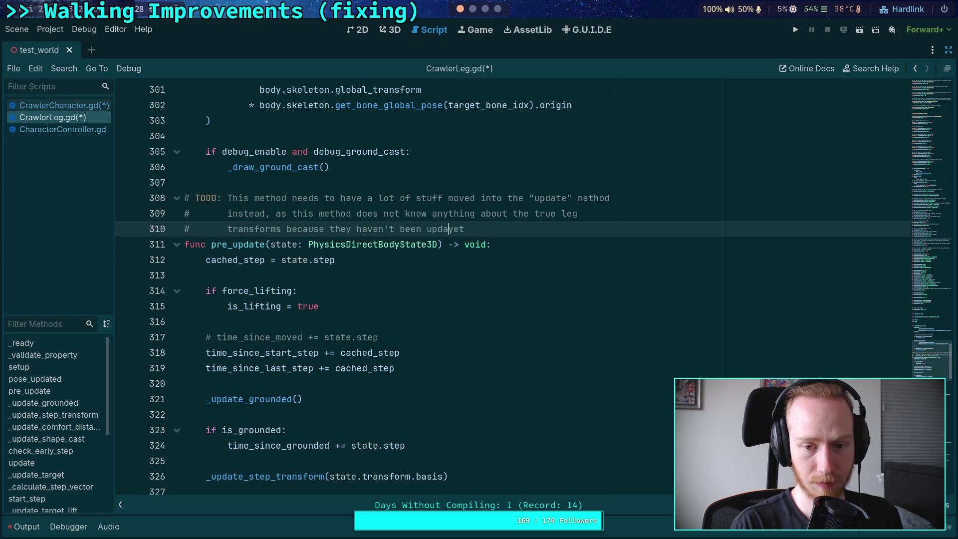
key("ctrl+s")
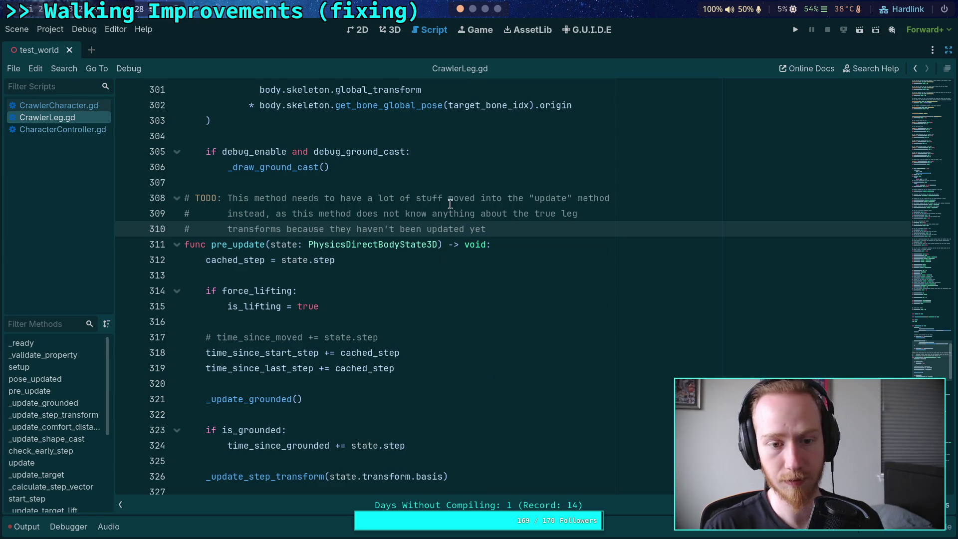
left_click(399, 260)
scroll(220, 205, "down", 4)
Step: In CrawlerCharacter.gd, add 'for leg in legs: leg.pre_update(state)' above skeleton.advance and save
left_click(51, 105)
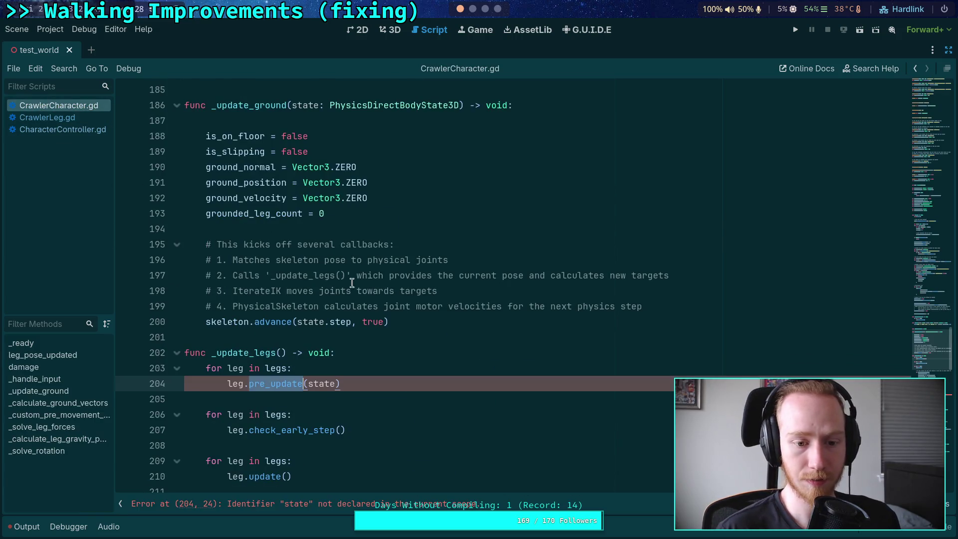
left_click(475, 225)
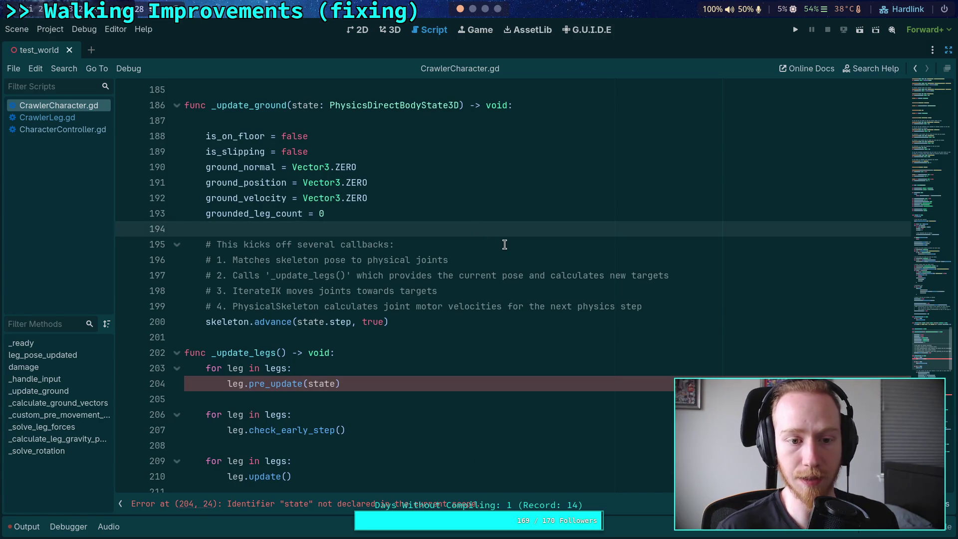
key("Return")
key("Return")
key("Up")
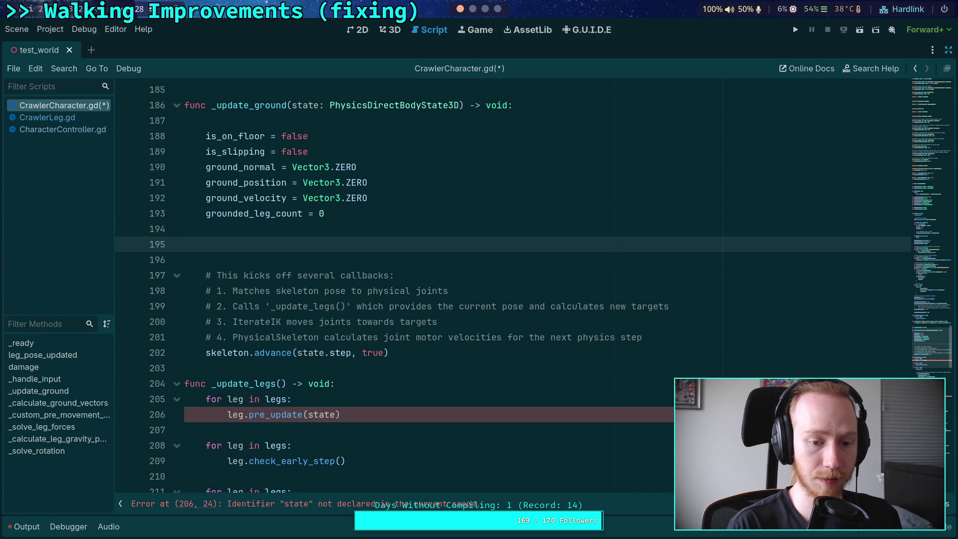
type("for le")
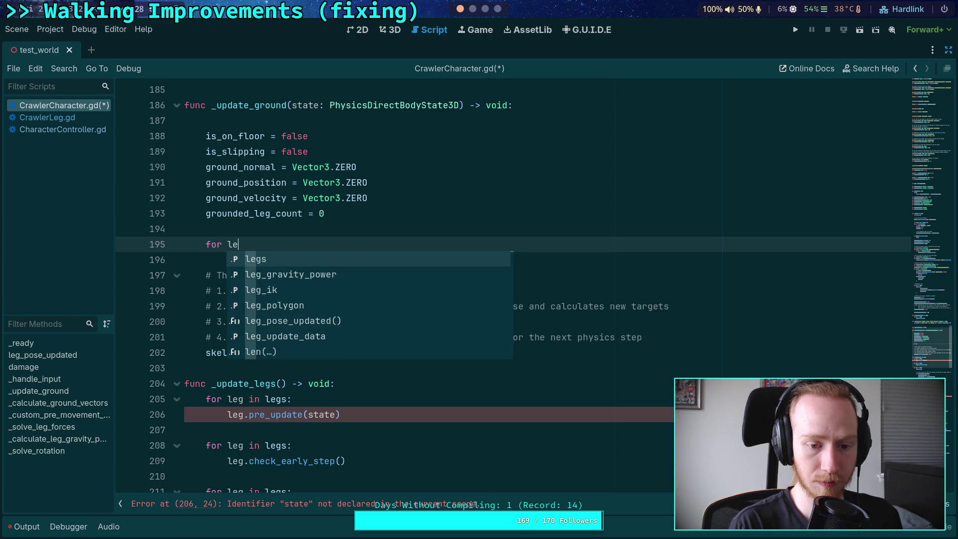
type("g in legs:")
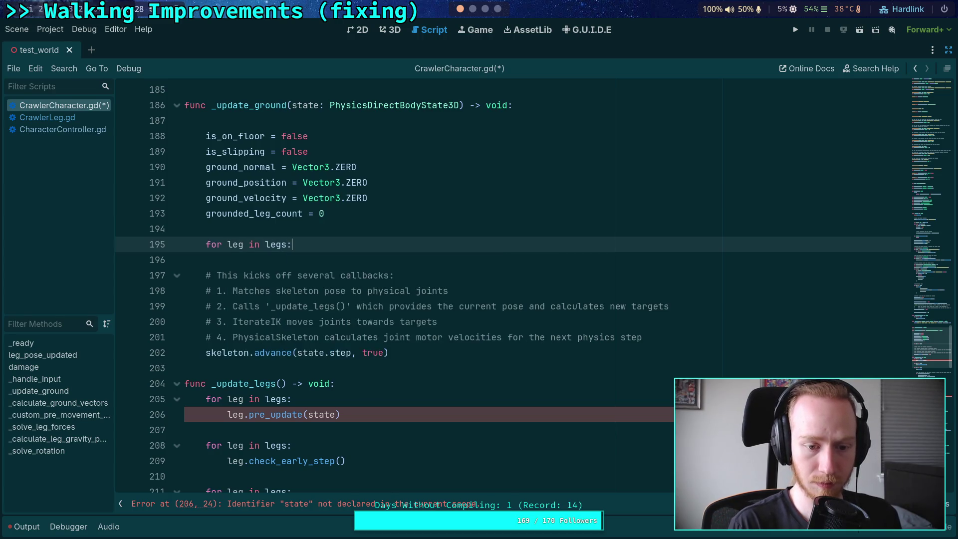
key("Return")
type("leg.pr")
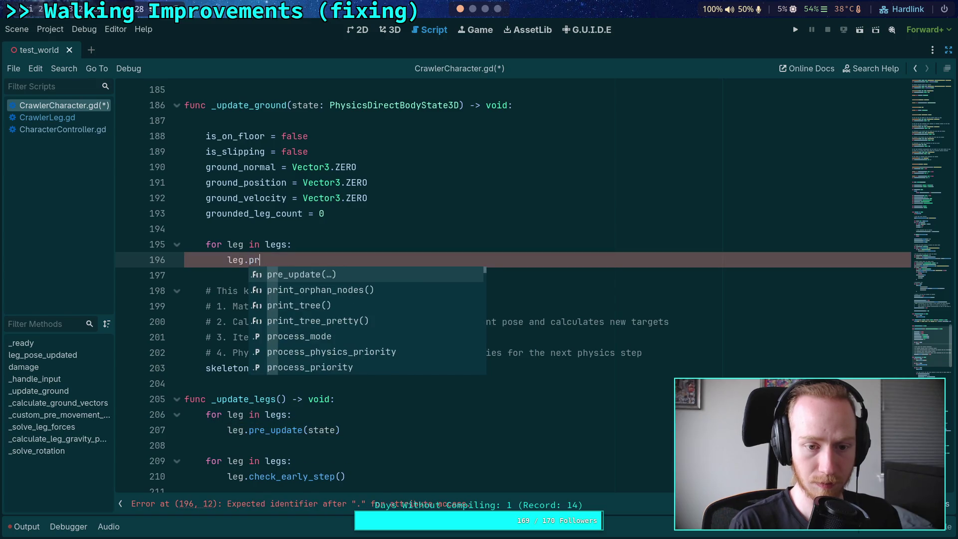
key("Return")
type("state")
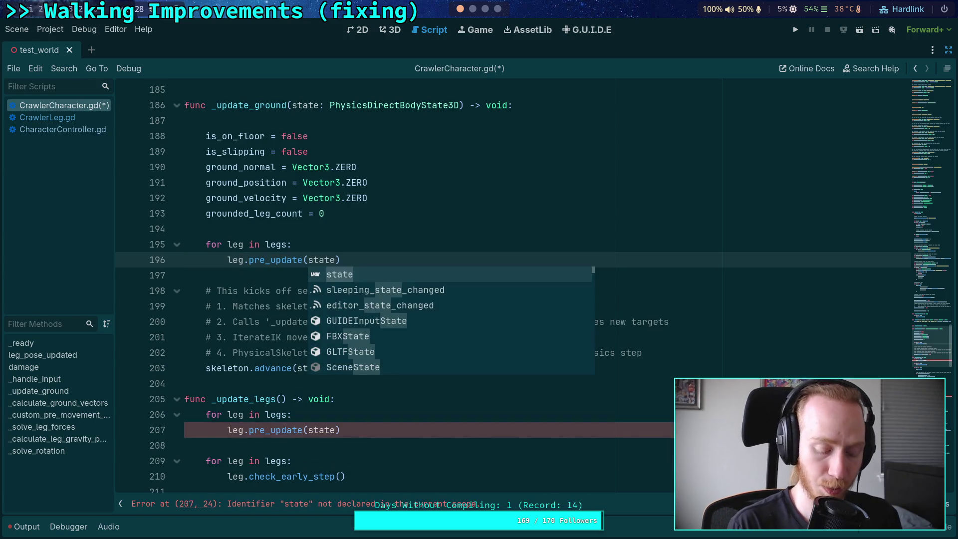
key("ctrl+s")
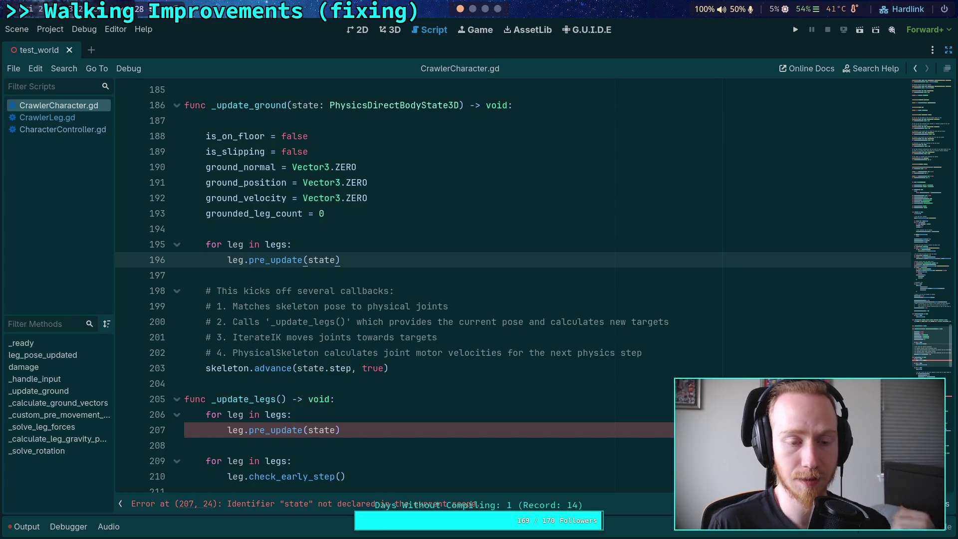
scroll(418, 323, "down", 4)
Step: Replace leg_pose_updated in the connect call with _update_legs
scroll(313, 279, "up", 20)
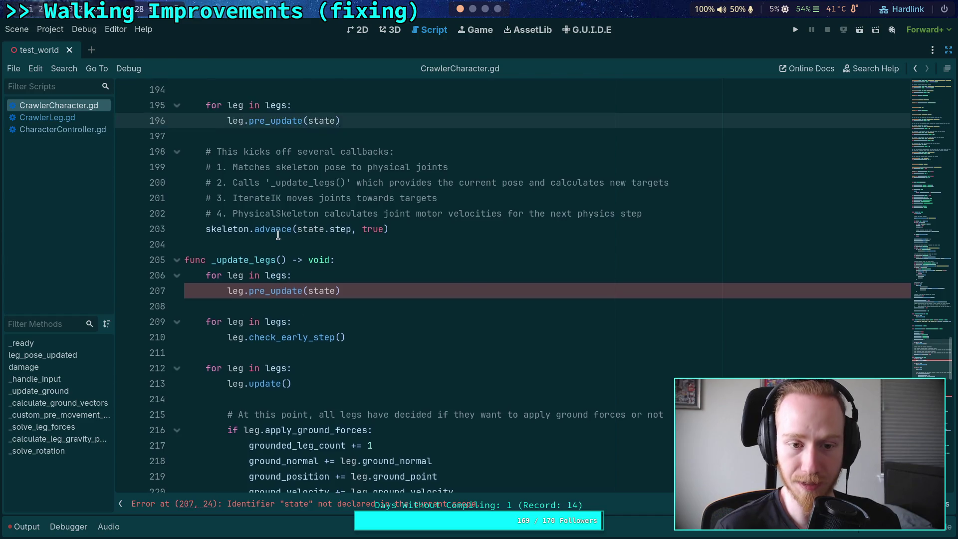
scroll(374, 273, "down", 3)
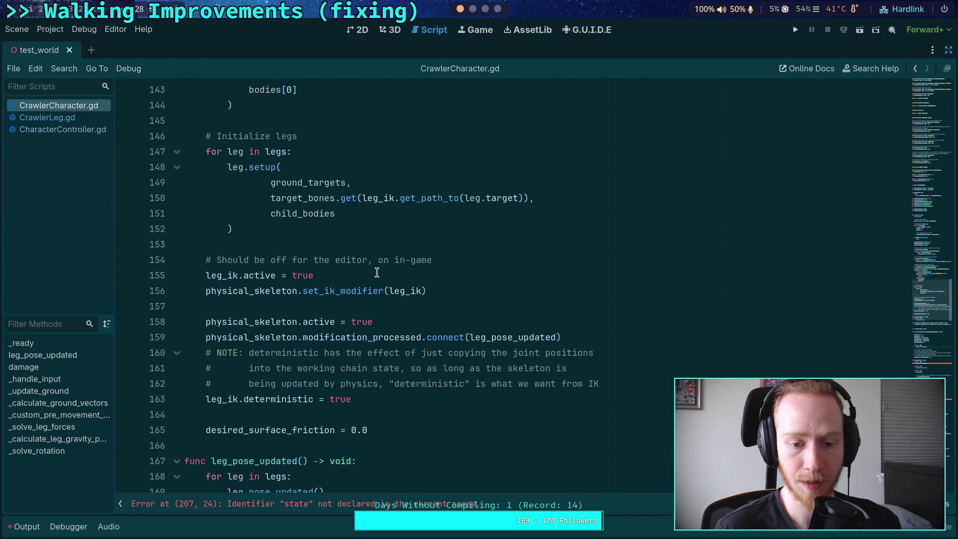
scroll(377, 277, "down", 1)
double_click(507, 294)
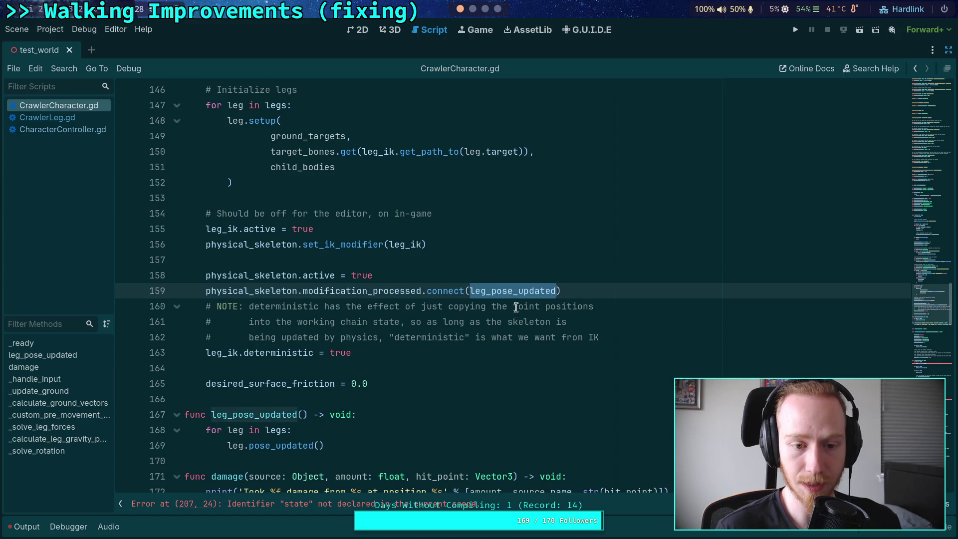
scroll(520, 327, "down", 2)
scroll(510, 305, "down", 5)
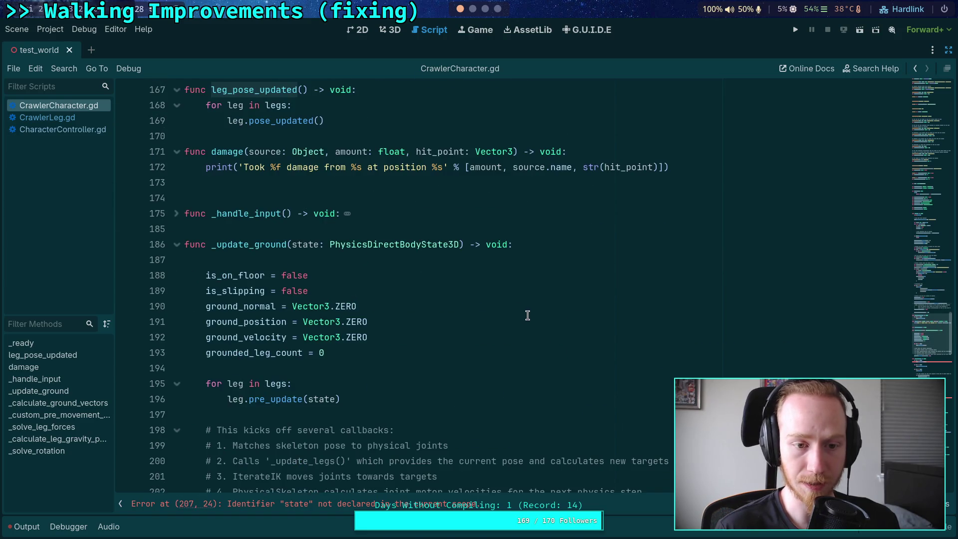
scroll(527, 314, "up", 5)
type("_upd")
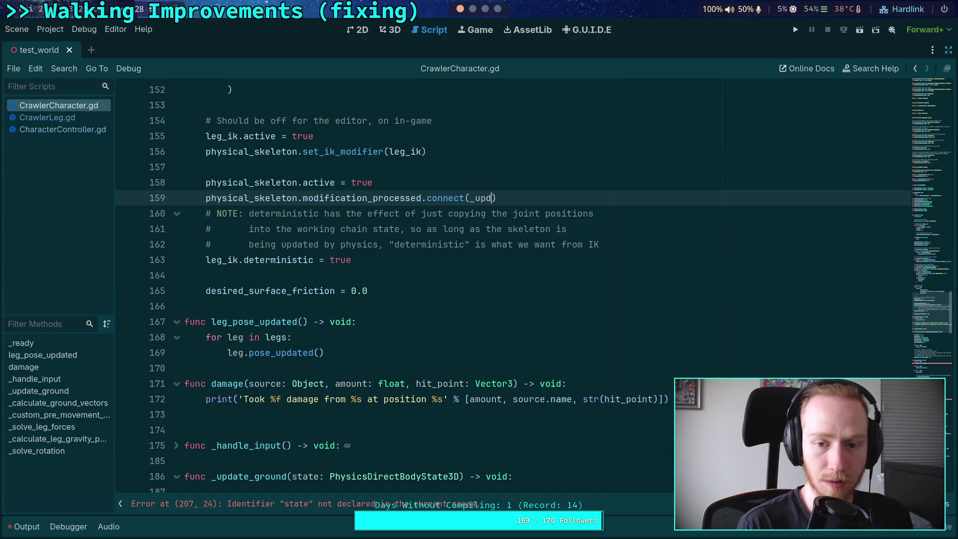
key("Return")
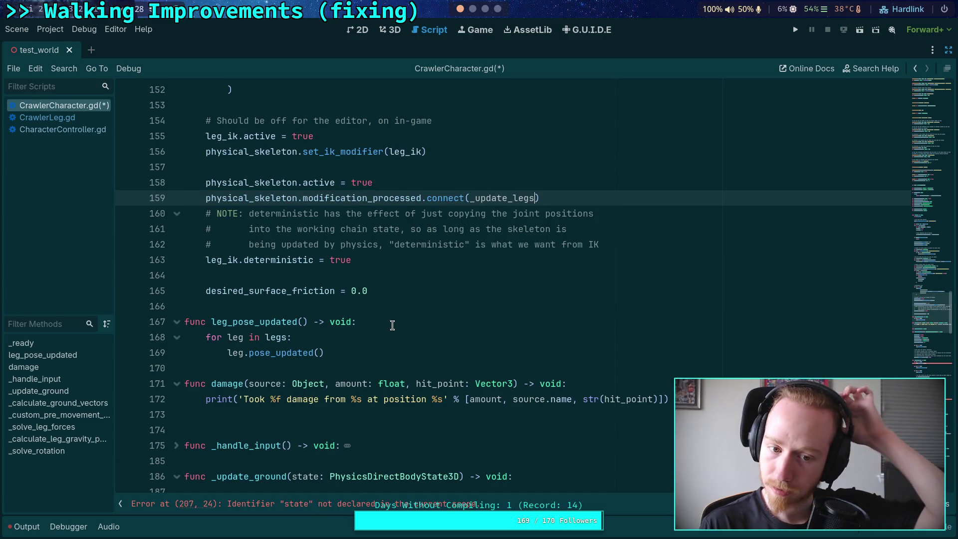
Step: Delete the empty leg_pose_updated function and its leftover blank lines
left_click_drag(344, 345, 159, 334)
key("ctrl+c")
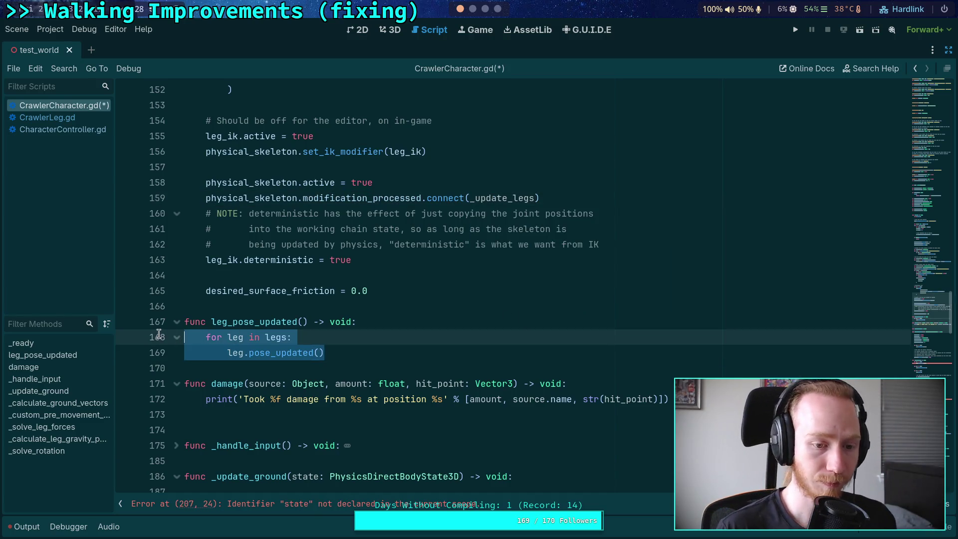
key("Delete")
key("BackSpace")
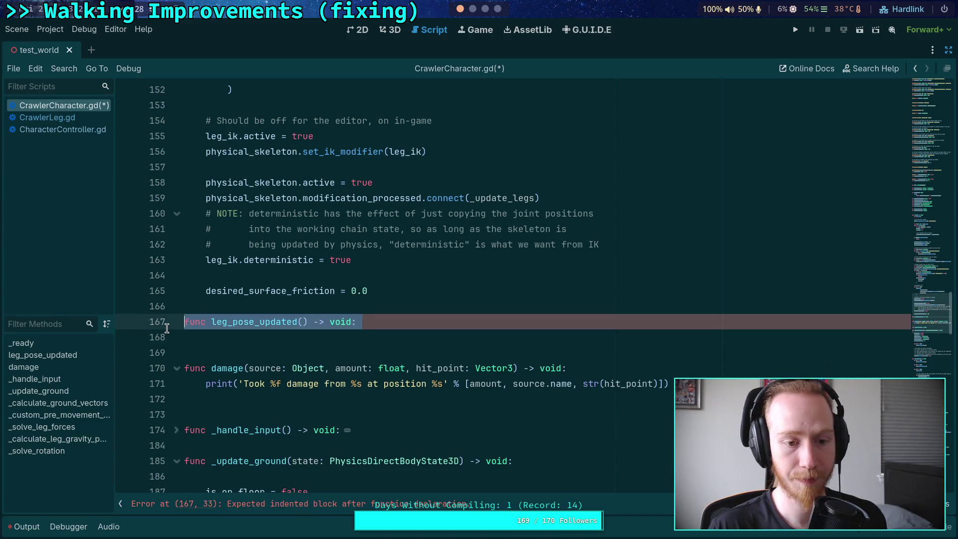
key("ctrl+shift+k")
key("BackSpace")
key("Left")
scroll(335, 325, "down", 10)
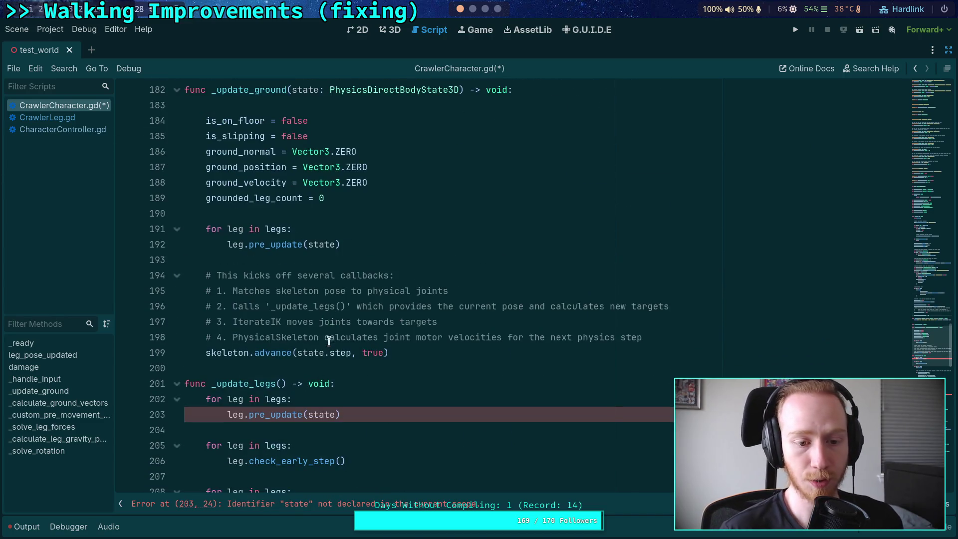
Step: Add a 'for leg in legs: leg.pose_updated()' loop under the _update_legs header, then open CharacterController.gd
scroll(331, 322, "down", 3)
scroll(366, 281, "up", 1)
left_click(402, 293)
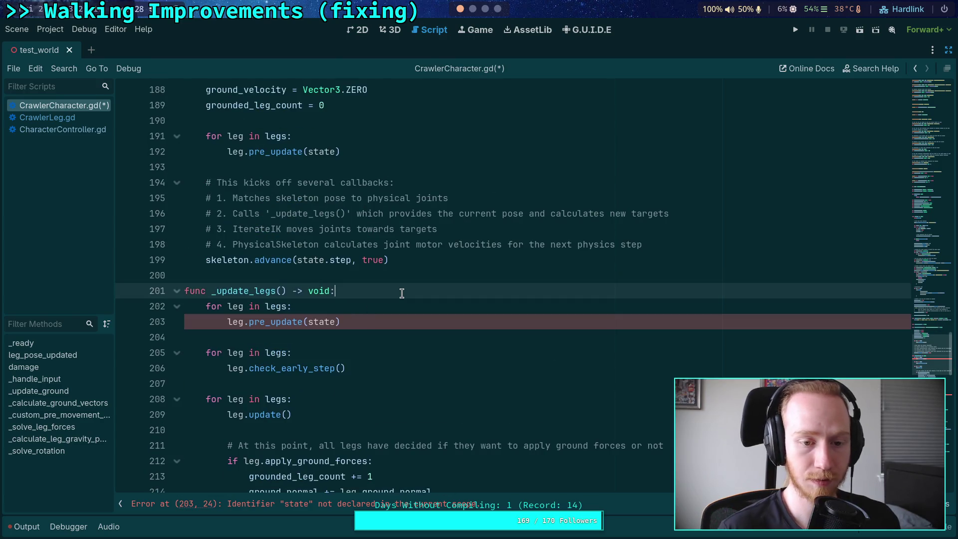
key("Return")
key("ctrl+v")
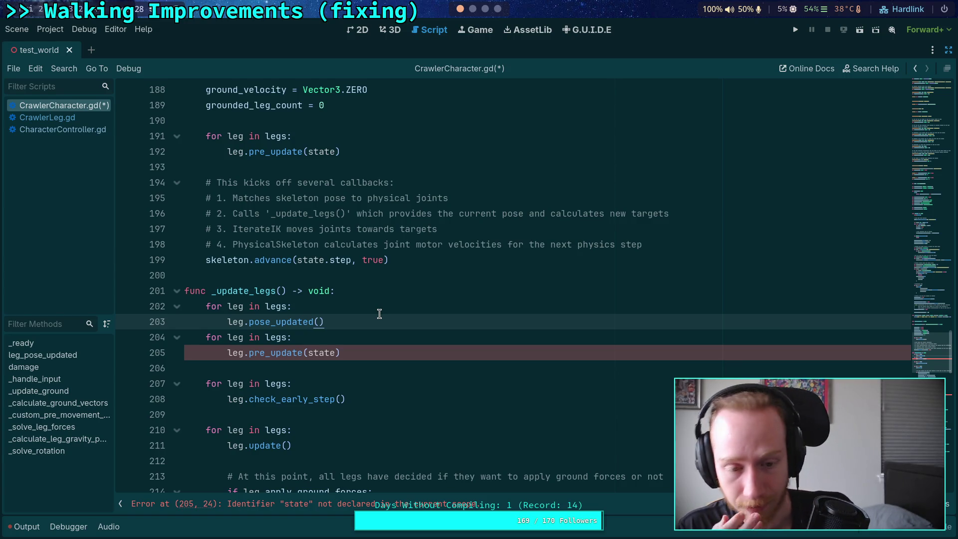
left_click(76, 128)
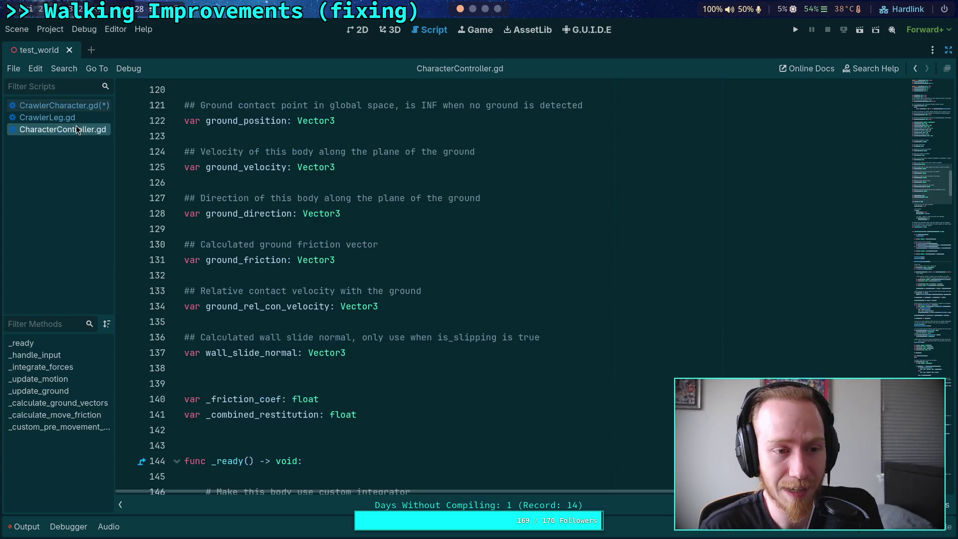
Step: In CrawlerLeg.gd, unfold _update_comfort_distance and select its ground-direction speed ratio on line 421
scroll(250, 259, "down", 5)
left_click(47, 117)
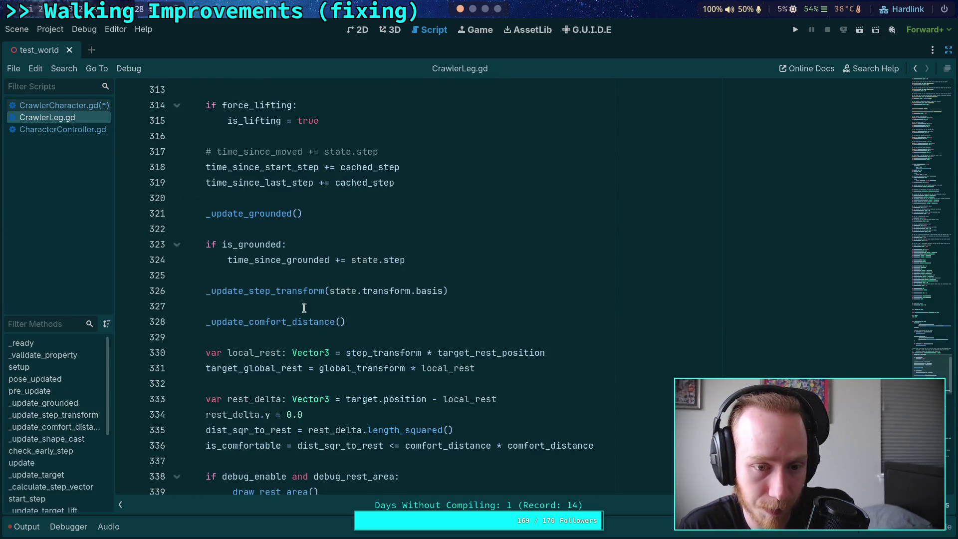
scroll(304, 308, "down", 6)
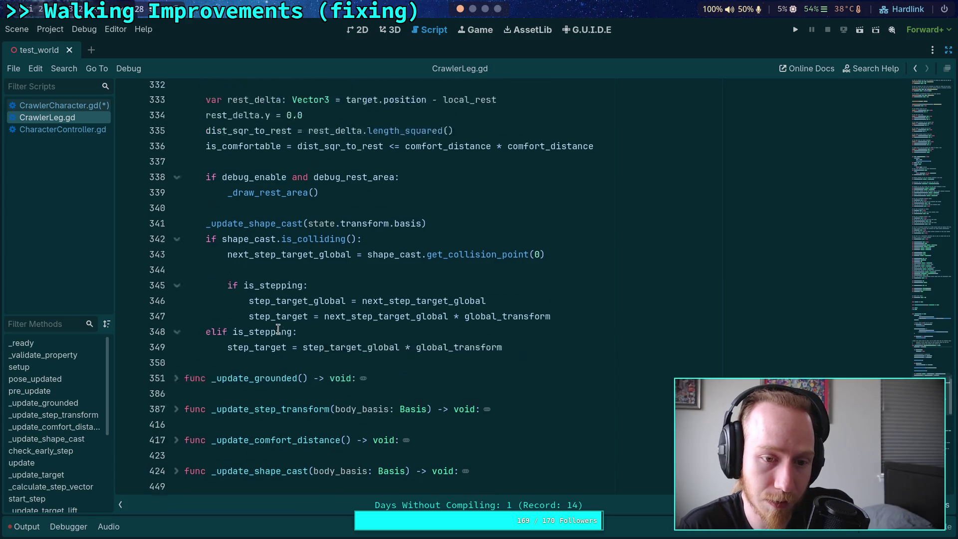
scroll(278, 330, "up", 5)
double_click(241, 274)
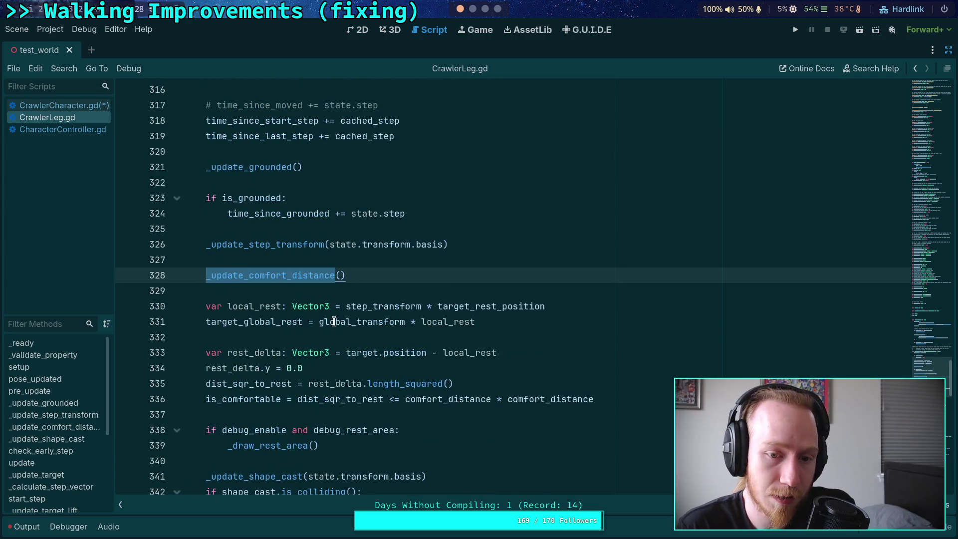
scroll(334, 321, "up", 2)
scroll(247, 318, "down", 4)
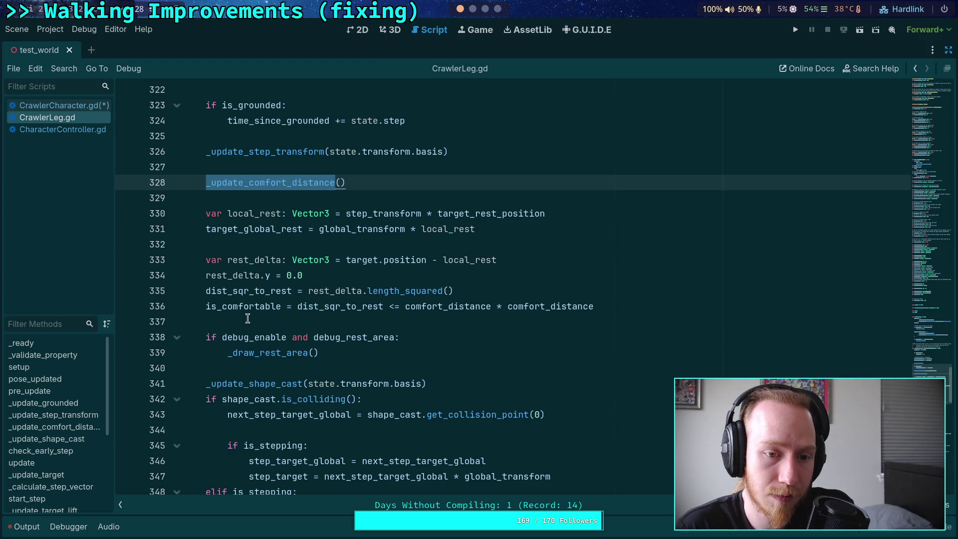
scroll(248, 318, "down", 7)
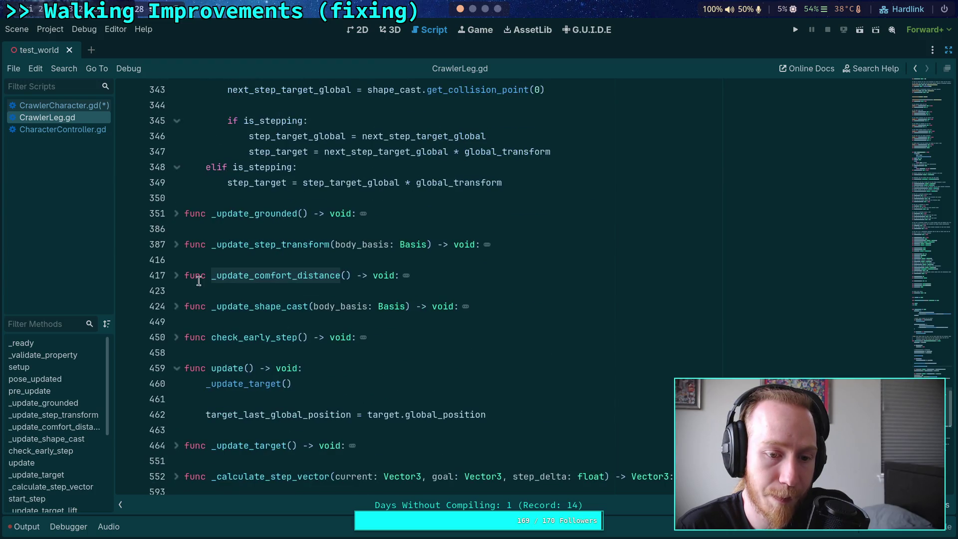
left_click(178, 276)
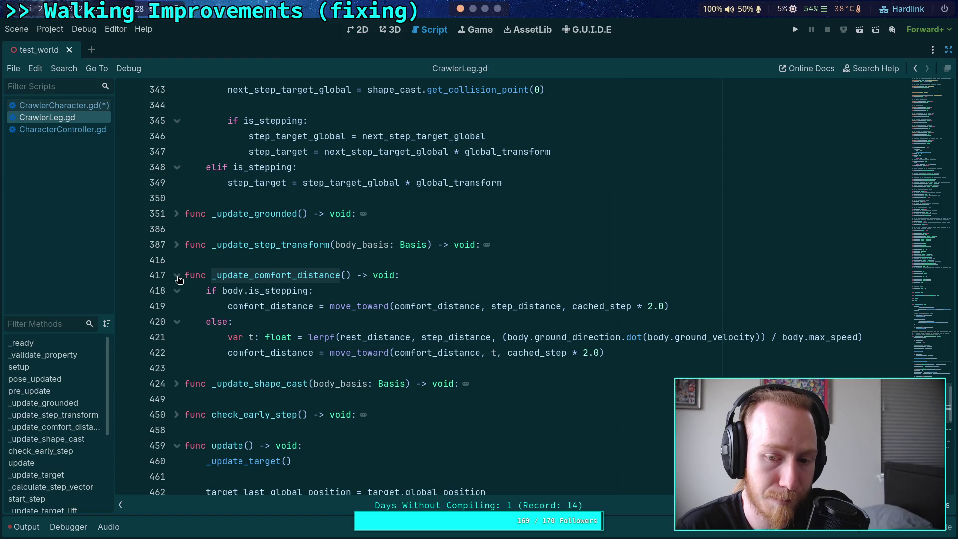
double_click(411, 307)
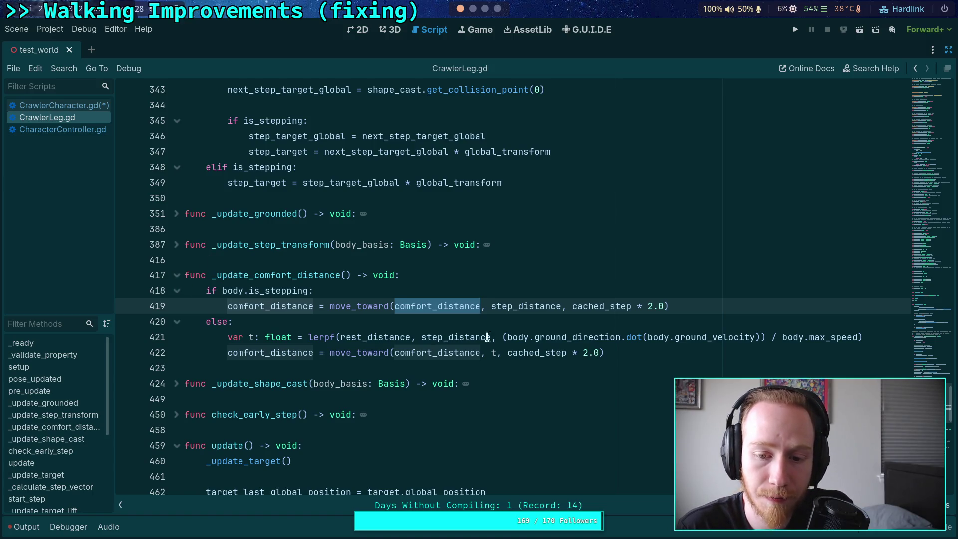
left_click_drag(507, 337, 859, 339)
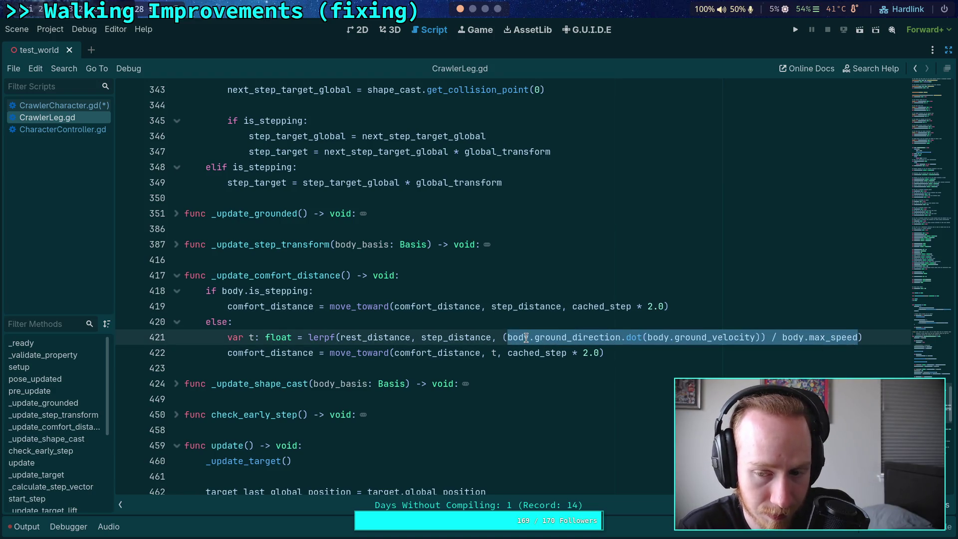
mouse_move(474, 329)
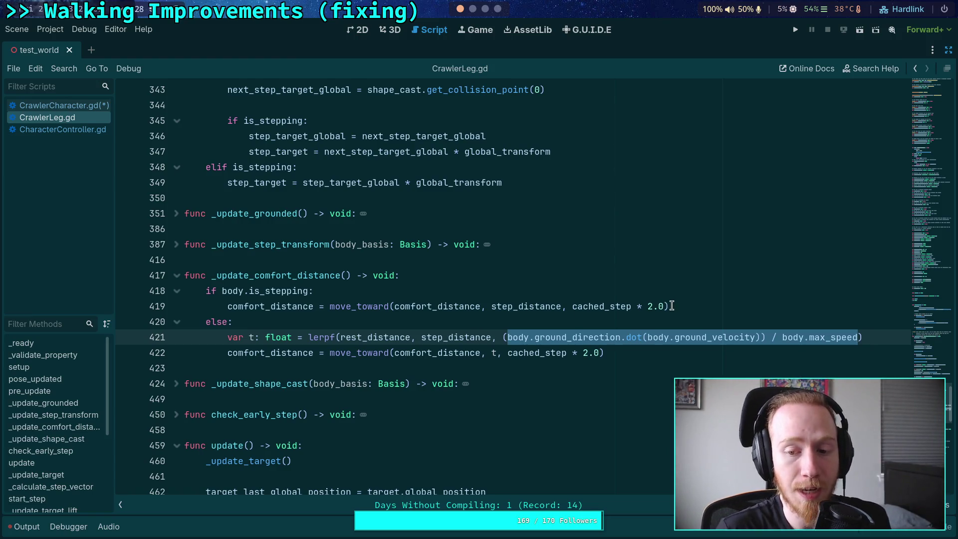
mouse_move(672, 306)
left_mouse_down()
mouse_move(228, 306)
mouse_move(252, 338)
mouse_move(630, 352)
left_mouse_up()
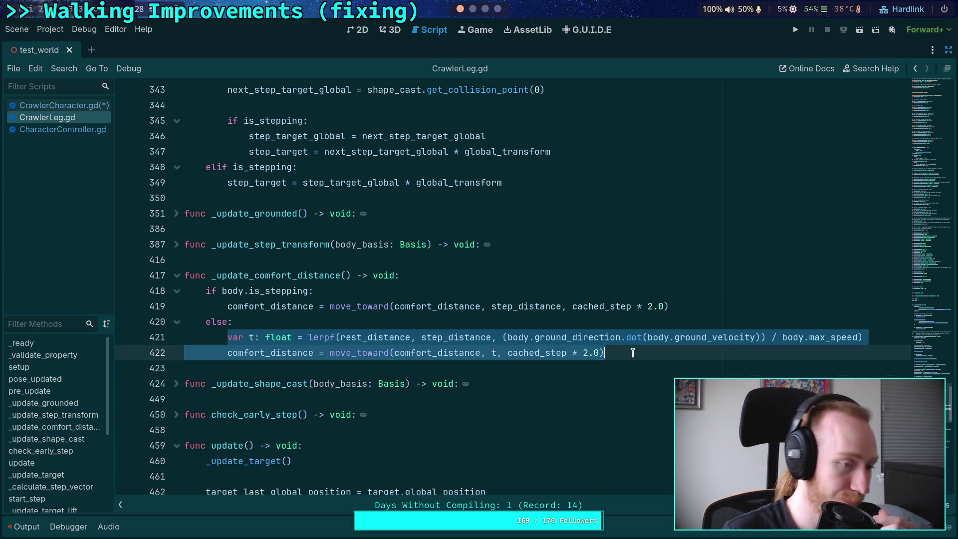
left_click(570, 314)
scroll(331, 273, "up", 2)
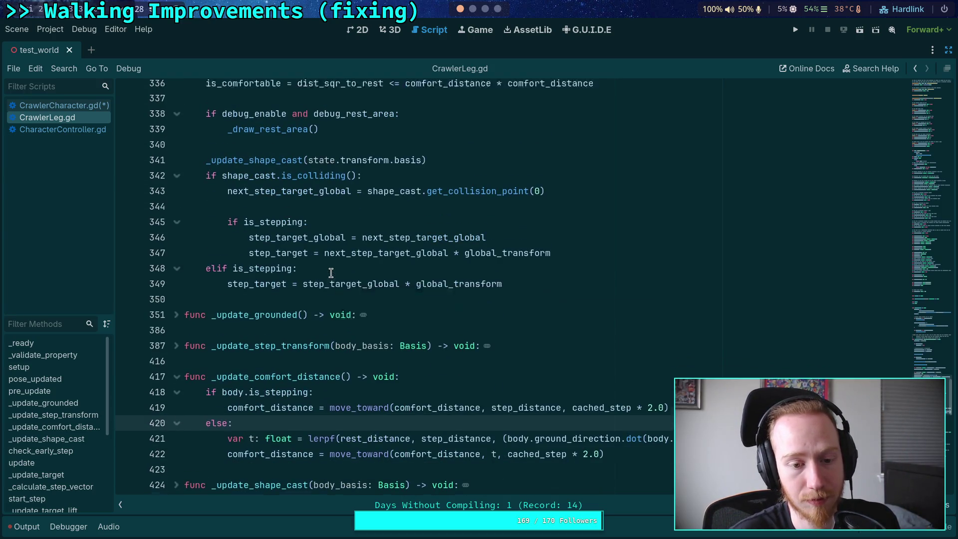
scroll(331, 273, "up", 8)
Step: Delete the pre_update and check_early_step loops from _update_legs in CrawlerCharacter.gd
left_click(75, 105)
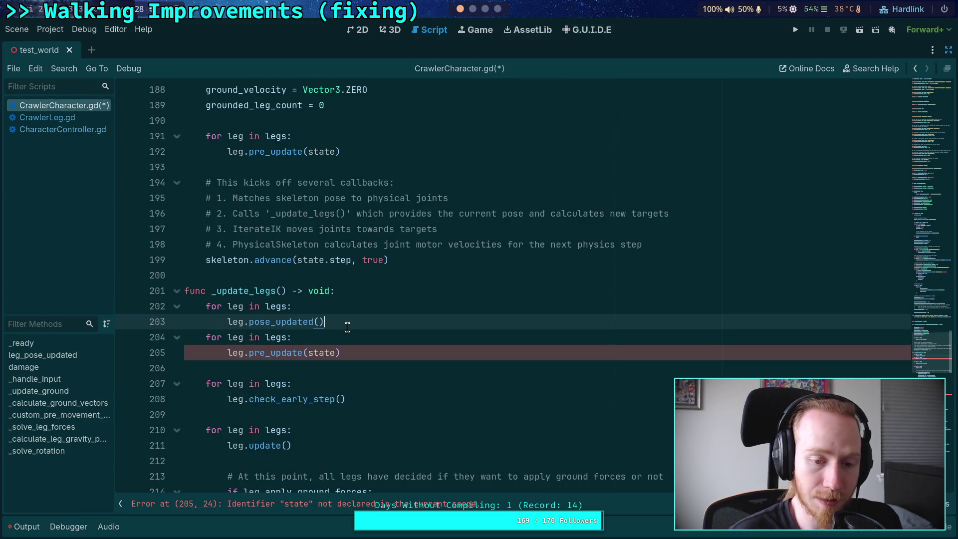
scroll(364, 326, "down", 2)
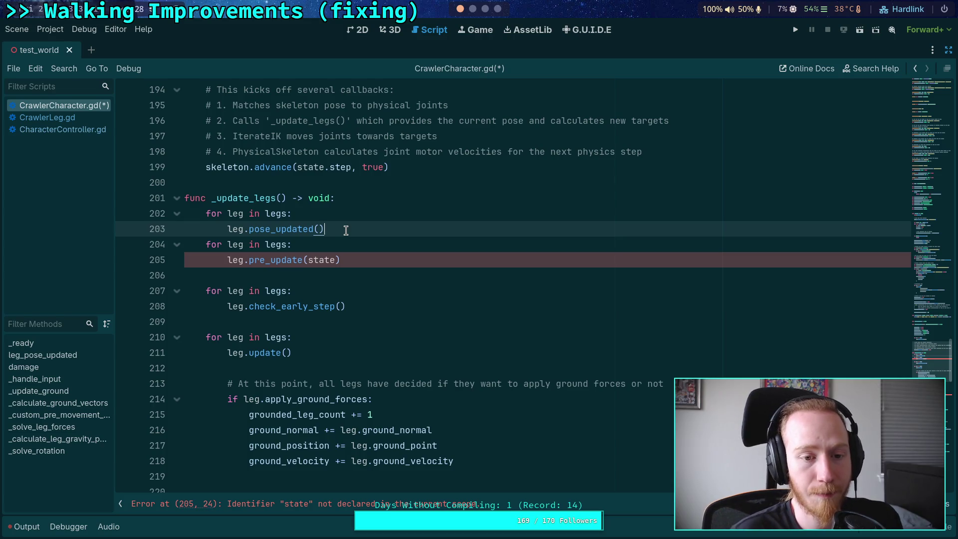
key("Return")
mouse_move(379, 279)
left_mouse_down()
mouse_move(392, 276)
mouse_move(174, 246)
left_mouse_up()
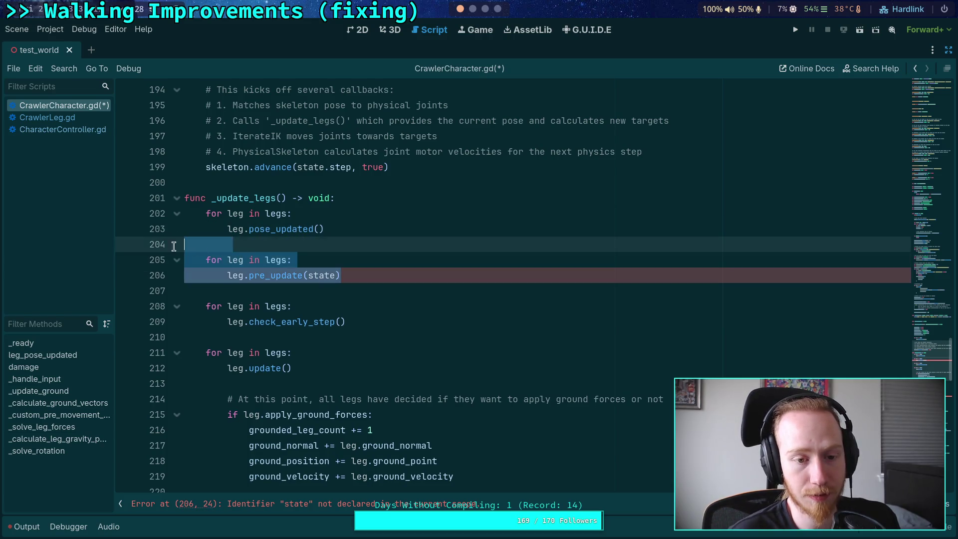
key("BackSpace")
key("BackSpace")
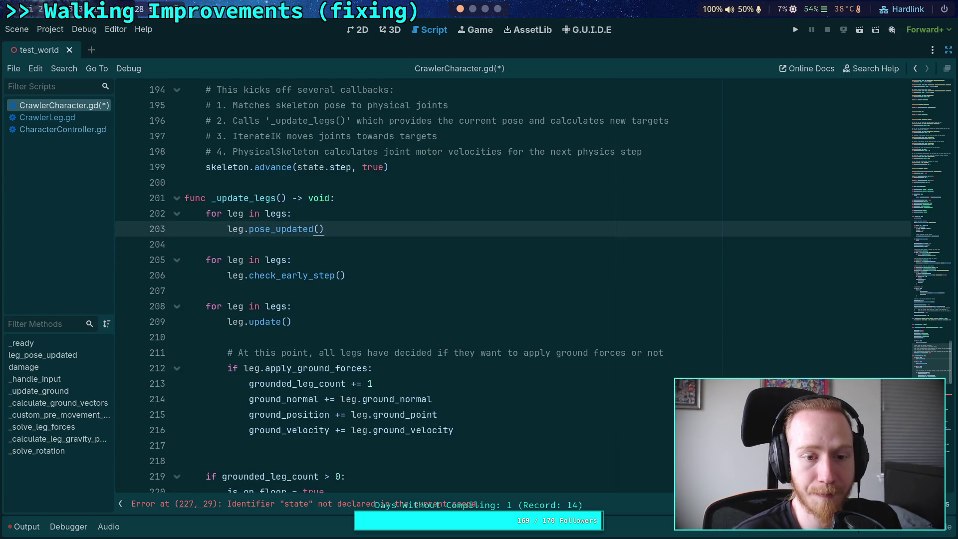
left_click_drag(363, 273, 360, 246)
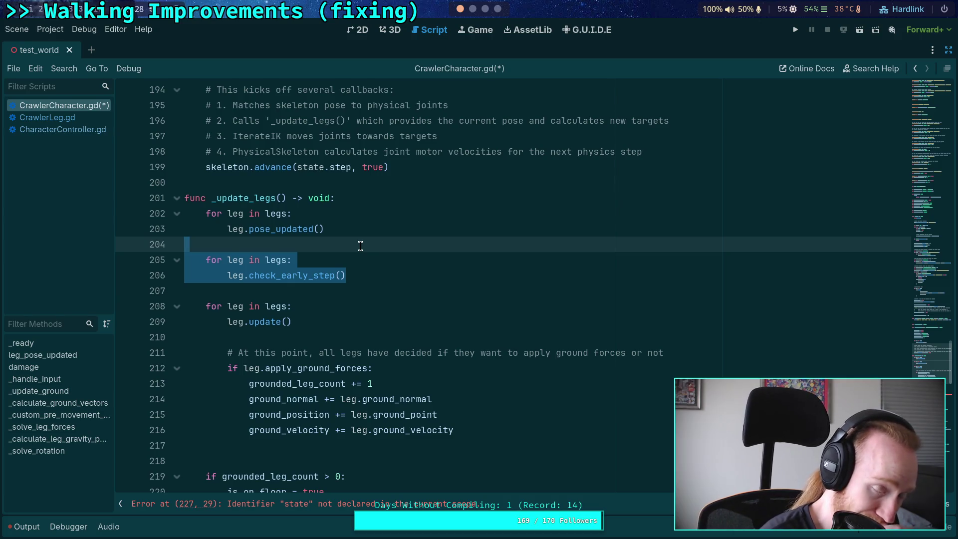
key("BackSpace")
key("BackSpace")
left_click(310, 254)
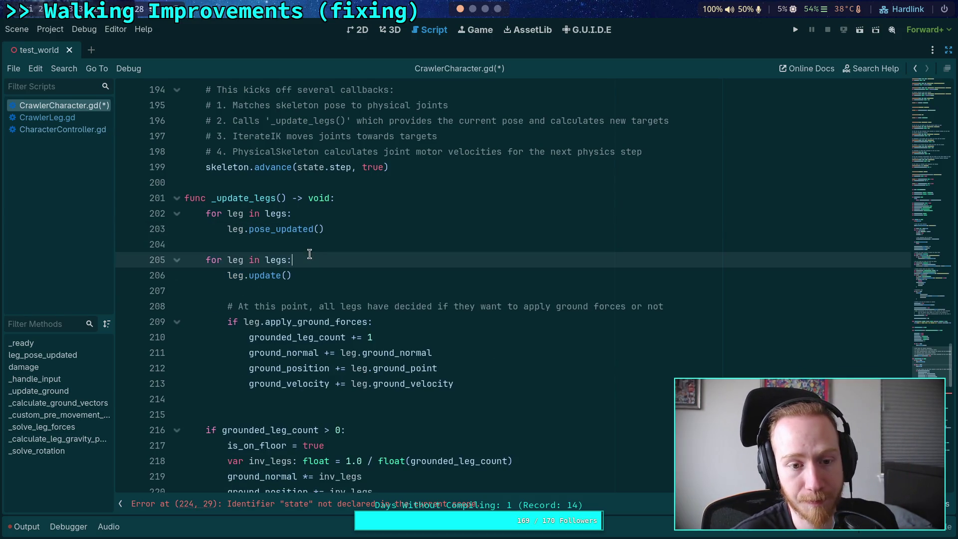
left_click(302, 290)
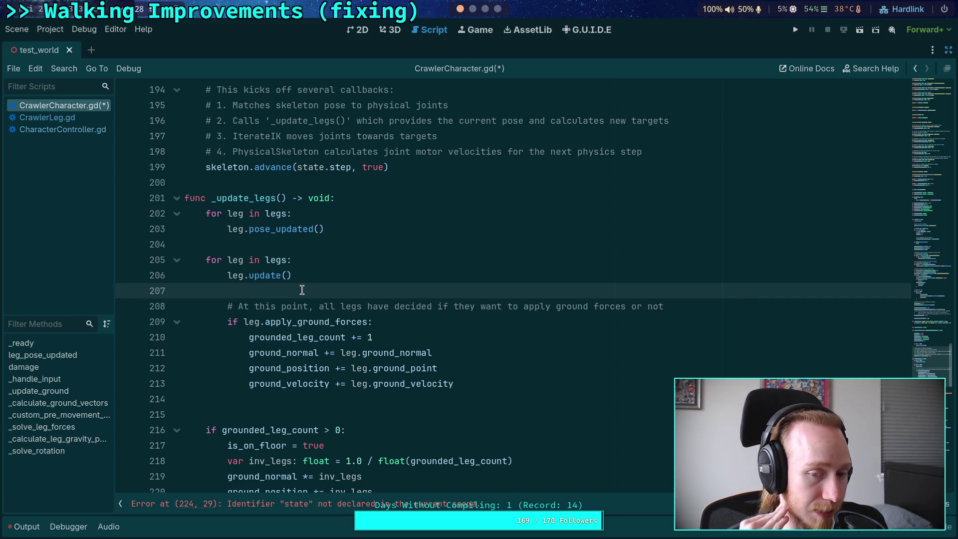
key("ctrl+z")
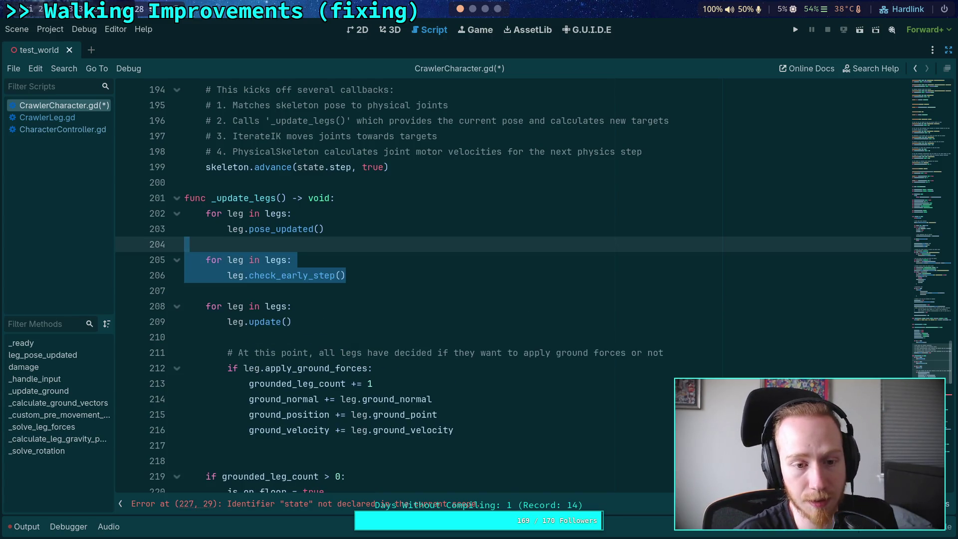
left_click(307, 322)
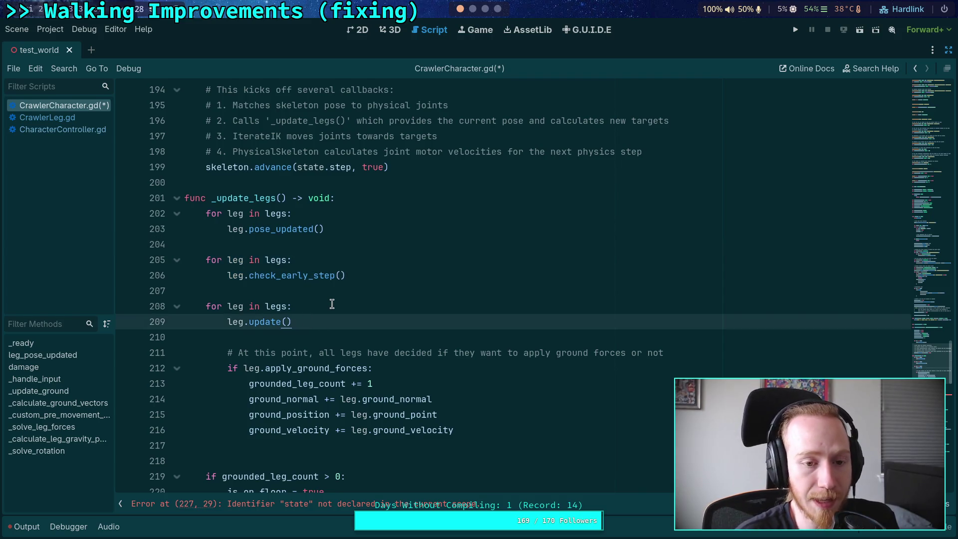
key("Up")
key("Up")
scroll(332, 304, "up", 5)
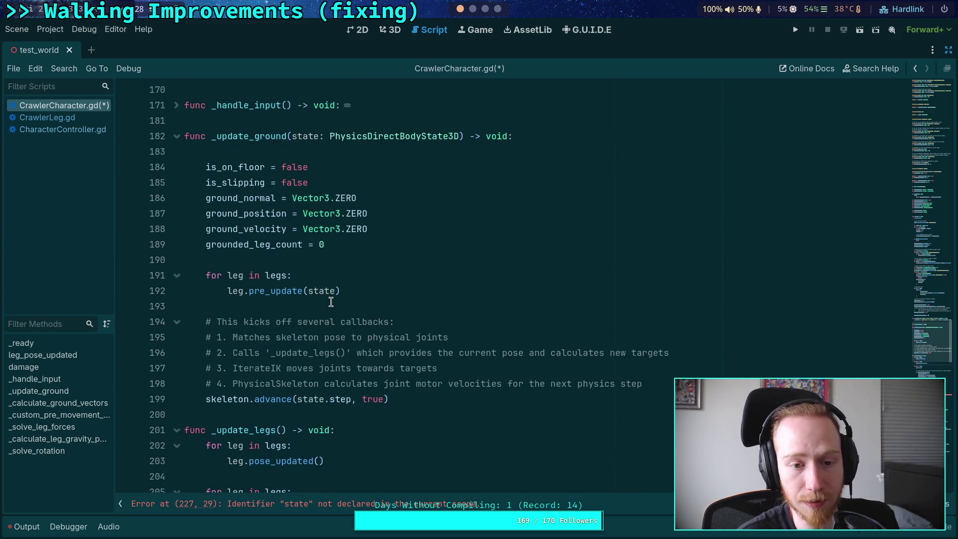
scroll(331, 302, "down", 7)
scroll(395, 299, "up", 2)
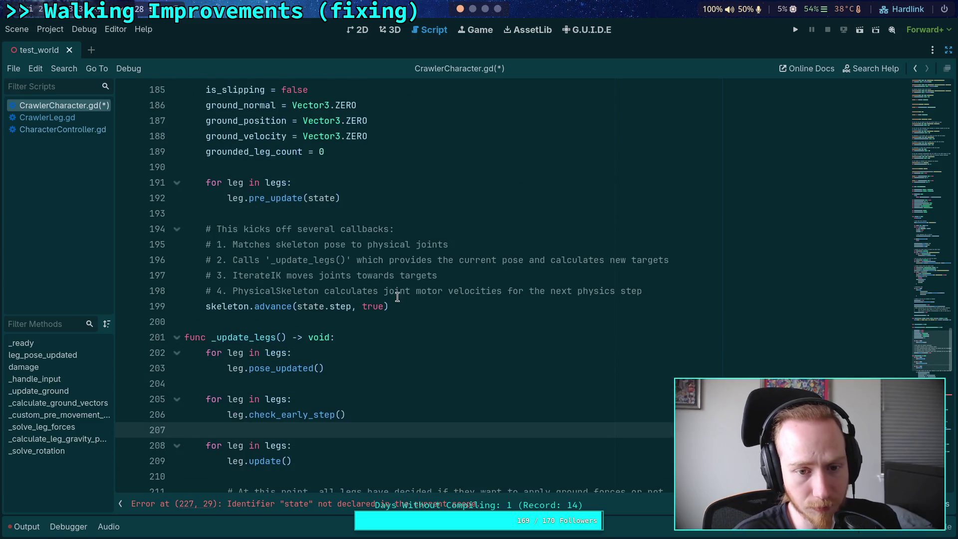
left_click(448, 296)
left_click(437, 305)
scroll(354, 290, "down", 3)
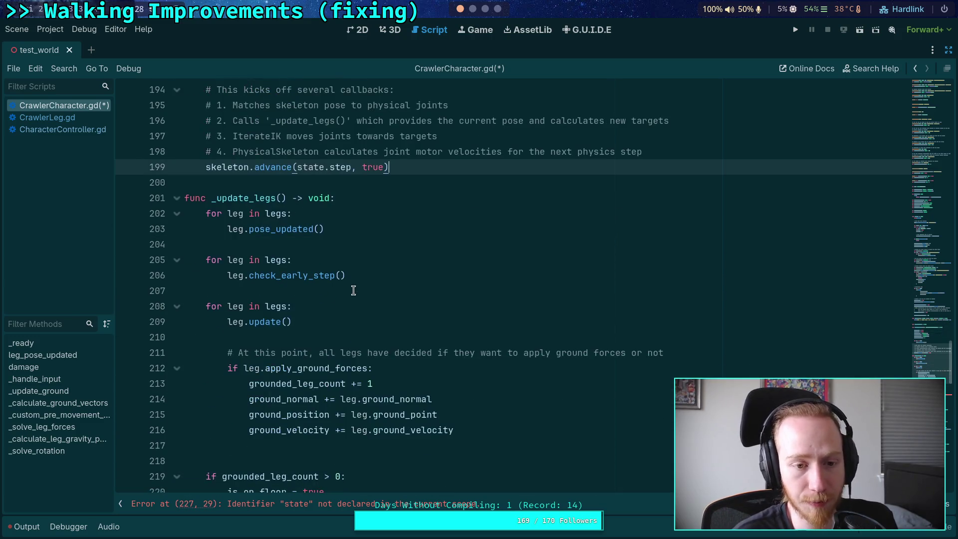
left_click(324, 335)
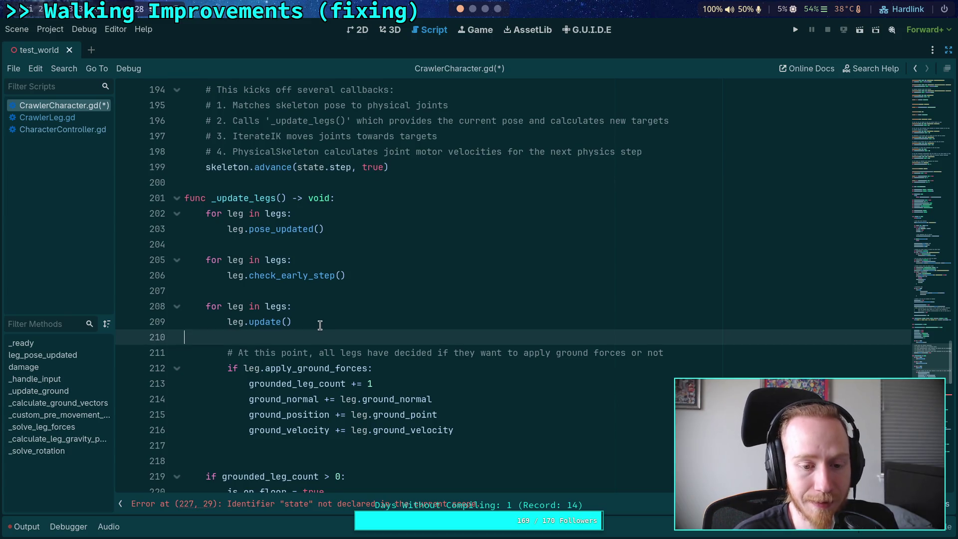
scroll(320, 326, "down", 2)
left_click(316, 336)
left_click(312, 350)
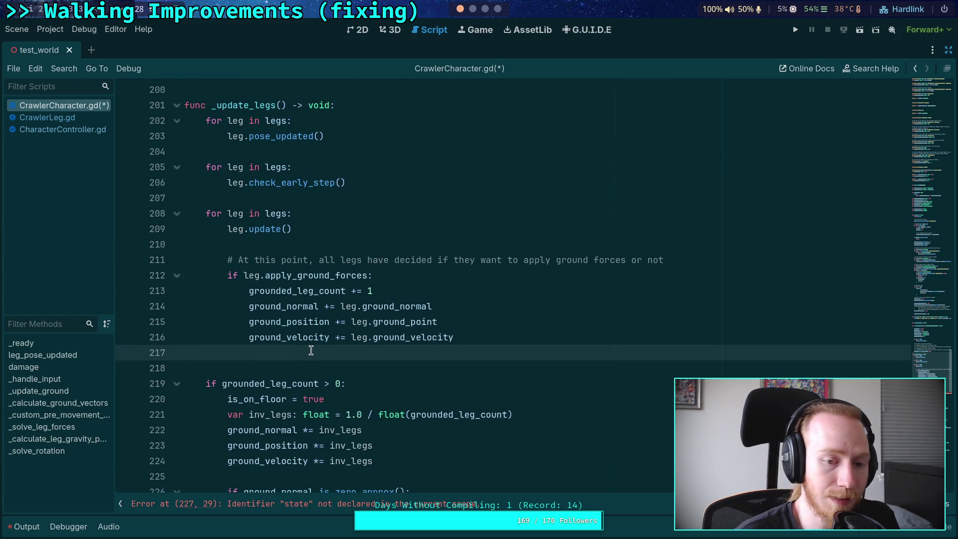
key("BackSpace")
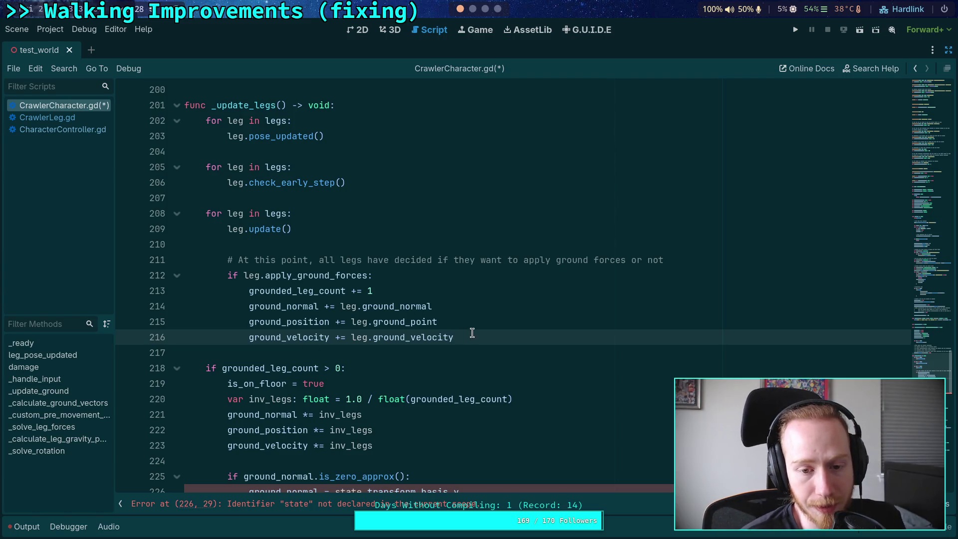
left_click_drag(472, 333, 230, 275)
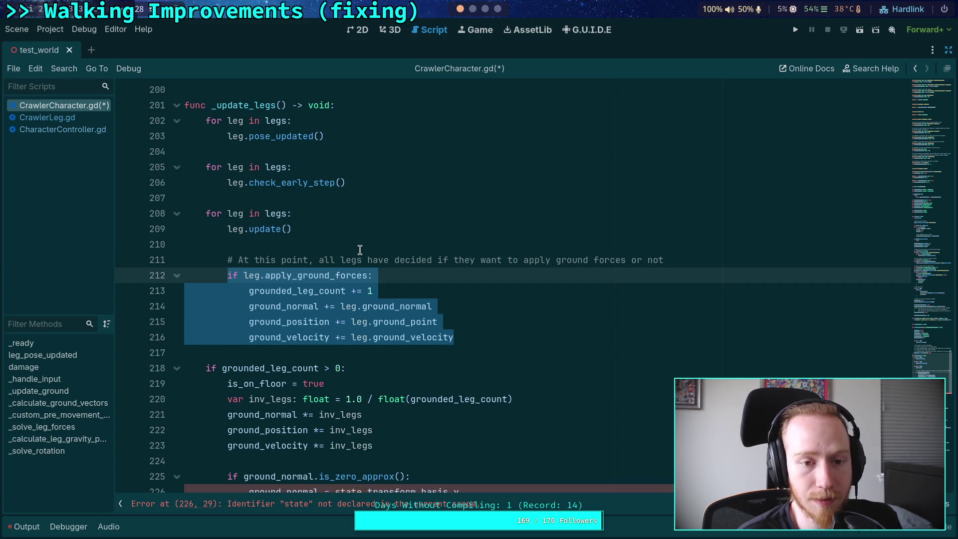
scroll(360, 250, "up", 4)
scroll(360, 249, "down", 2)
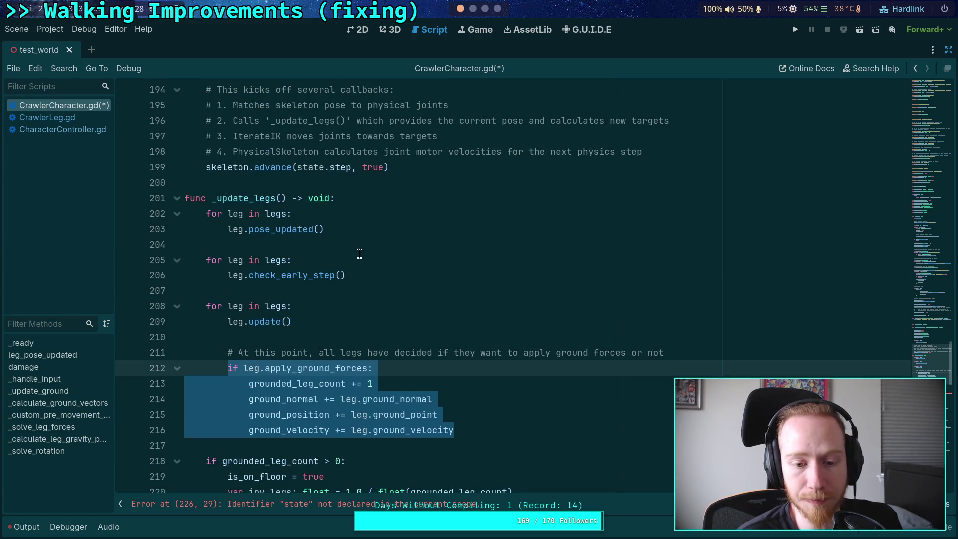
left_click(359, 253)
scroll(360, 253, "up", 3)
mouse_move(360, 200)
left_mouse_down()
mouse_move(214, 200)
mouse_move(207, 182)
left_mouse_up()
scroll(310, 209, "up", 2)
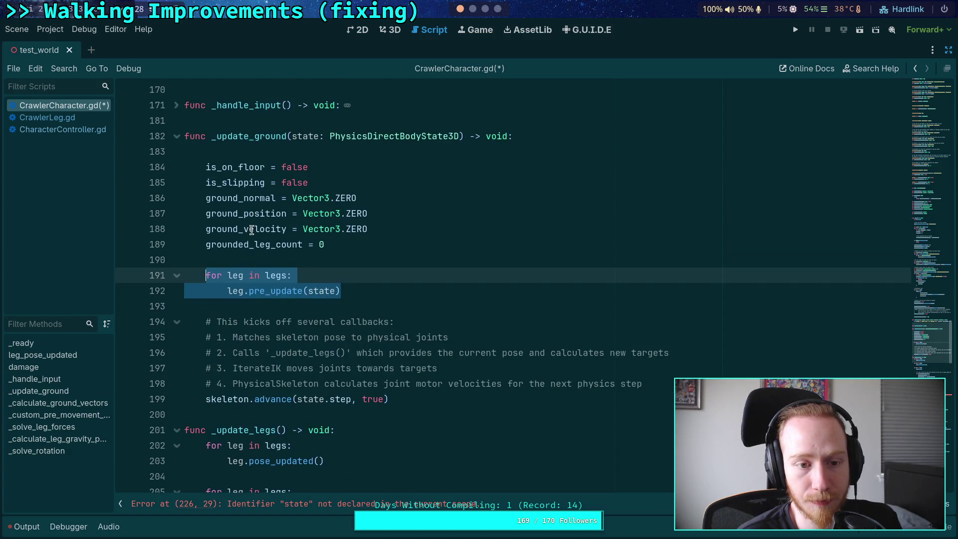
mouse_move(251, 231)
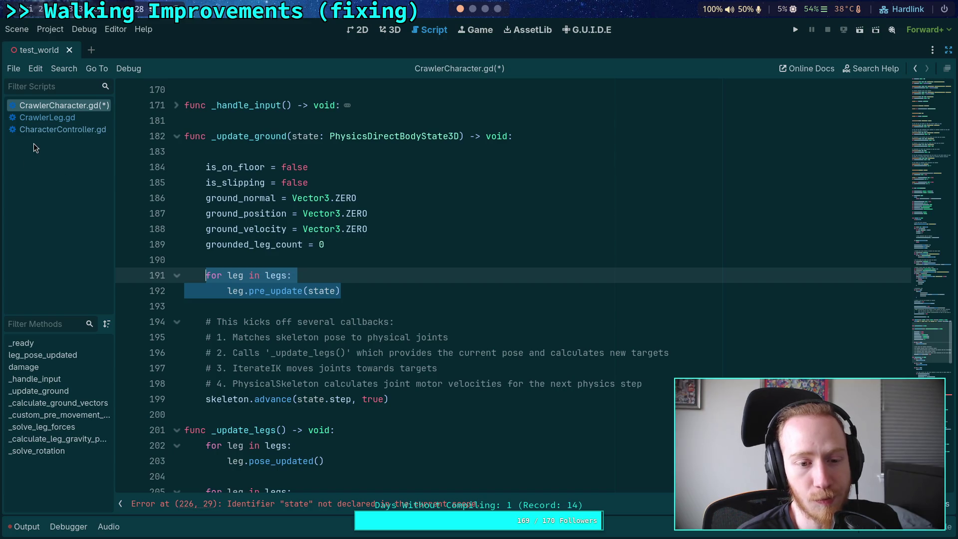
left_click(47, 121)
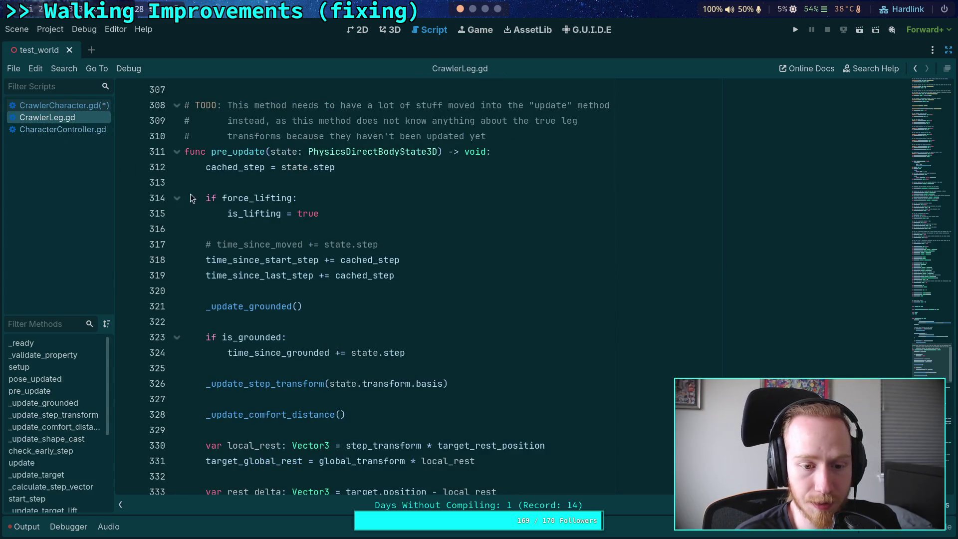
scroll(358, 265, "down", 5)
scroll(357, 264, "down", 6)
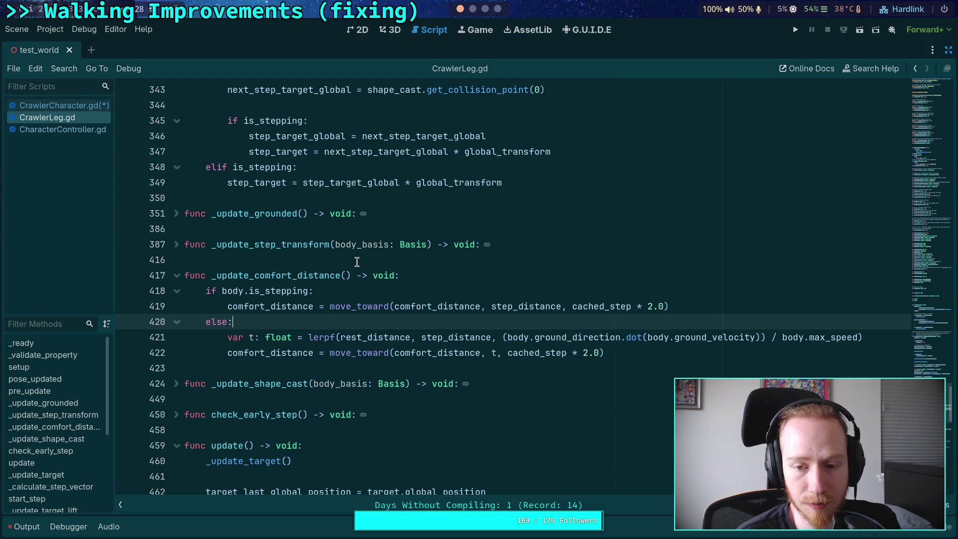
left_click(660, 337)
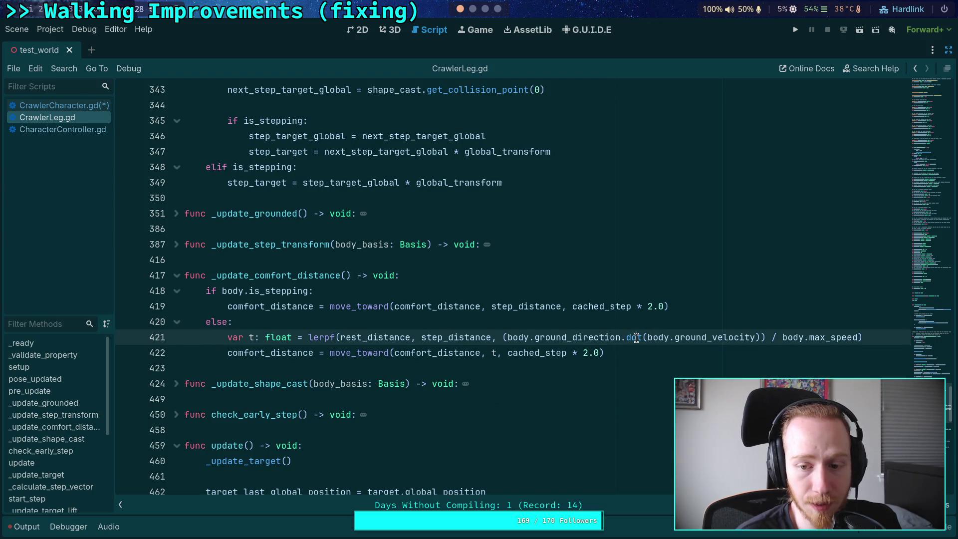
left_click_drag(643, 338, 762, 338)
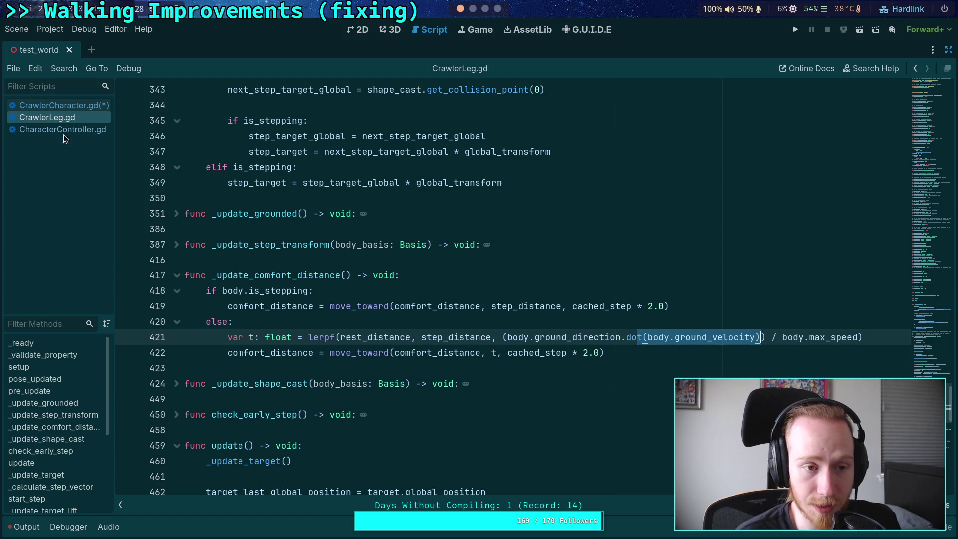
left_click(71, 107)
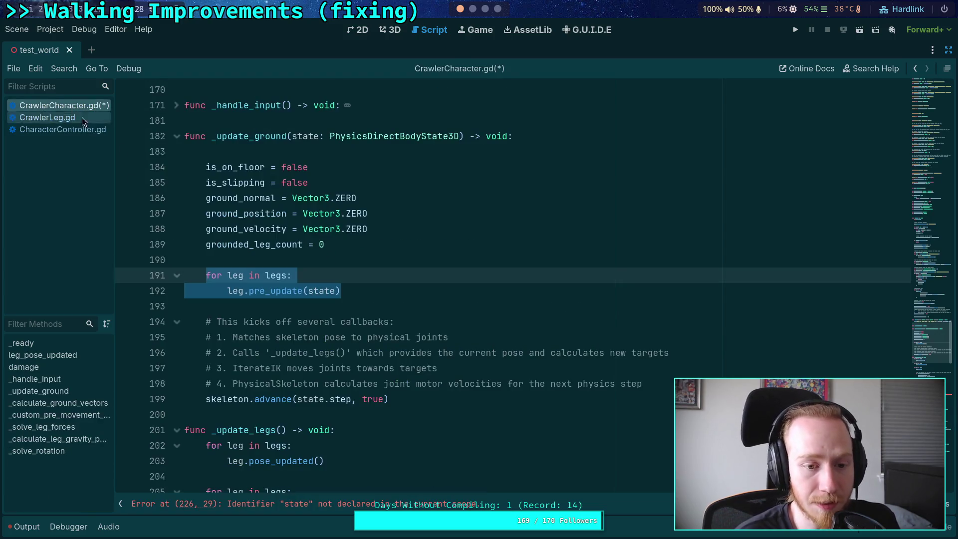
left_click(241, 229)
double_click(222, 223)
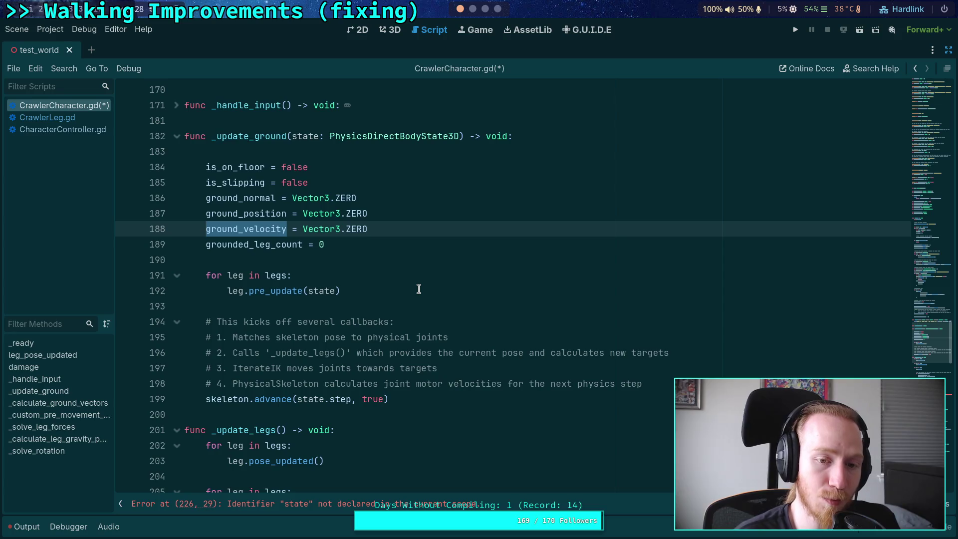
left_click(79, 121)
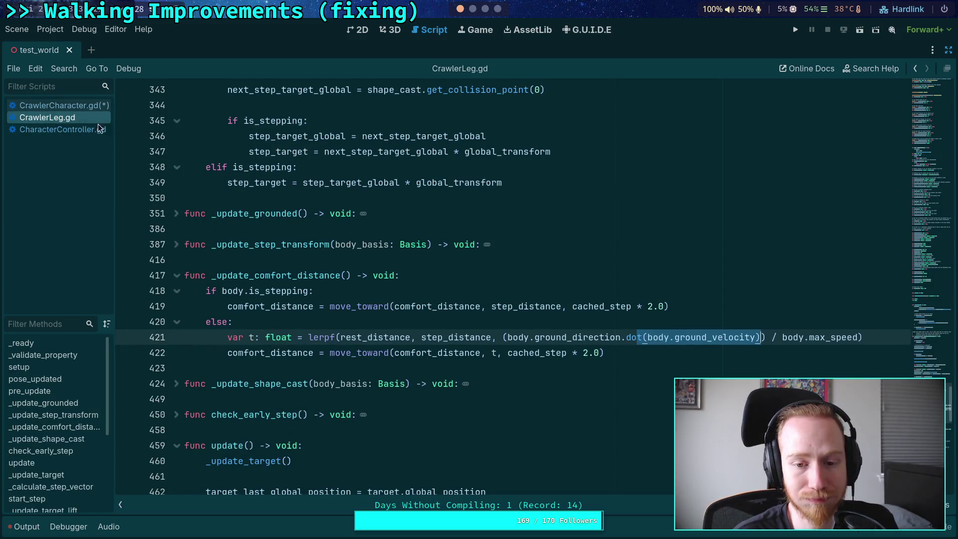
left_click(65, 105)
left_click(283, 257)
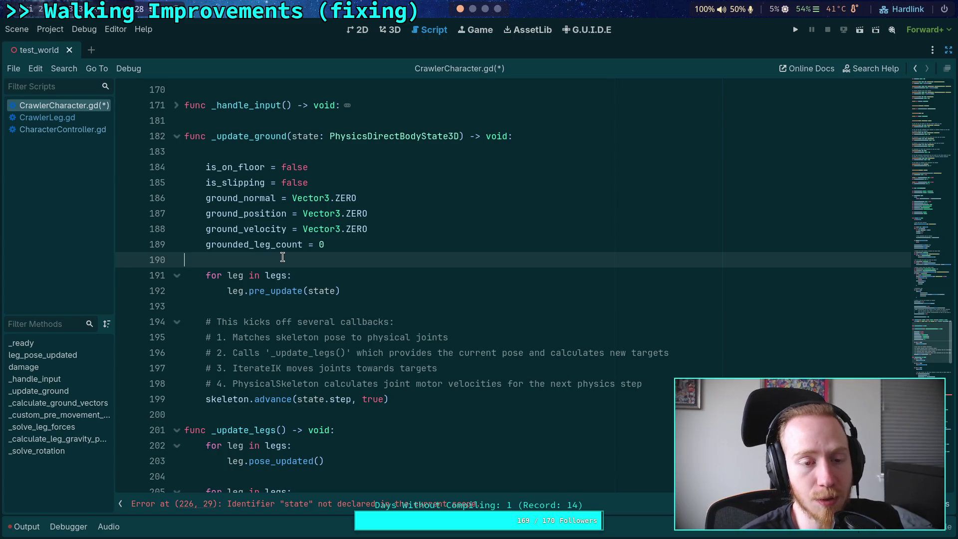
Step: Unfold _handle_input, check where desired_direction is used, then switch to CrawlerLeg.gd
left_click(179, 105)
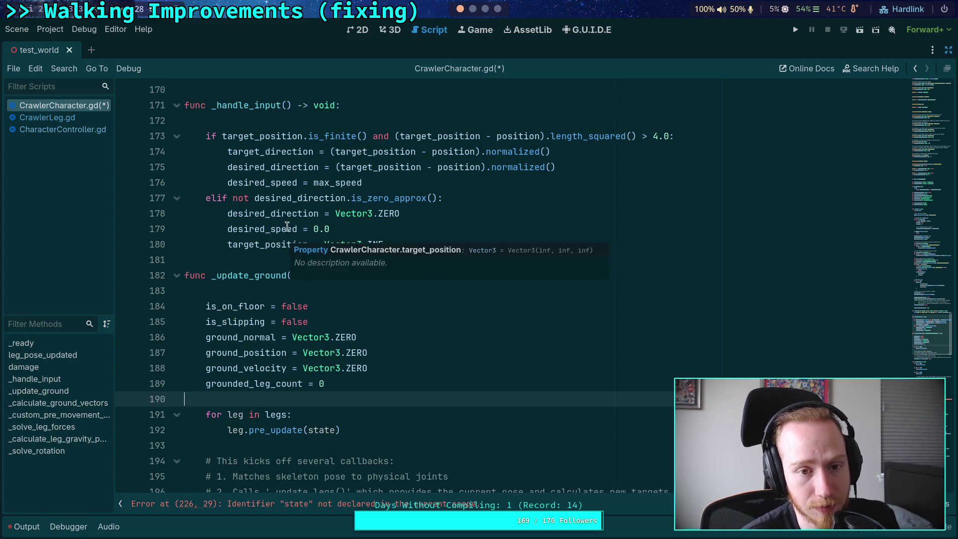
scroll(285, 238, "up", 12)
scroll(286, 354, "up", 19)
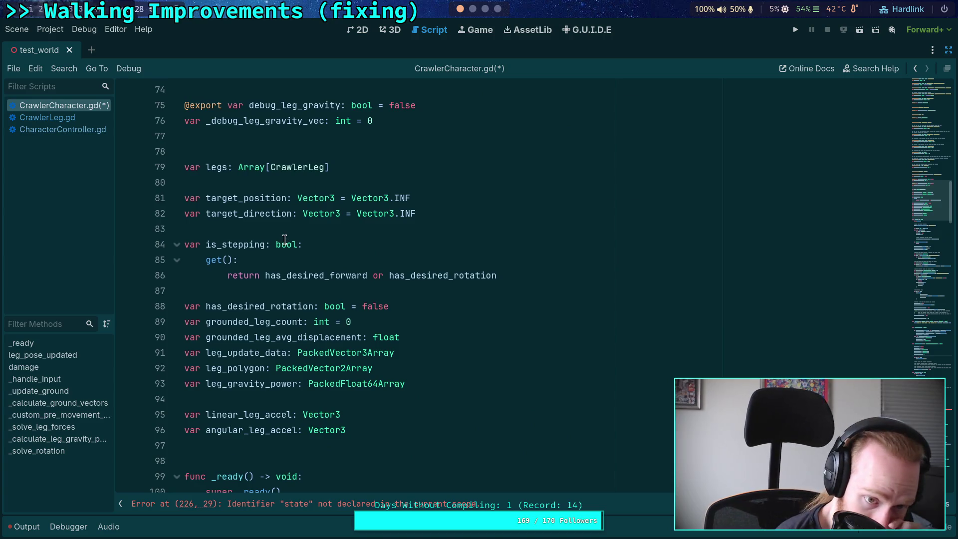
left_click(246, 275)
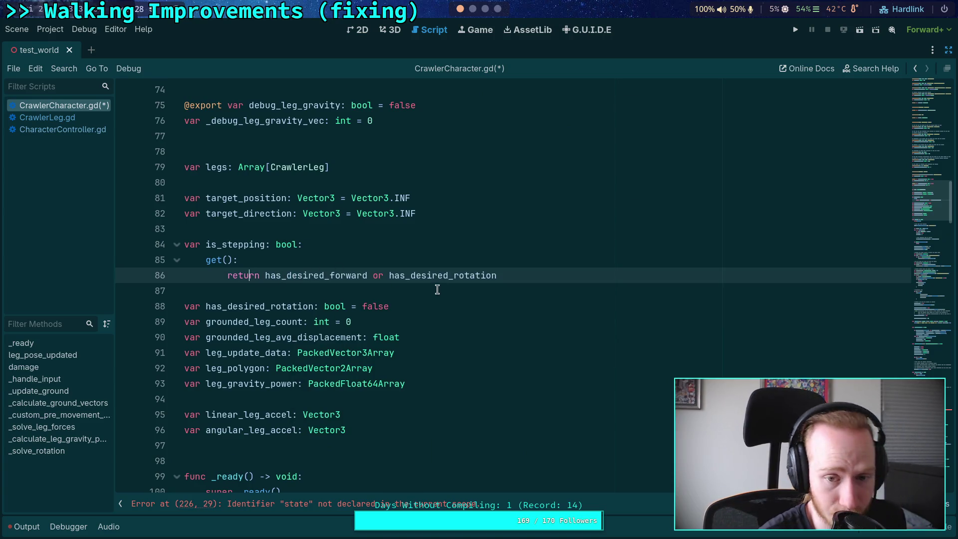
scroll(367, 282, "down", 20)
scroll(365, 287, "down", 7)
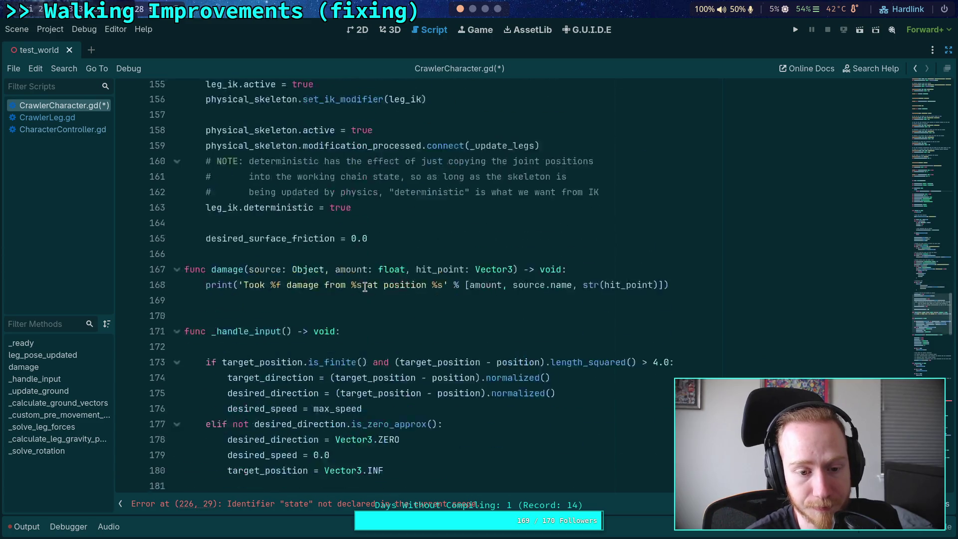
double_click(269, 213)
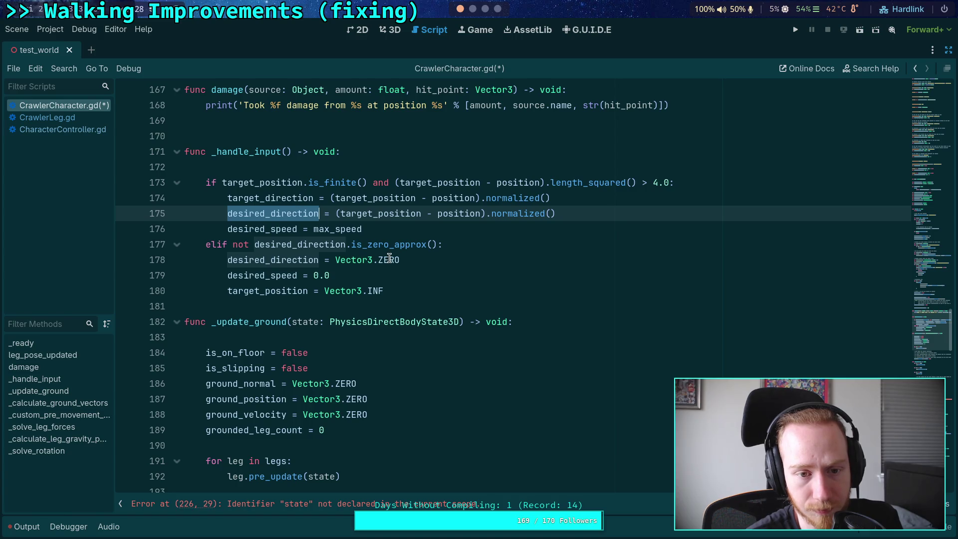
scroll(390, 258, "down", 5)
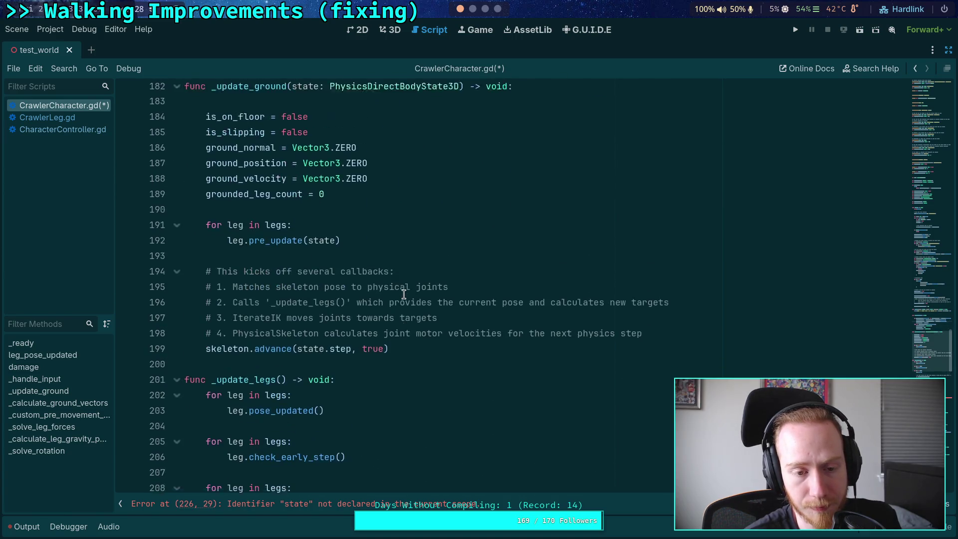
scroll(404, 294, "up", 1)
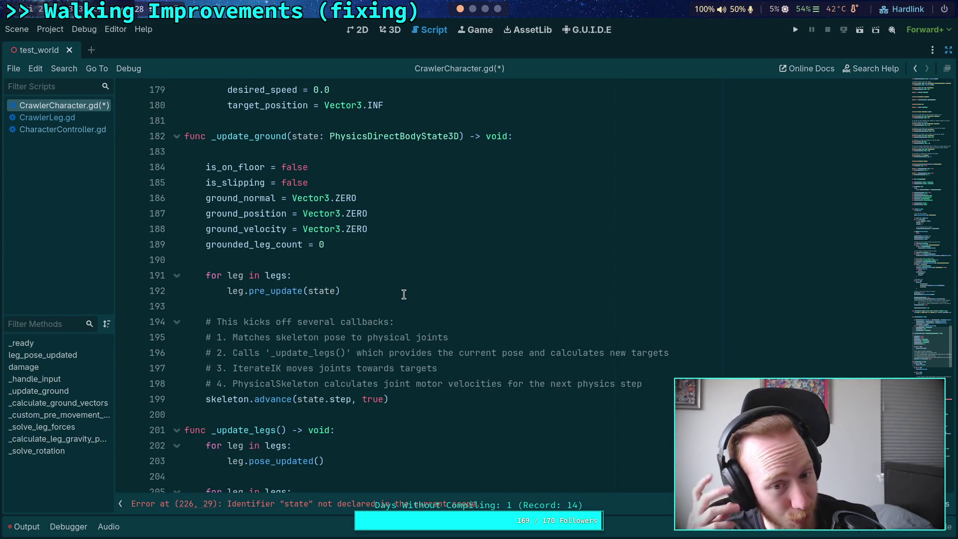
left_click(388, 291)
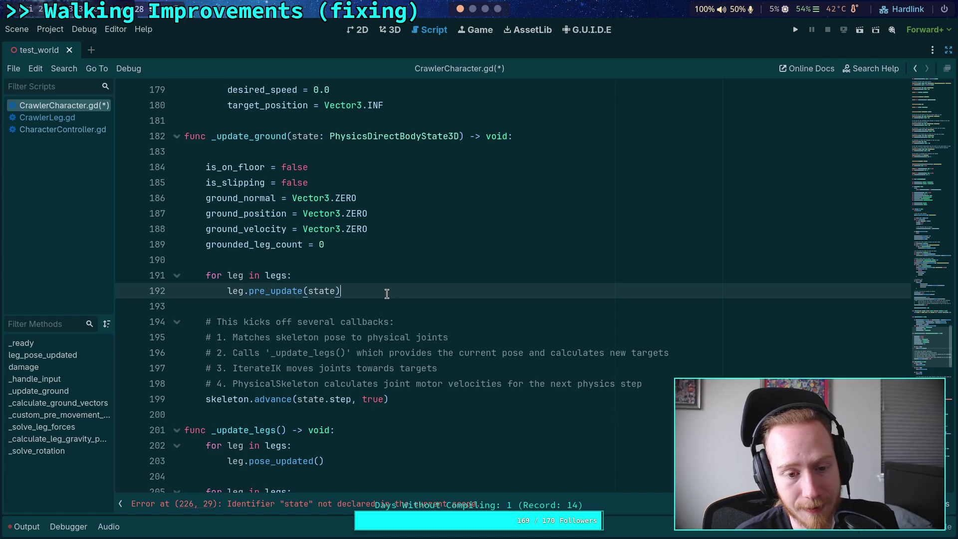
left_click(70, 126)
left_click(82, 117)
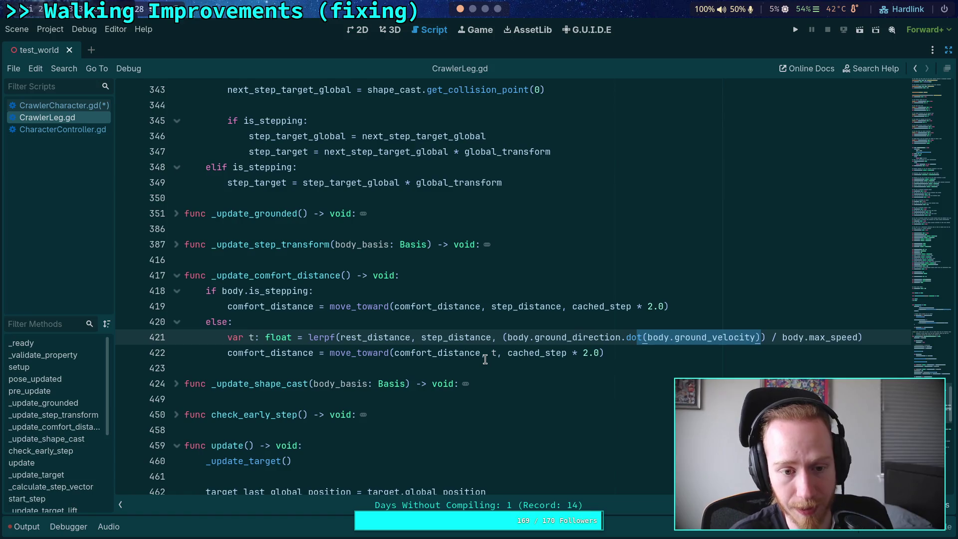
left_click(328, 320)
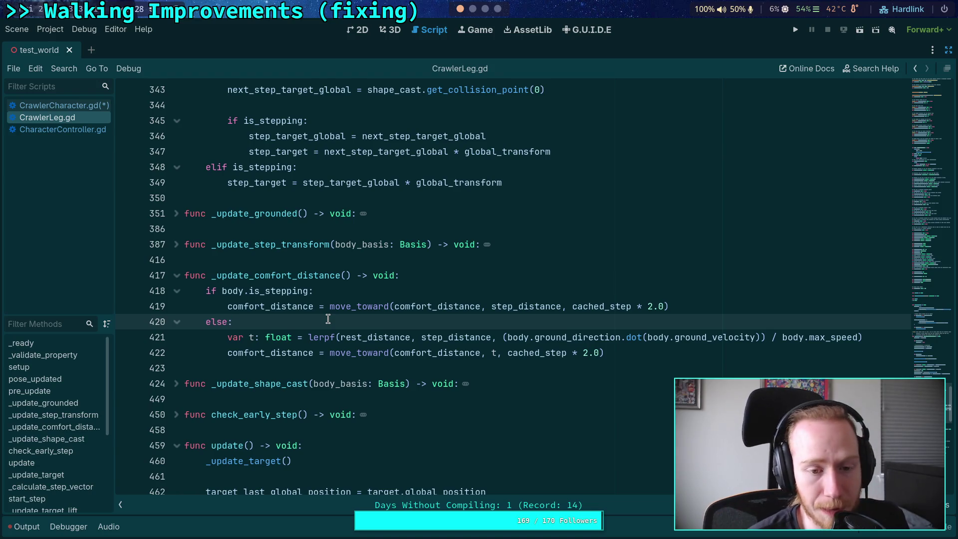
left_click_drag(206, 292, 697, 299)
left_click(298, 305)
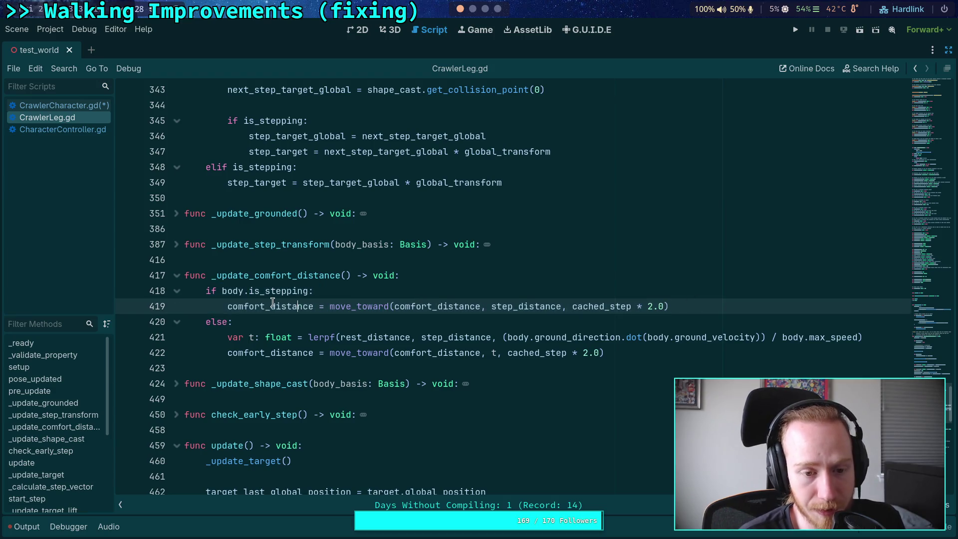
double_click(273, 303)
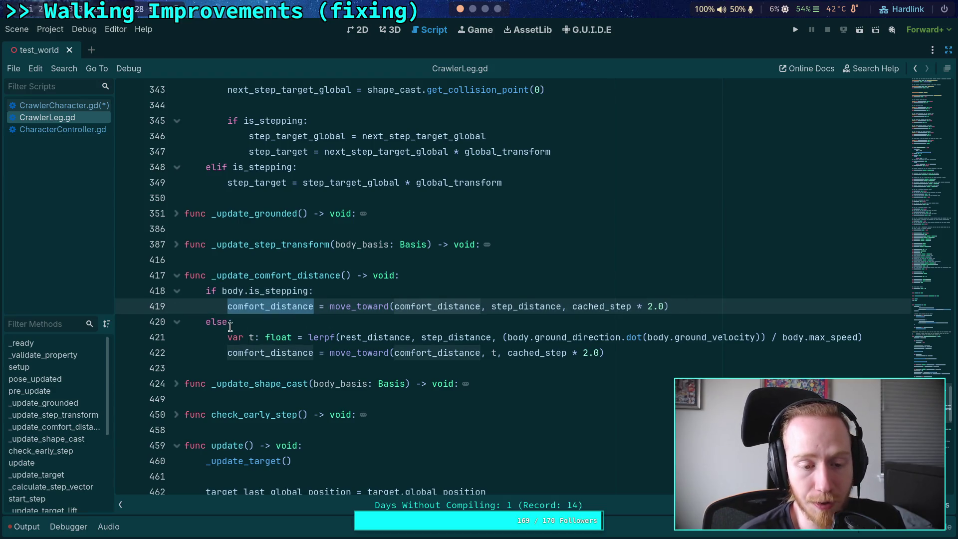
left_click_drag(227, 337, 633, 353)
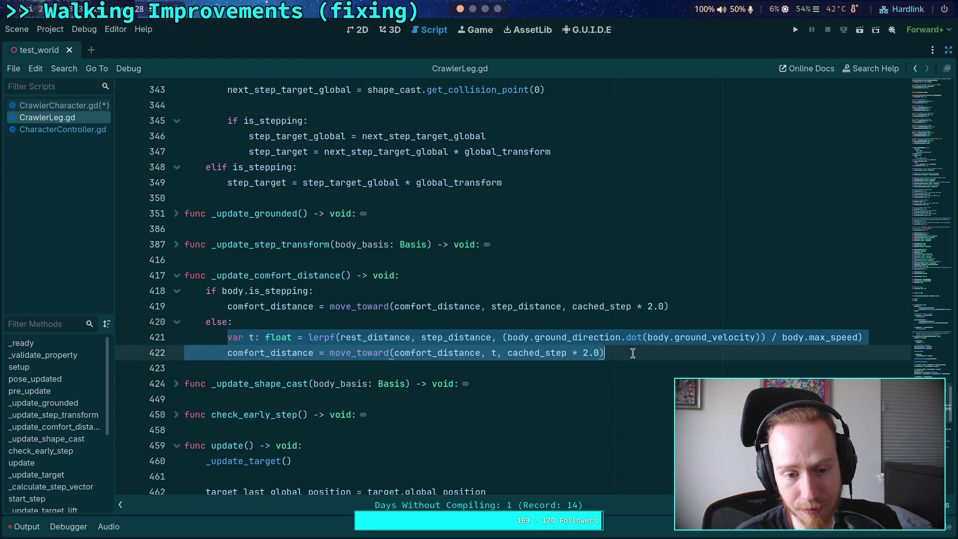
left_click(65, 109)
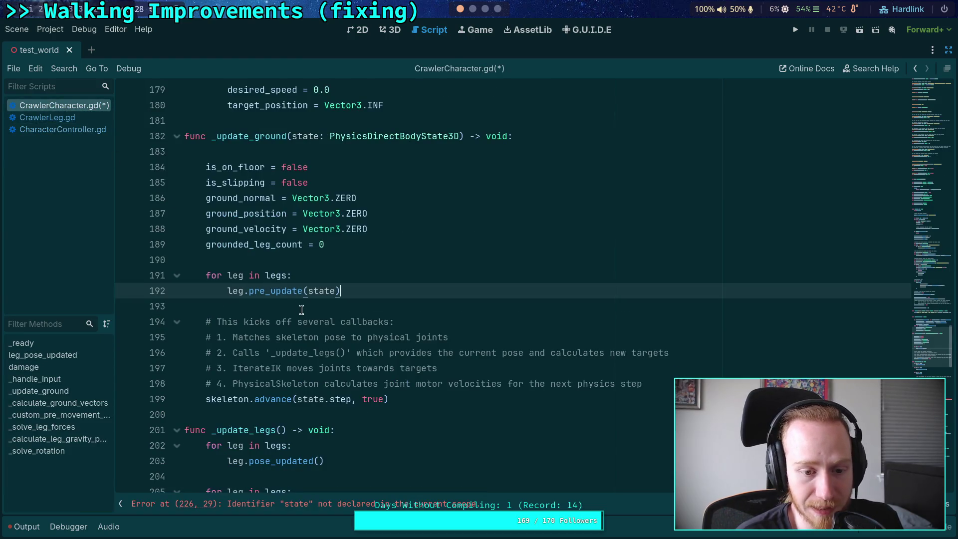
scroll(301, 310, "down", 5)
left_click(303, 327)
key("shift+Home")
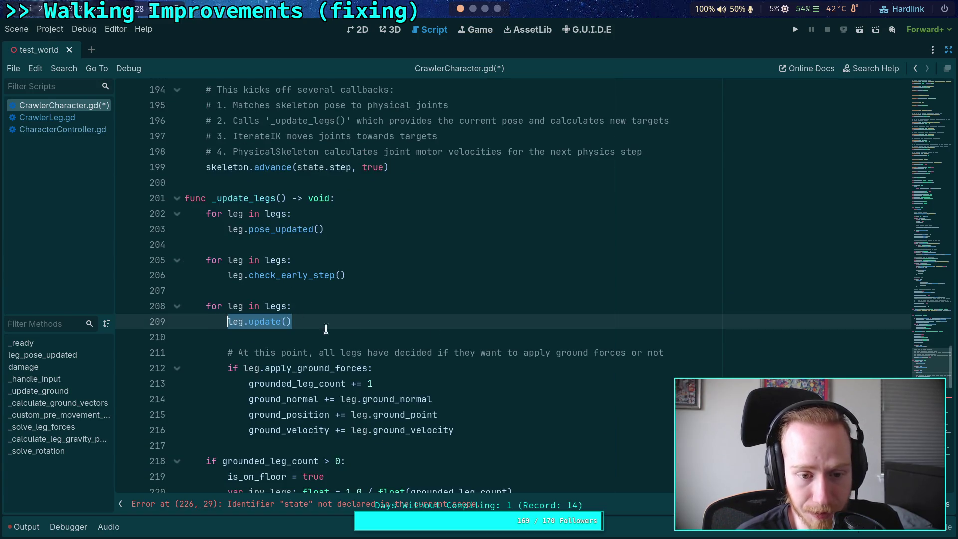
scroll(567, 373, "down", 2)
left_click(500, 338)
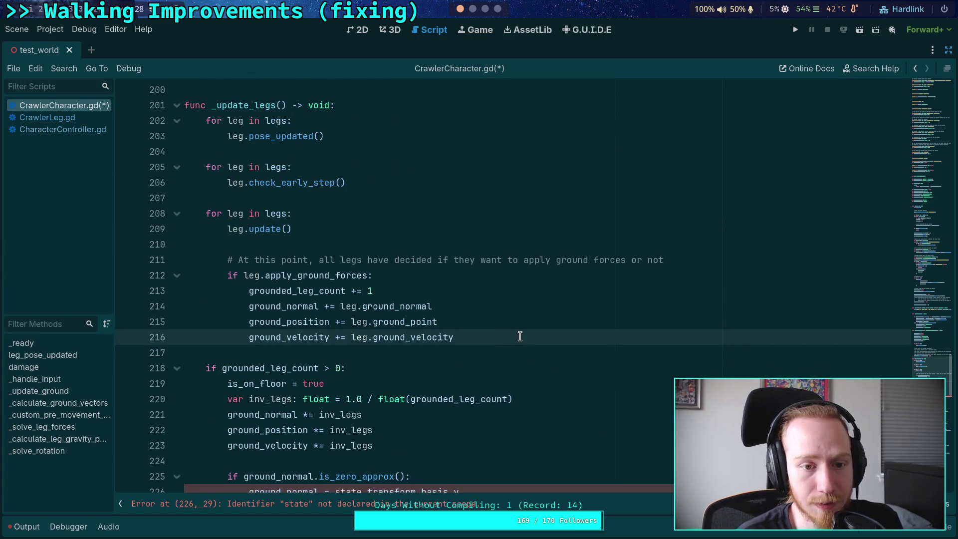
scroll(519, 336, "up", 5)
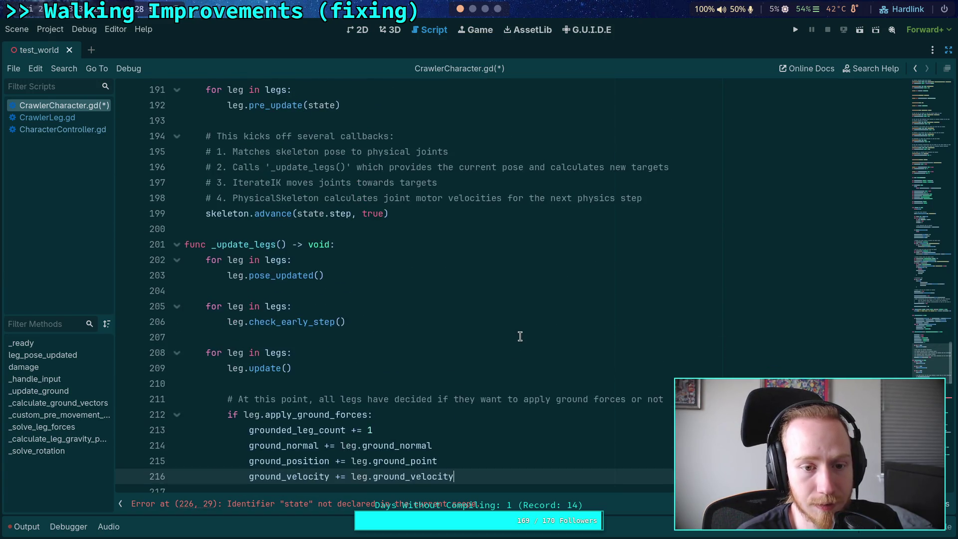
left_click(466, 304)
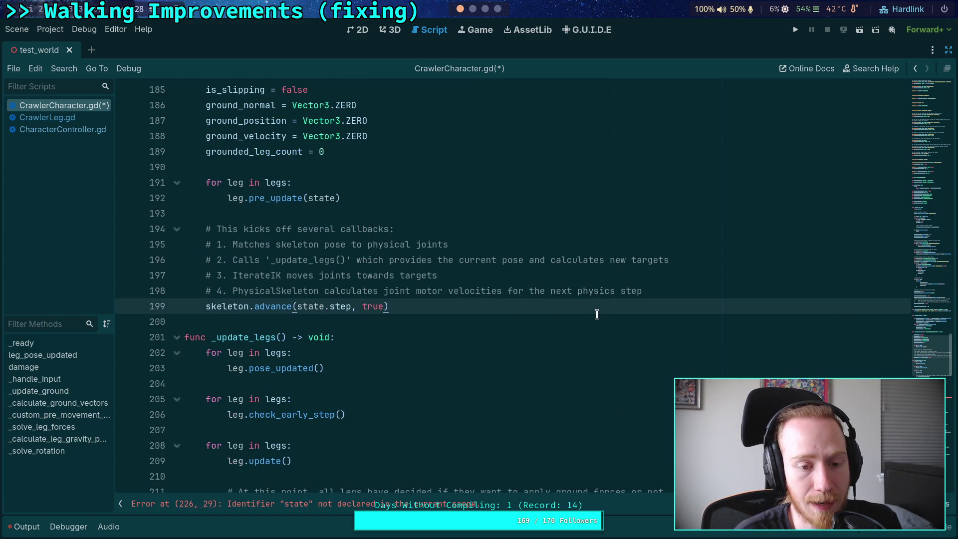
scroll(597, 314, "down", 5)
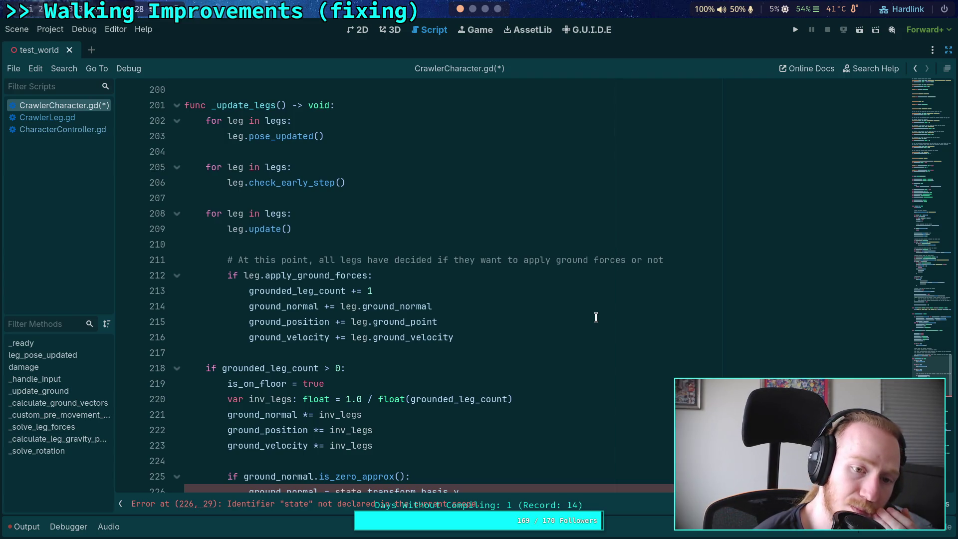
scroll(596, 318, "up", 5)
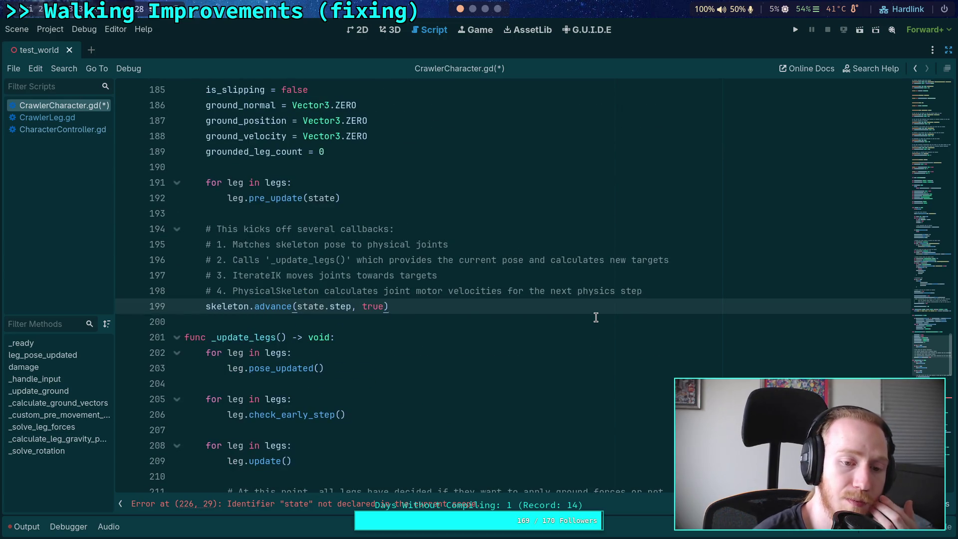
Step: Add 'for leg in legs: leg.post_update()' right after skeleton.advance and save CrawlerCharacter.gd
key("Return")
key("Return")
type("va")
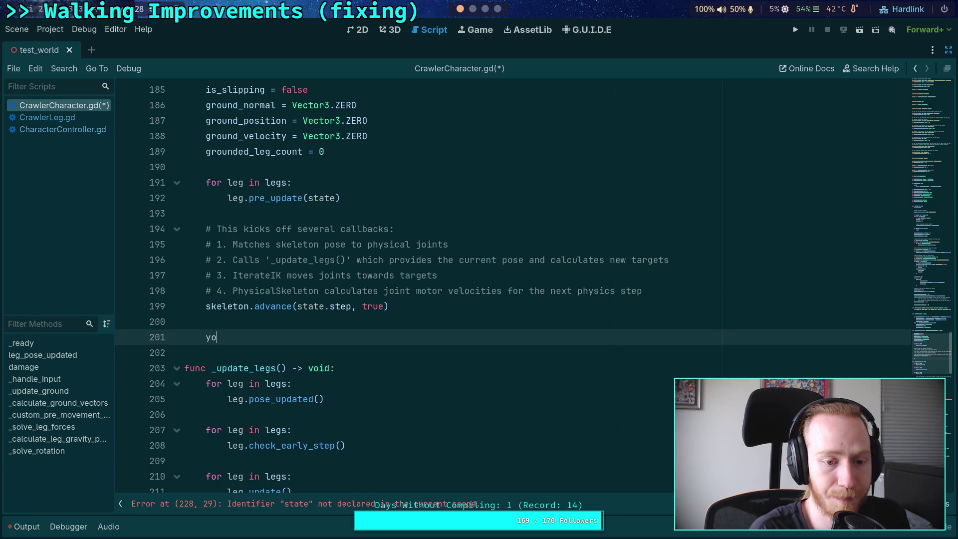
key("BackSpace")
key("BackSpace")
type("for leg")
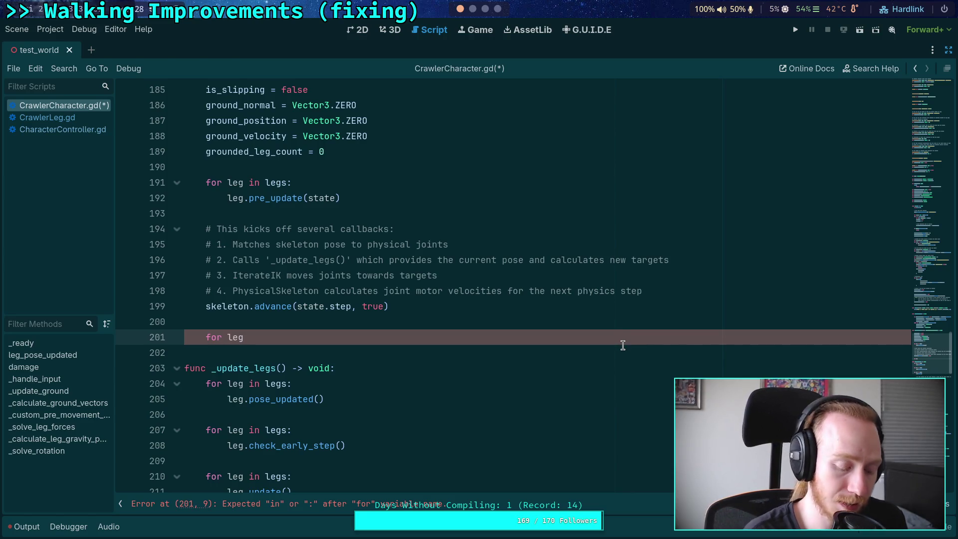
type("in legs:")
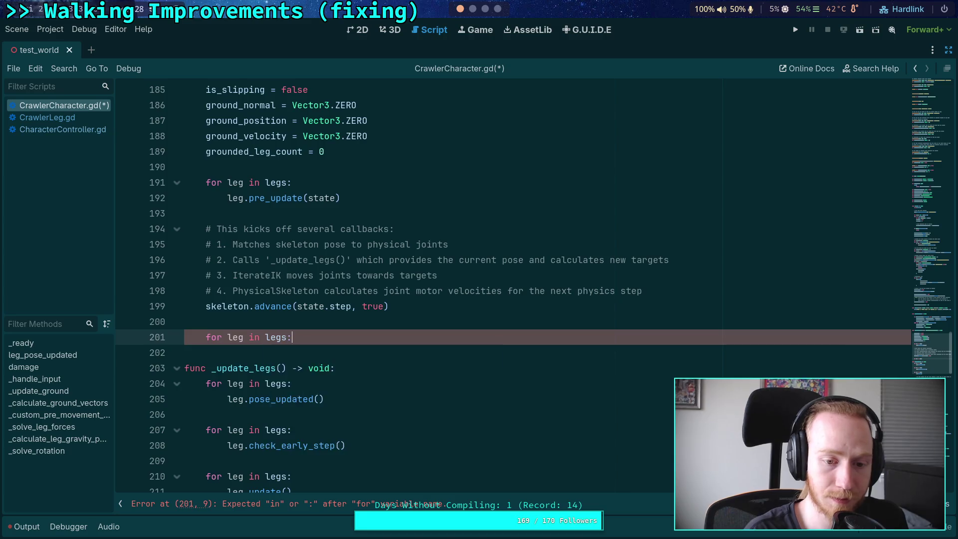
key("Return")
type("leg.p")
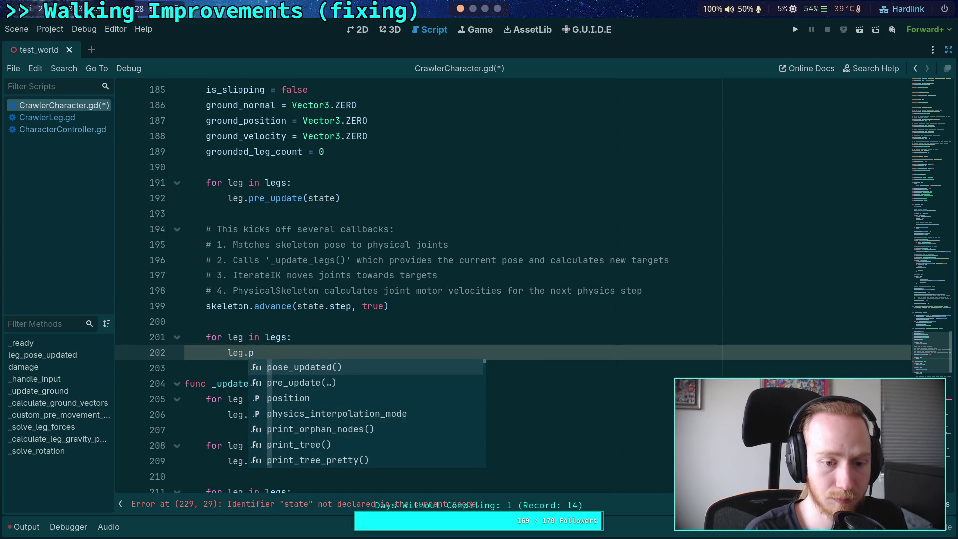
type("ost_update")
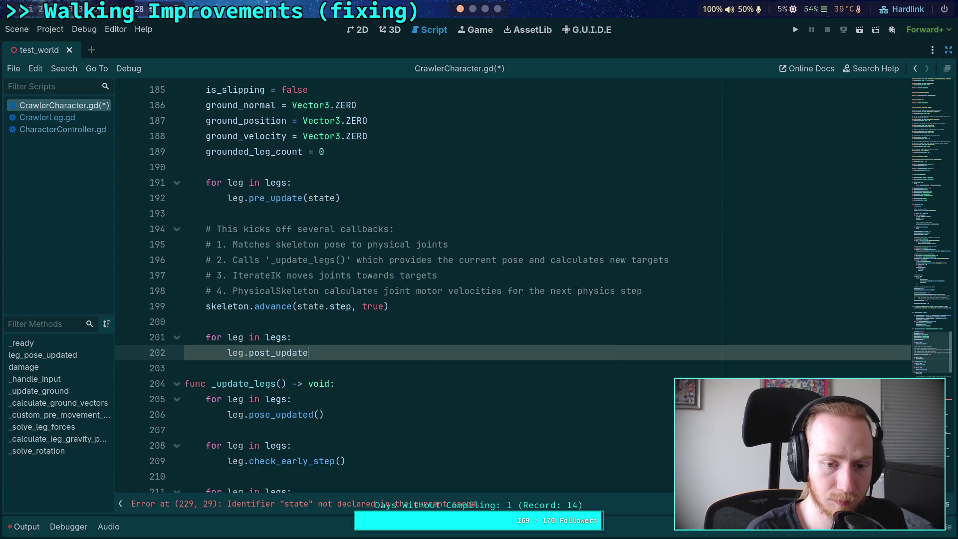
type("()")
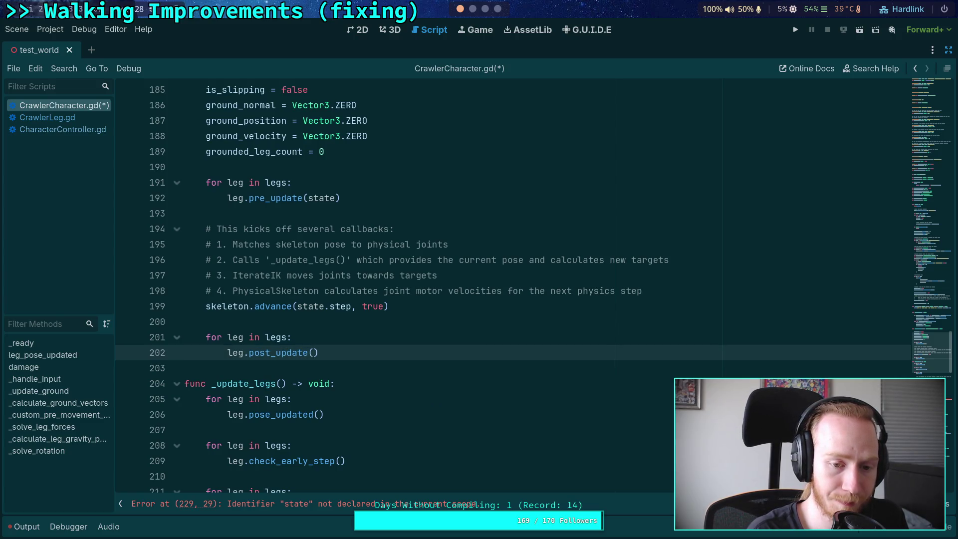
key("ctrl+s")
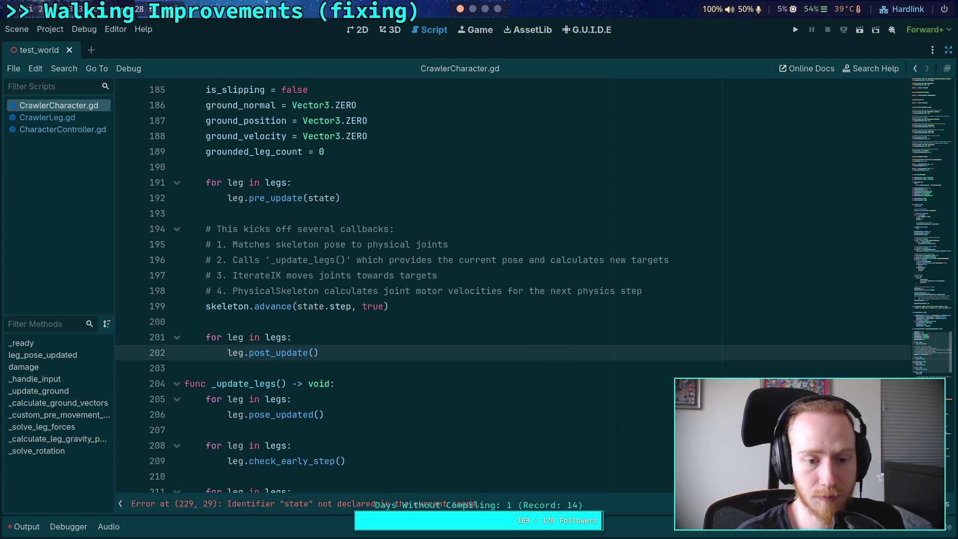
Step: Cut the post_update loop out from below skeleton.advance
scroll(375, 274, "down", 1)
scroll(338, 289, "up", 3)
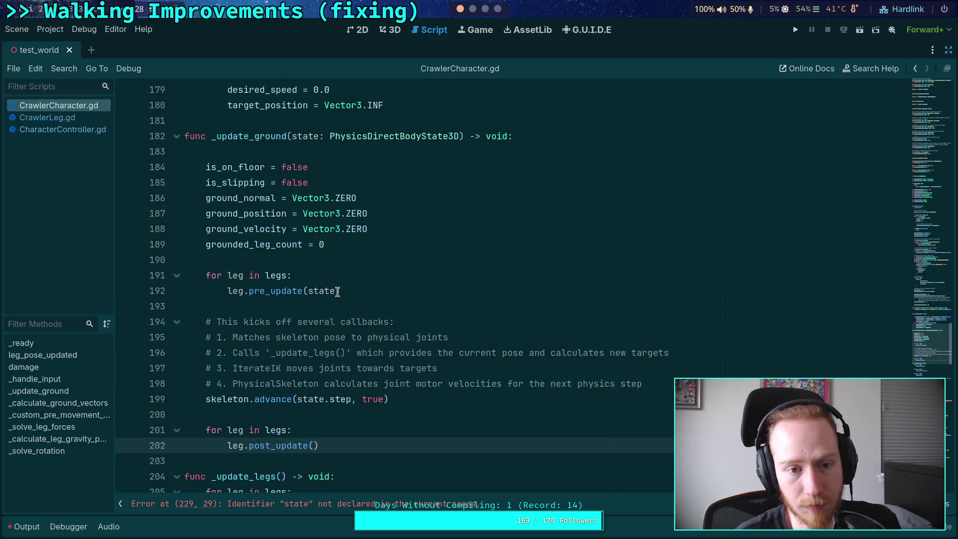
scroll(338, 289, "down", 2)
scroll(338, 288, "up", 3)
scroll(334, 290, "down", 7)
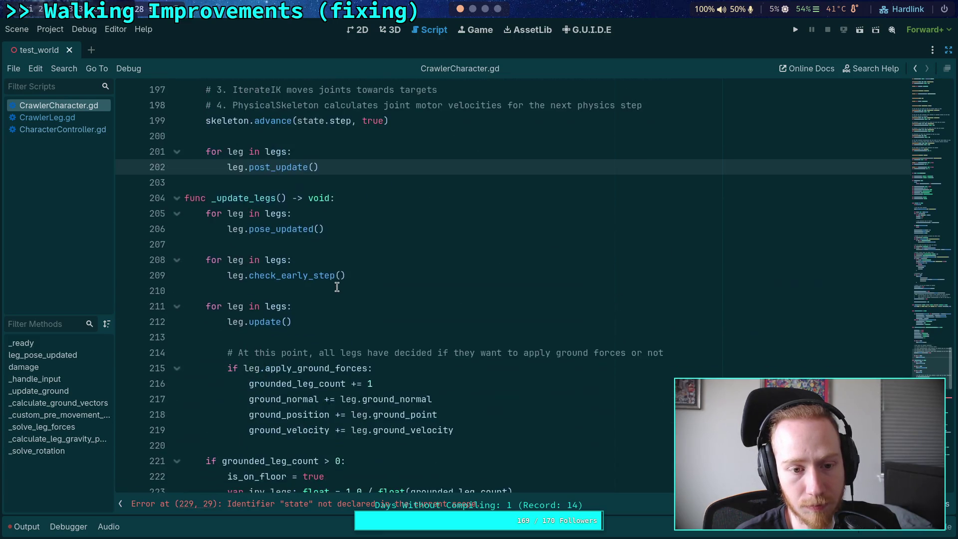
scroll(327, 294, "up", 3)
left_click_drag(325, 297, 392, 260)
key("ctrl+c")
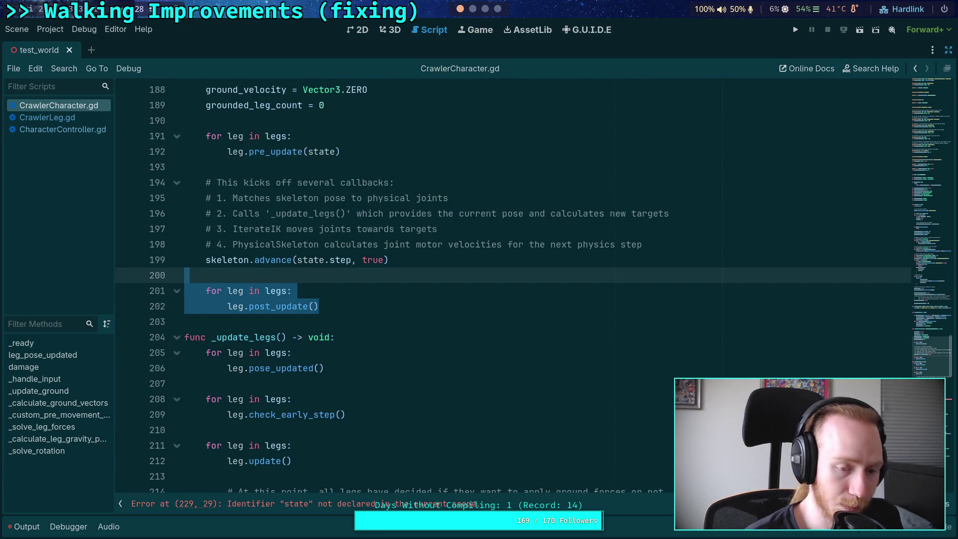
key("BackSpace")
Step: Paste the post_update loop after the else block at line 233 and remove the extra blank lines
scroll(325, 298, "down", 1)
scroll(294, 272, "down", 12)
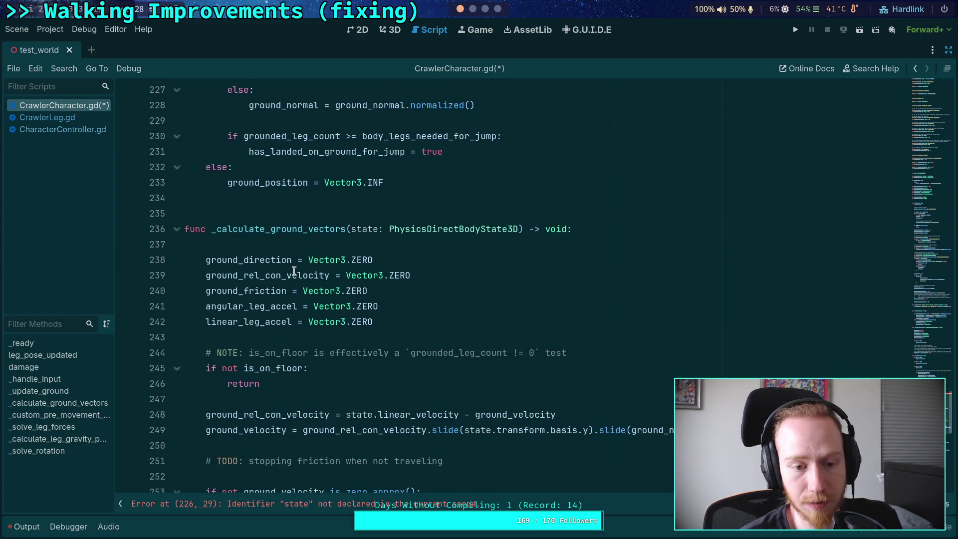
scroll(294, 271, "up", 11)
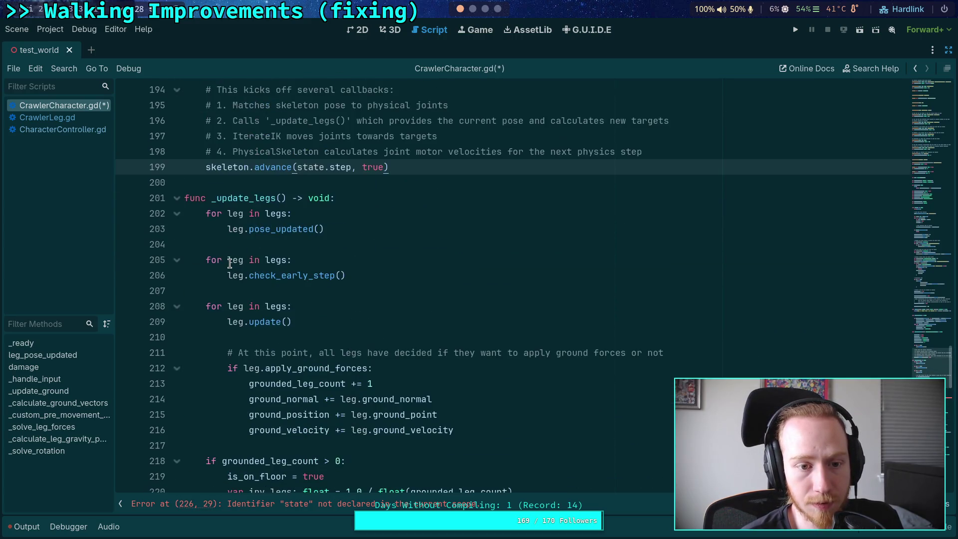
scroll(230, 264, "down", 1)
scroll(230, 263, "up", 3)
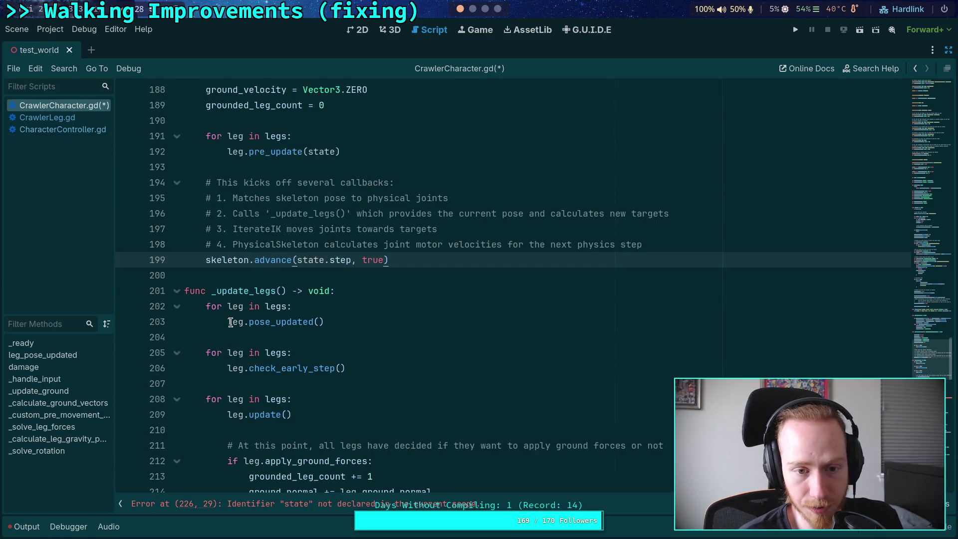
scroll(304, 310, "down", 9)
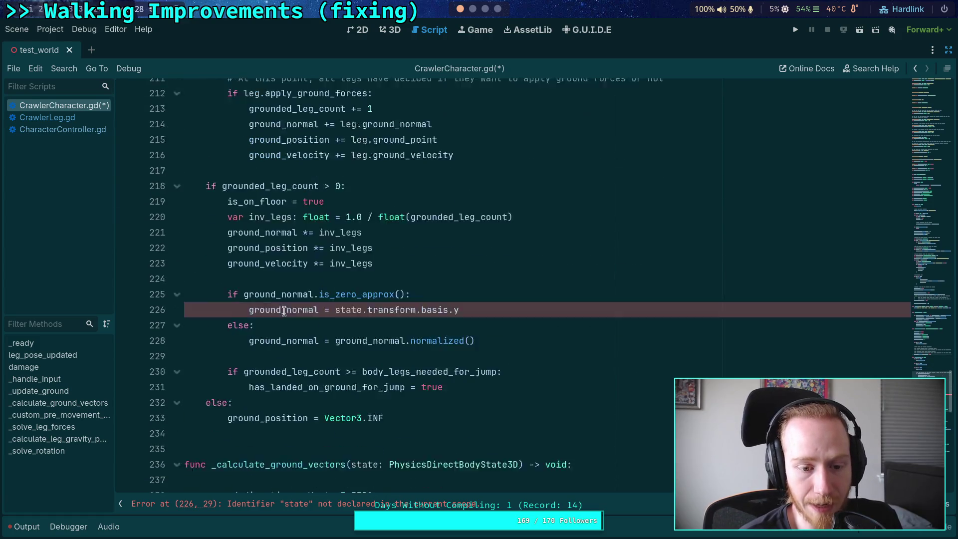
scroll(366, 388, "up", 5)
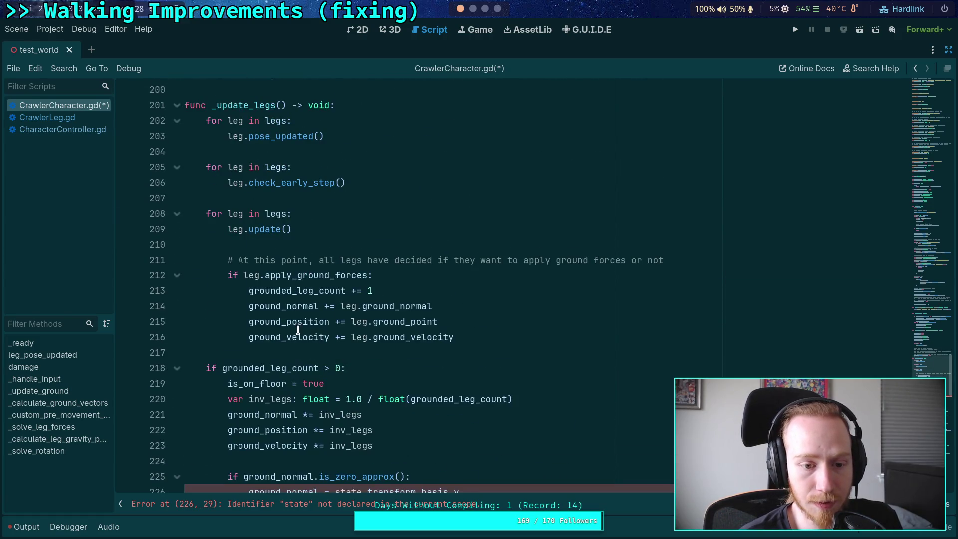
scroll(298, 330, "down", 4)
scroll(341, 354, "down", 1)
left_click(391, 368)
key("Return")
key("Return")
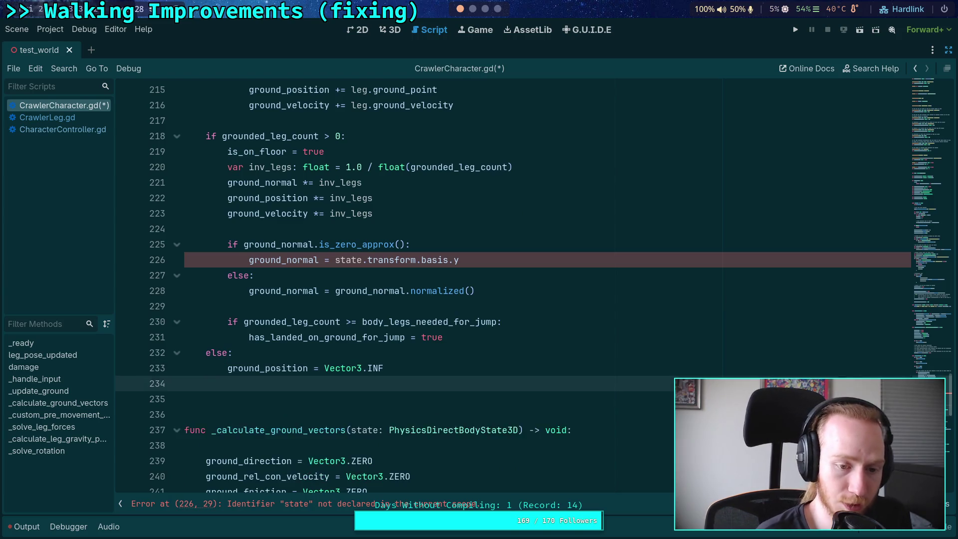
key("ctrl+v")
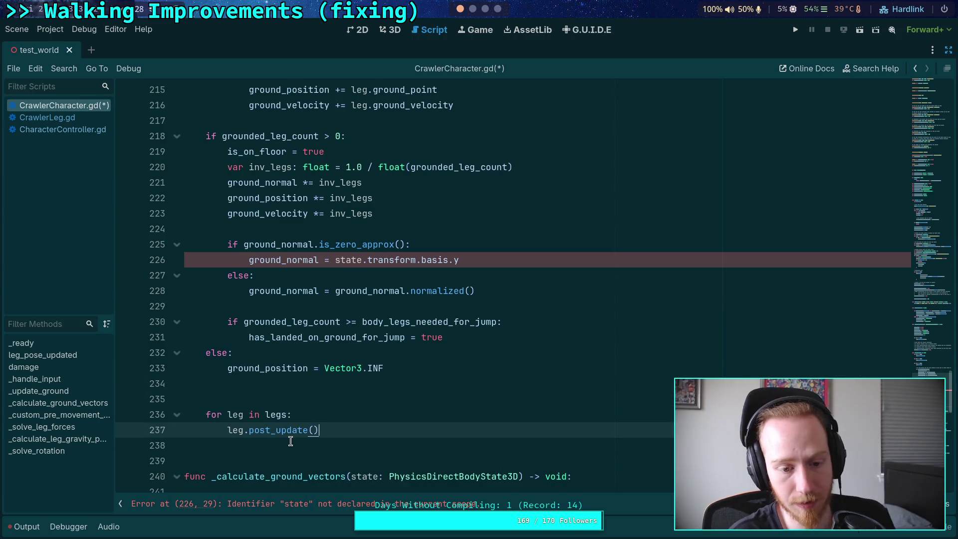
key("Down")
key("BackSpace")
left_click(301, 399)
key("BackSpace")
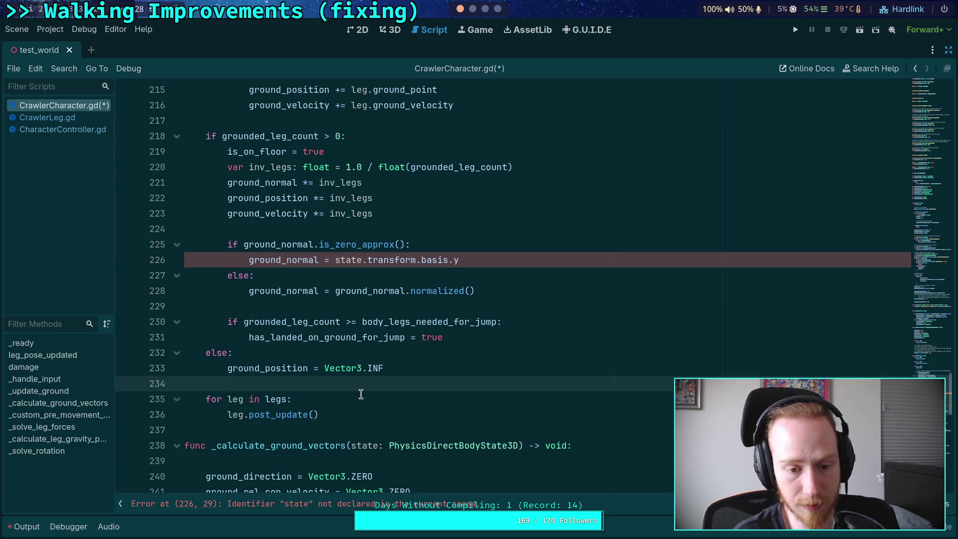
Step: Save CrawlerCharacter.gd and go to the erroring line 226
scroll(375, 384, "up", 3)
left_click(419, 345)
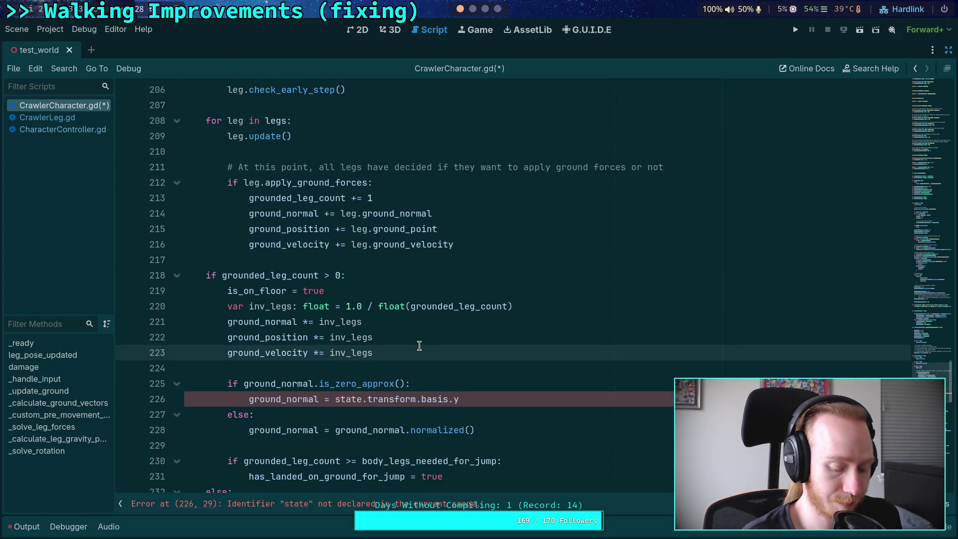
key("ctrl+s")
left_click(395, 394)
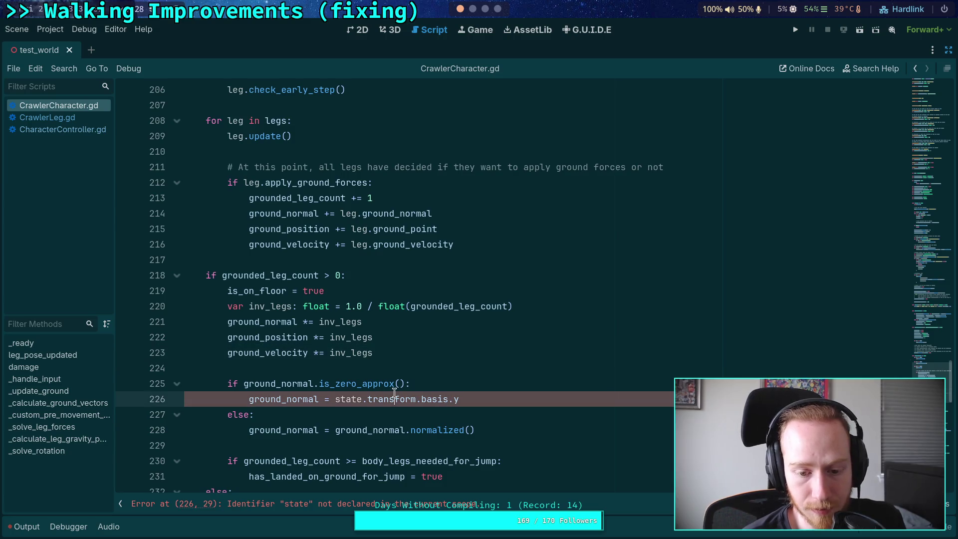
double_click(340, 400)
scroll(353, 357, "up", 5)
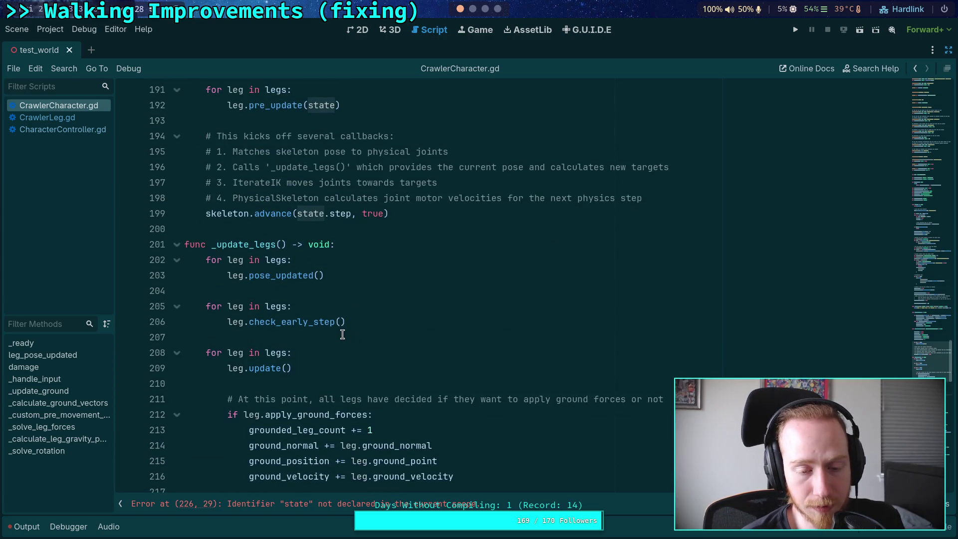
scroll(342, 334, "down", 5)
scroll(420, 340, "down", 2)
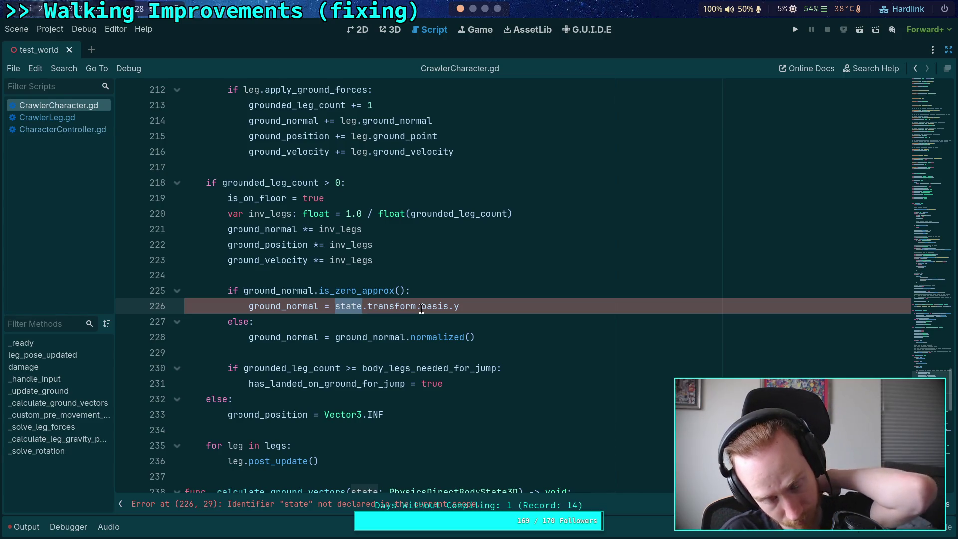
mouse_move(409, 419)
left_mouse_down()
mouse_move(194, 288)
mouse_move(187, 244)
left_mouse_up()
scroll(192, 260, "up", 1)
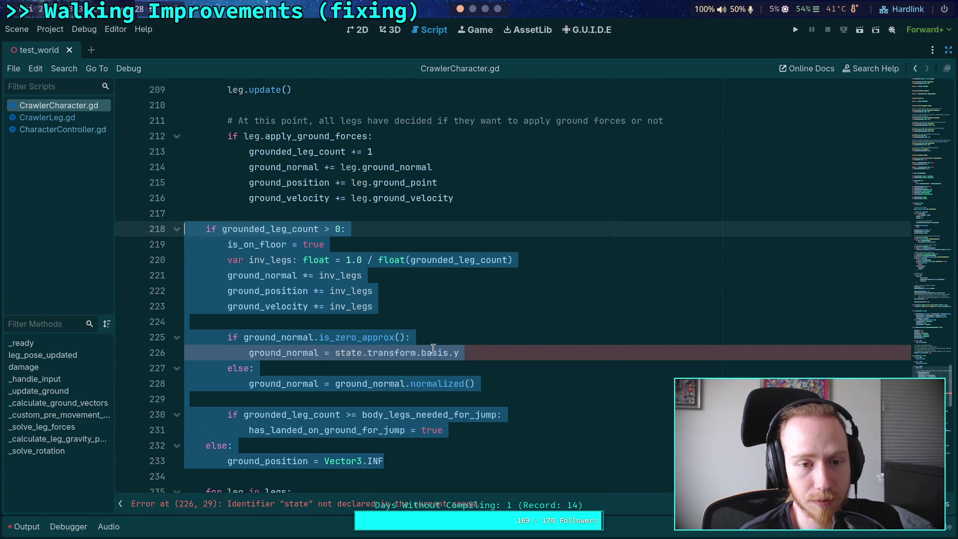
scroll(509, 379, "up", 4)
scroll(508, 378, "up", 4)
scroll(507, 377, "down", 9)
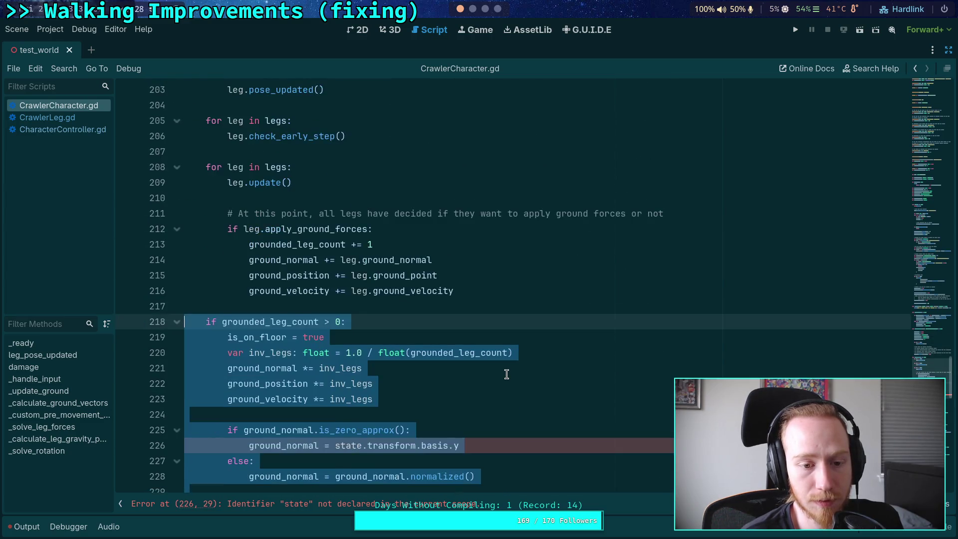
scroll(507, 374, "up", 2)
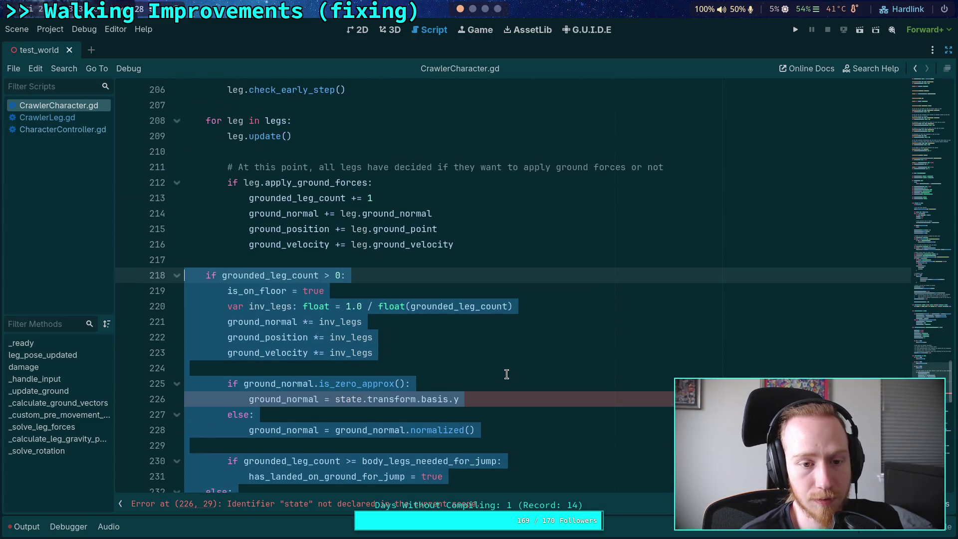
scroll(505, 363, "up", 3)
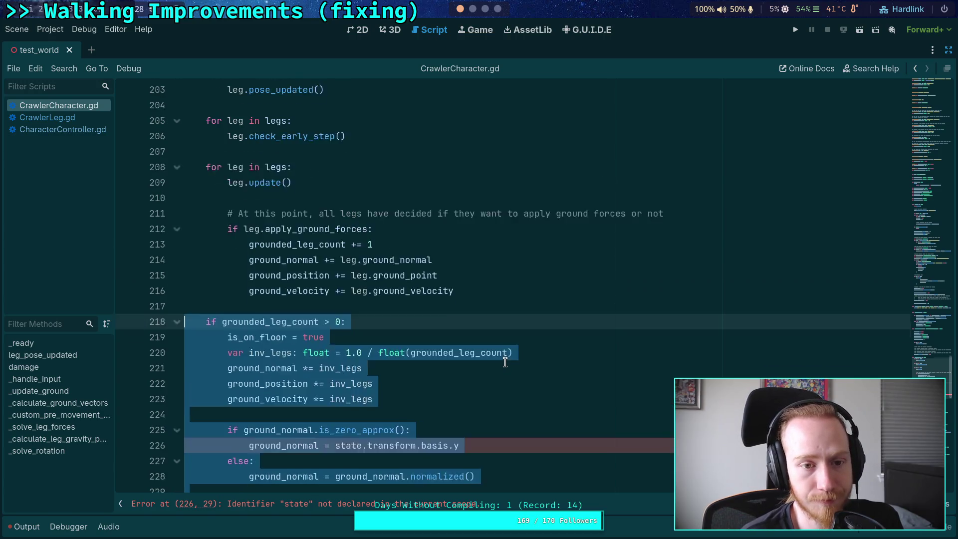
scroll(505, 362, "up", 2)
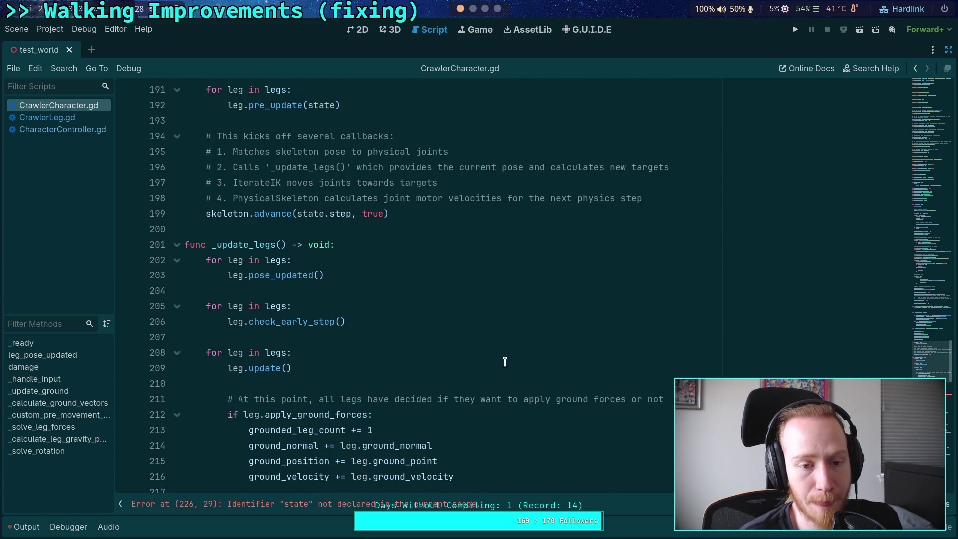
scroll(505, 362, "up", 2)
scroll(505, 363, "down", 3)
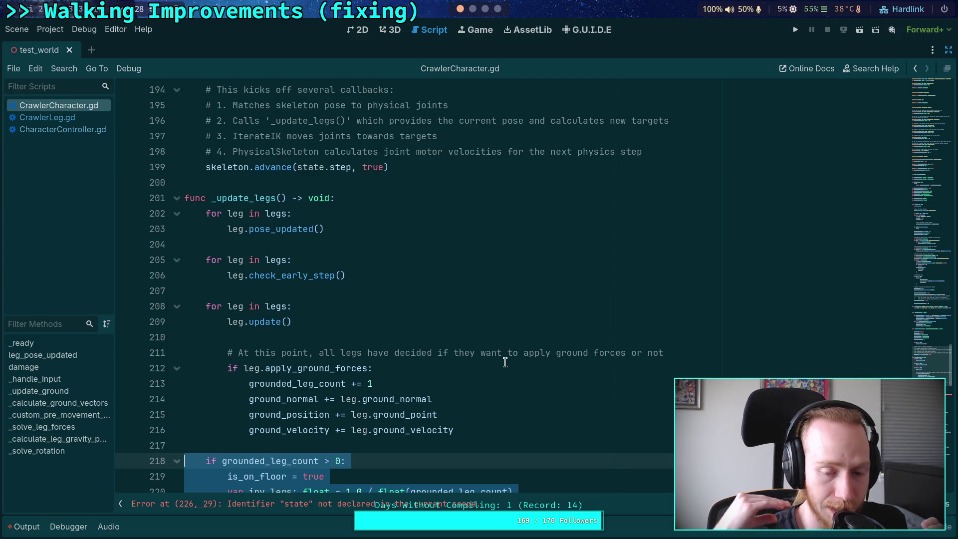
double_click(251, 323)
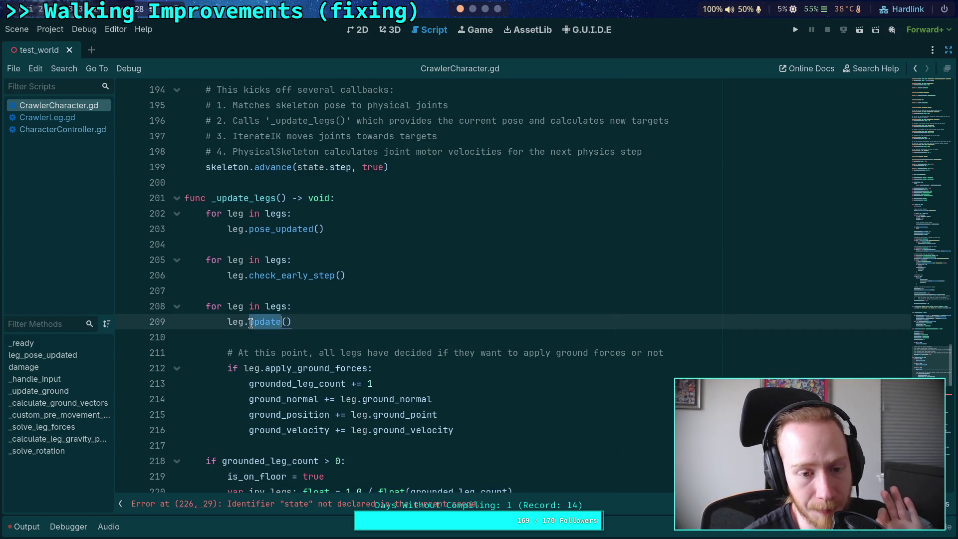
scroll(398, 401, "down", 2)
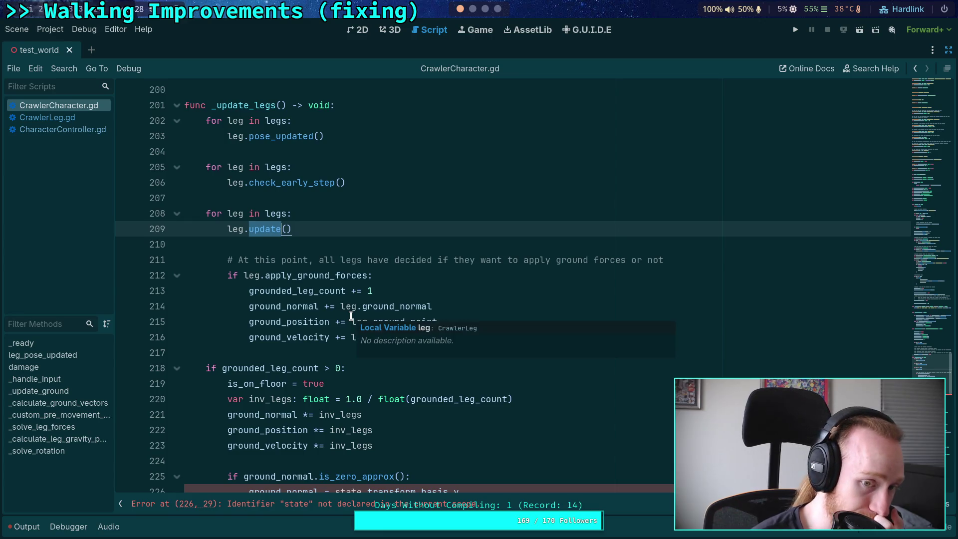
scroll(231, 334, "down", 3)
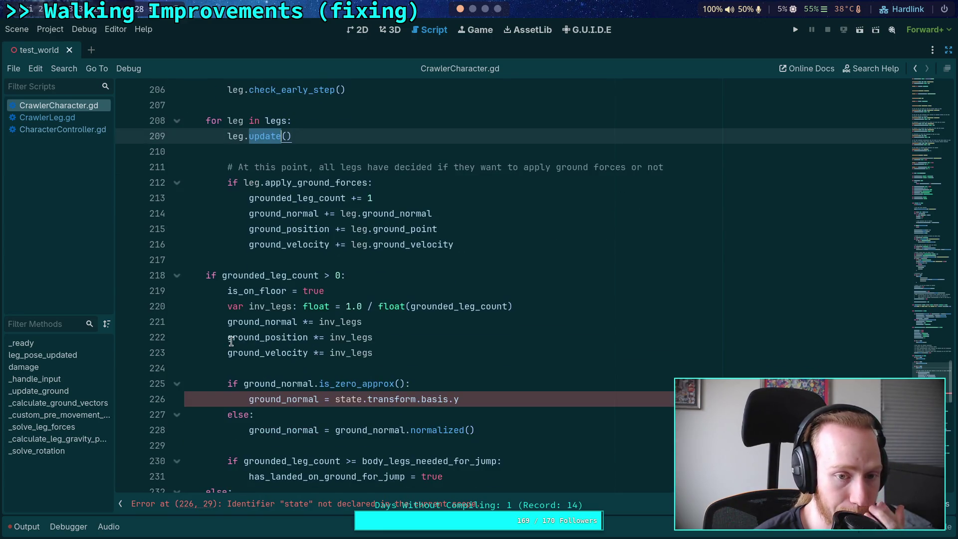
scroll(231, 341, "down", 1)
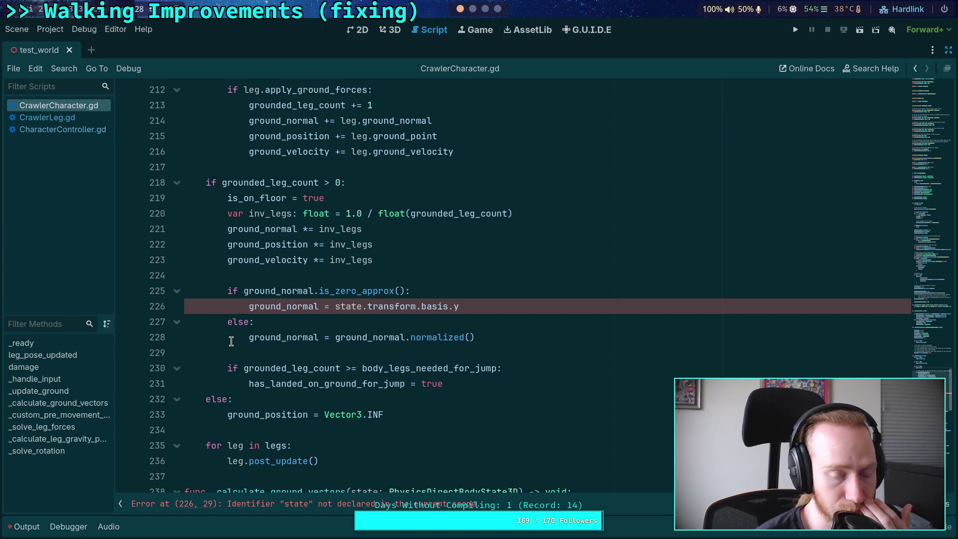
scroll(231, 341, "up", 4)
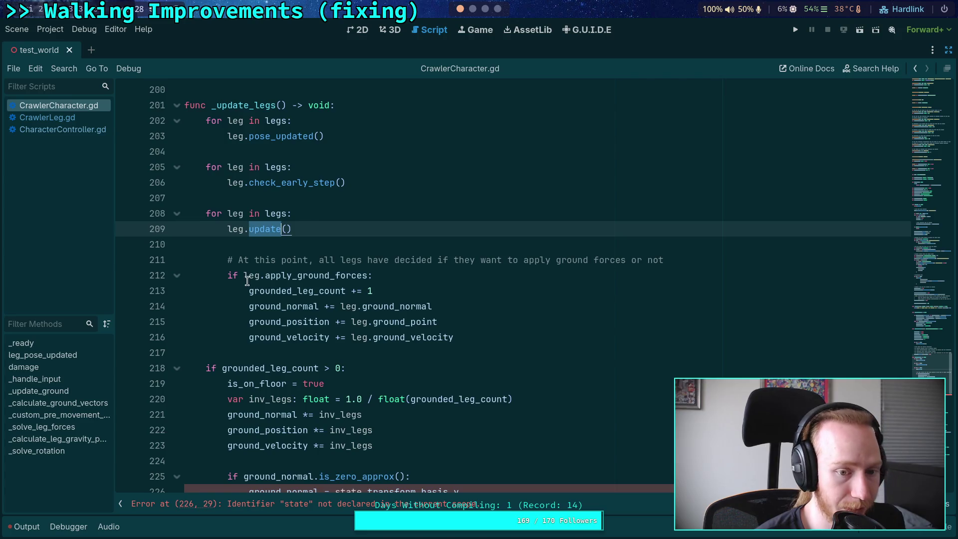
mouse_move(229, 276)
left_mouse_down()
mouse_move(420, 306)
mouse_move(488, 353)
mouse_move(451, 341)
left_mouse_up()
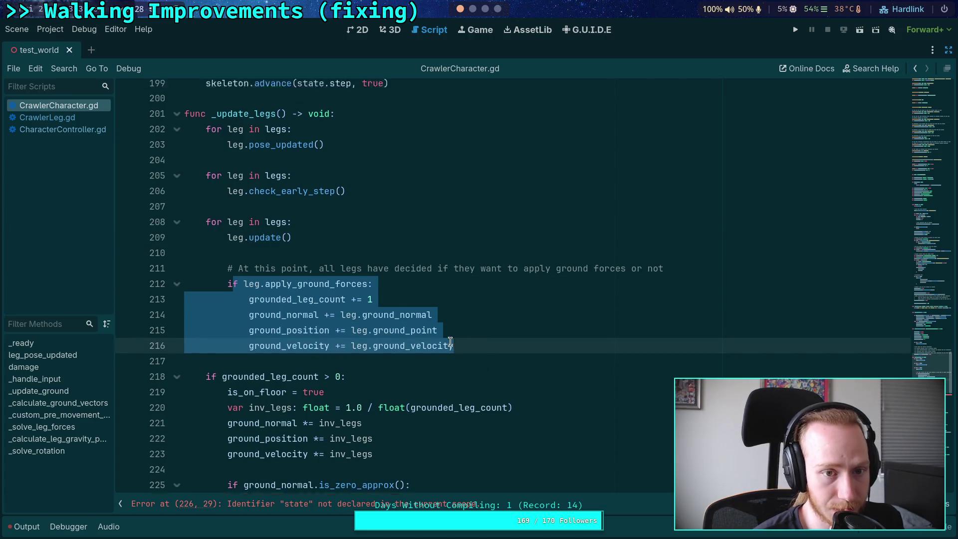
scroll(439, 336, "up", 7)
scroll(438, 335, "down", 3)
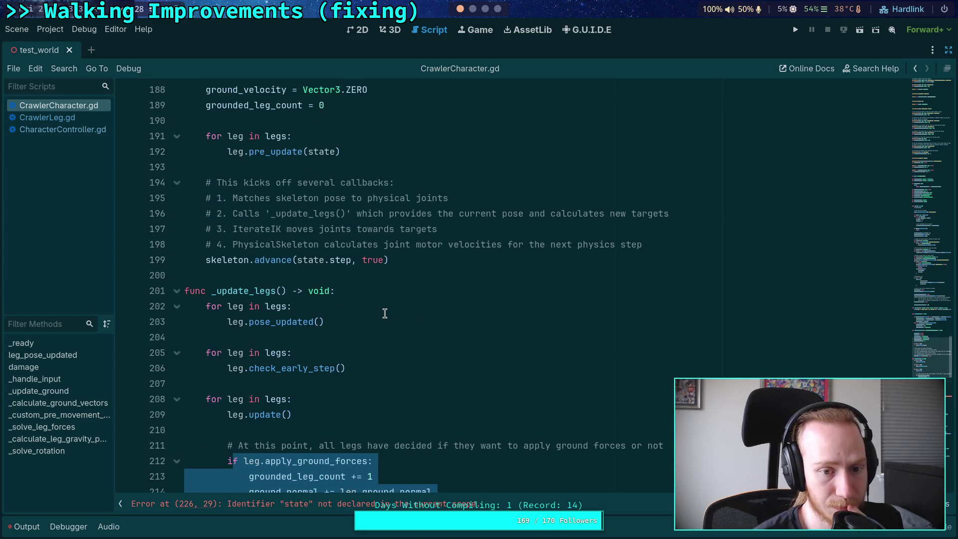
scroll(277, 173, "up", 1)
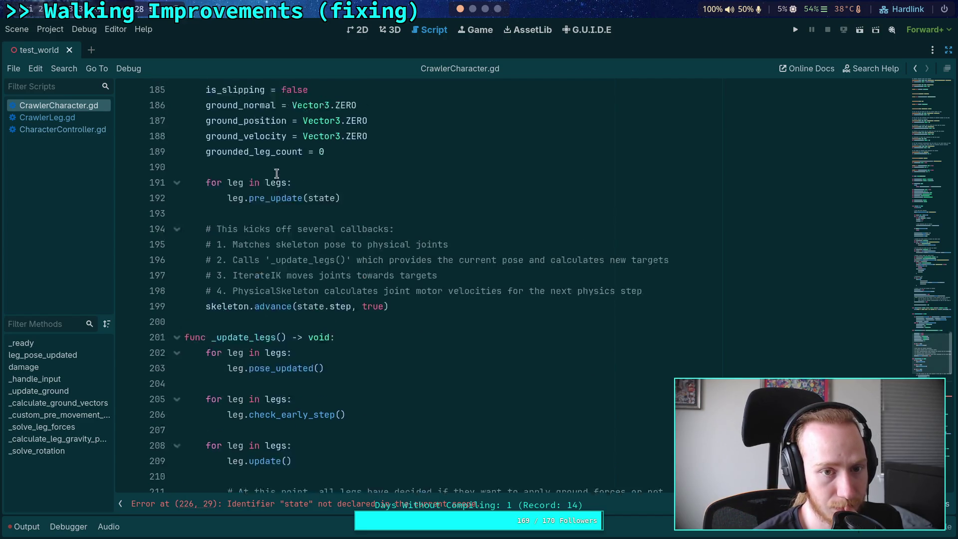
left_click(265, 150)
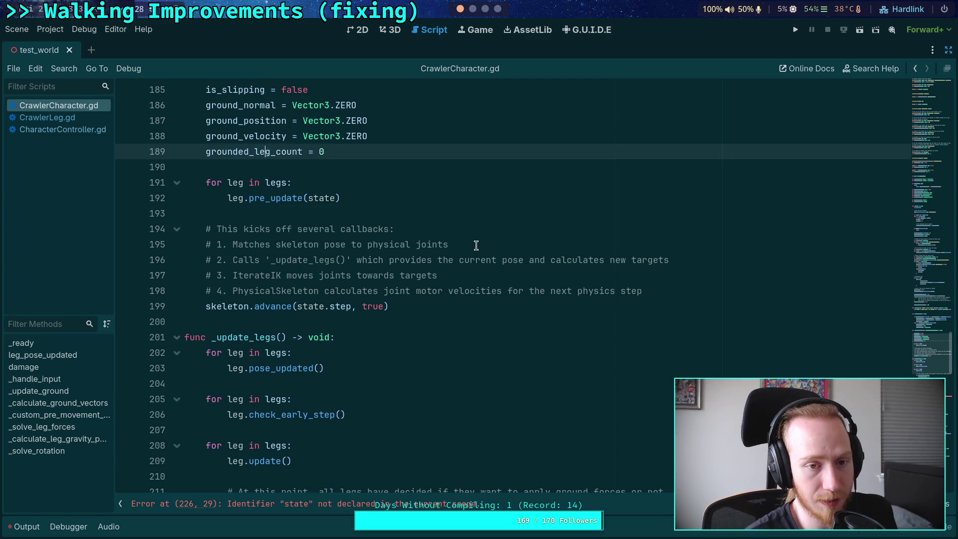
Step: Move the 'grounded_leg_count = 0' reset into _update_legs, just above the leg update loop
key("alt+Down")
key("alt+Down")
key("alt+Down")
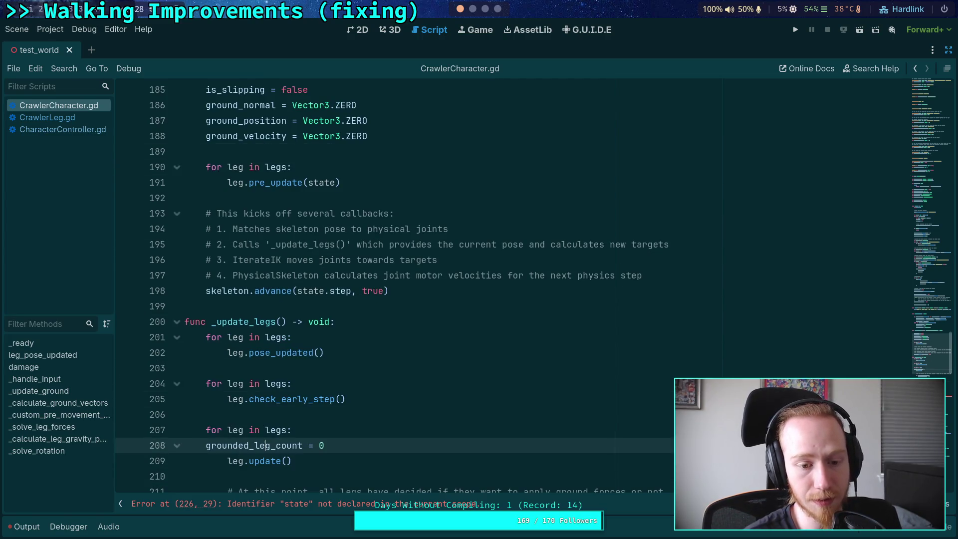
key("alt+Up")
key("ctrl+Return")
Step: Cut the grounded-leg averaging block out of _update_legs and clear the leftover blank lines
scroll(499, 289, "down", 5)
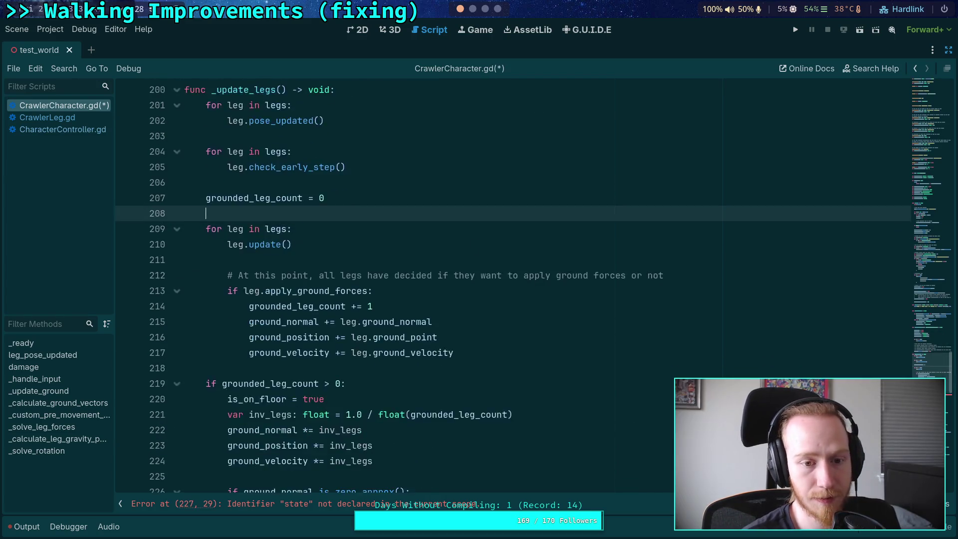
scroll(472, 243, "down", 2)
left_click(211, 296)
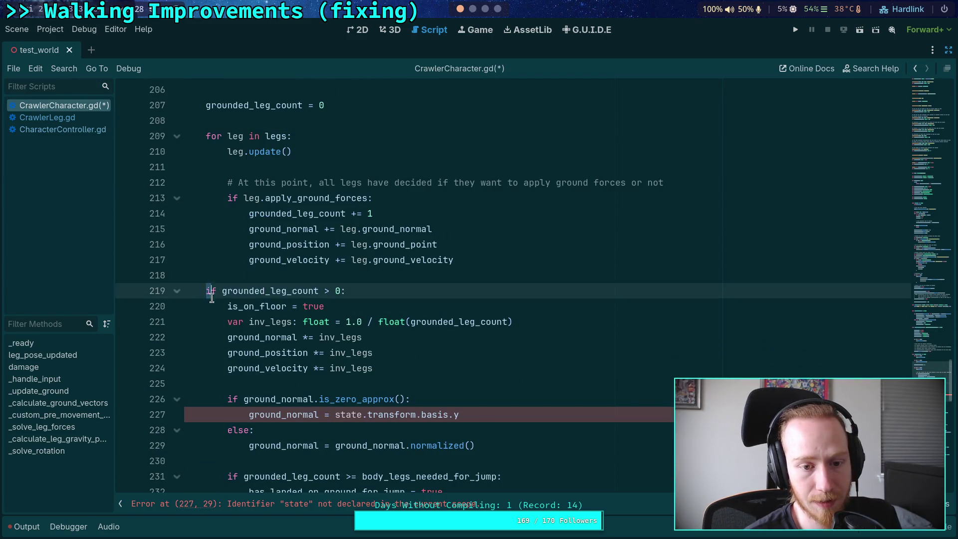
scroll(303, 306, "down", 2)
mouse_move(212, 298)
left_mouse_down()
mouse_move(414, 306)
mouse_move(479, 353)
mouse_move(491, 444)
mouse_move(484, 398)
mouse_move(461, 424)
left_mouse_up()
scroll(483, 398, "down", 1)
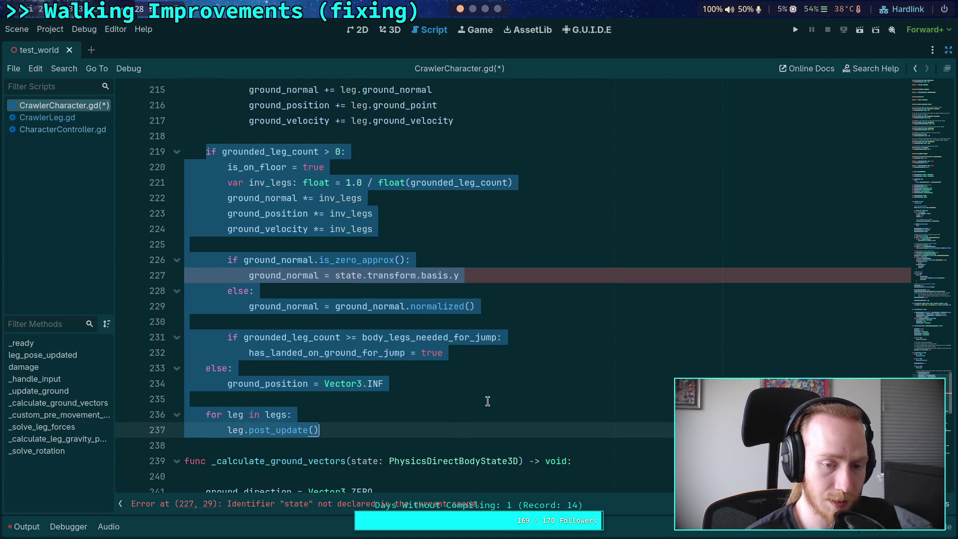
key("BackSpace")
scroll(532, 376, "up", 5)
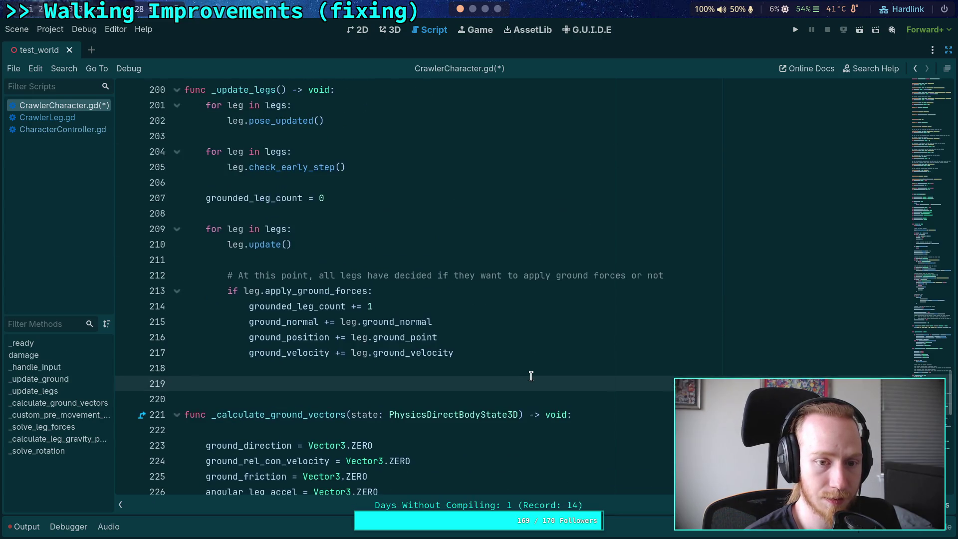
key("BackSpace")
key("BackSpace")
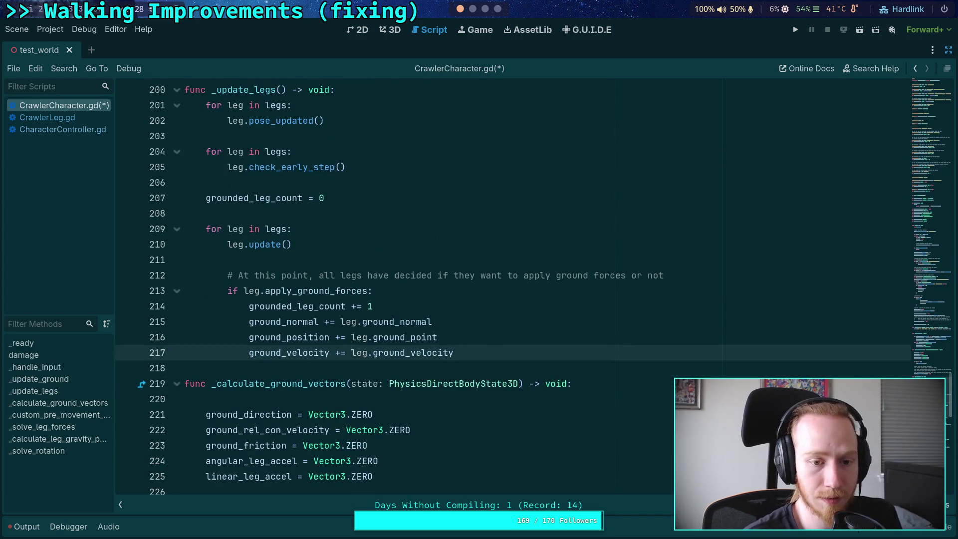
scroll(434, 314, "up", 4)
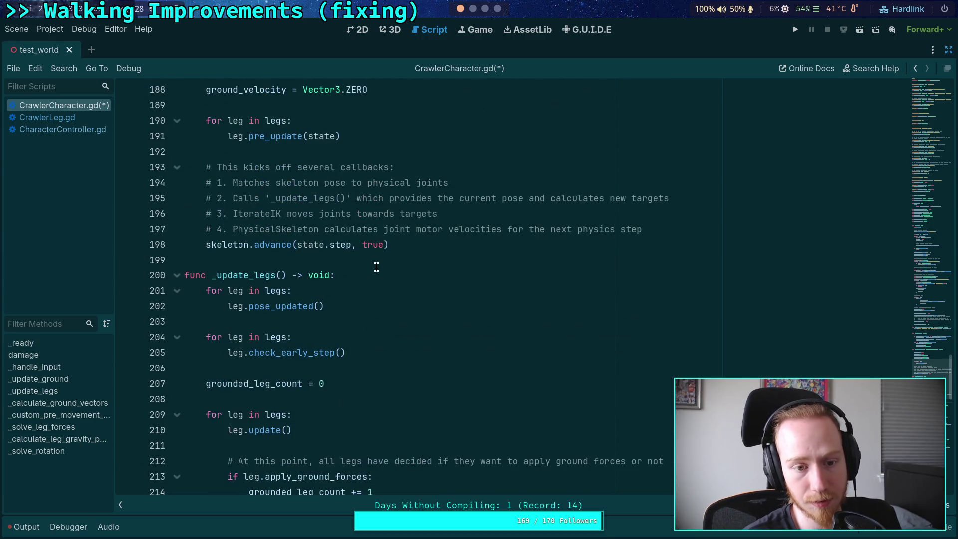
scroll(377, 267, "down", 1)
Step: Paste the averaging block after skeleton.advance and delete its pasted post_update loop
left_click(415, 203)
key("Return")
key("Return")
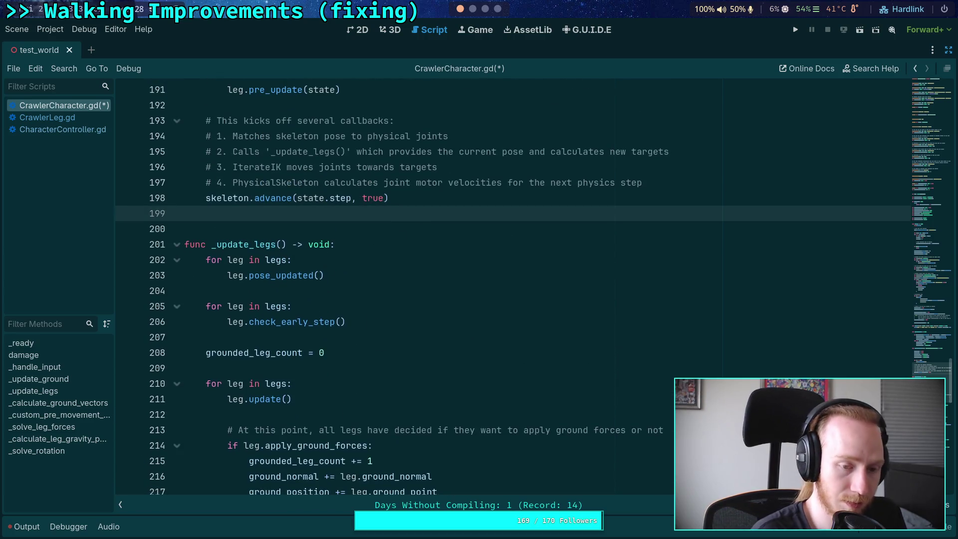
type("if grounded_leg_count > 0: \t\tis_on_floor = true \t\tvar inv_legs: float = 1.0 / float(grounded_leg_count) \t\tground_normal *= inv_legs \t\tground_position *= inv_legs \t\tground_velocity *= inv_legs  \t\tif ground_normal.is_zero_approx(): \t\t\tground_normal = state.transform.basis.y \t\telse: \t\t\tground_normal = ground_normal.normalized()  \t\tif grounded_leg_count >= body_legs_needed_for_jump: \t\t\thas_landed_on_ground_for_jump = true \telse: \t\tground_position = Vector3.INF  \tfor leg in legs: \t\tleg.post_update()")
scroll(367, 358, "down", 3)
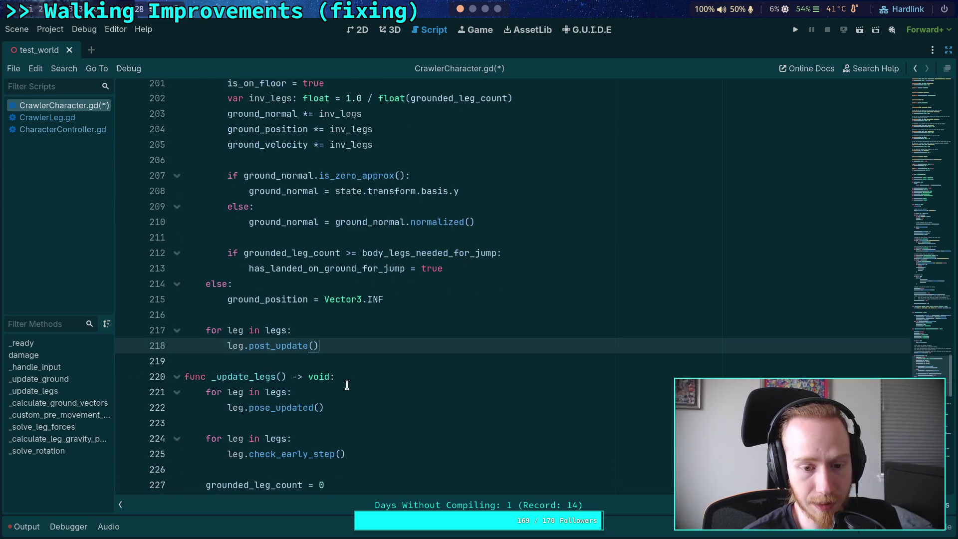
left_click_drag(342, 345, 314, 315)
key("ctrl+c")
key("BackSpace")
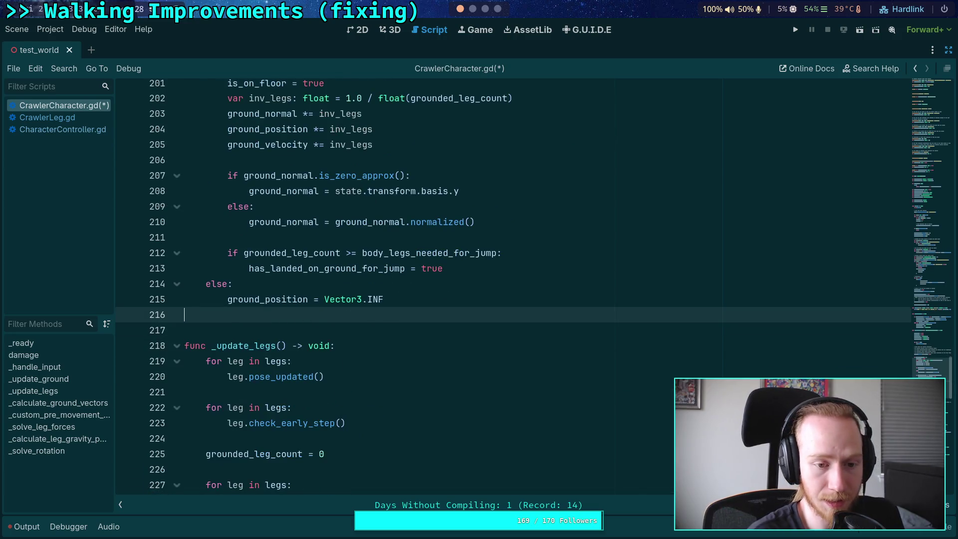
scroll(384, 304, "down", 8)
scroll(379, 297, "down", 2)
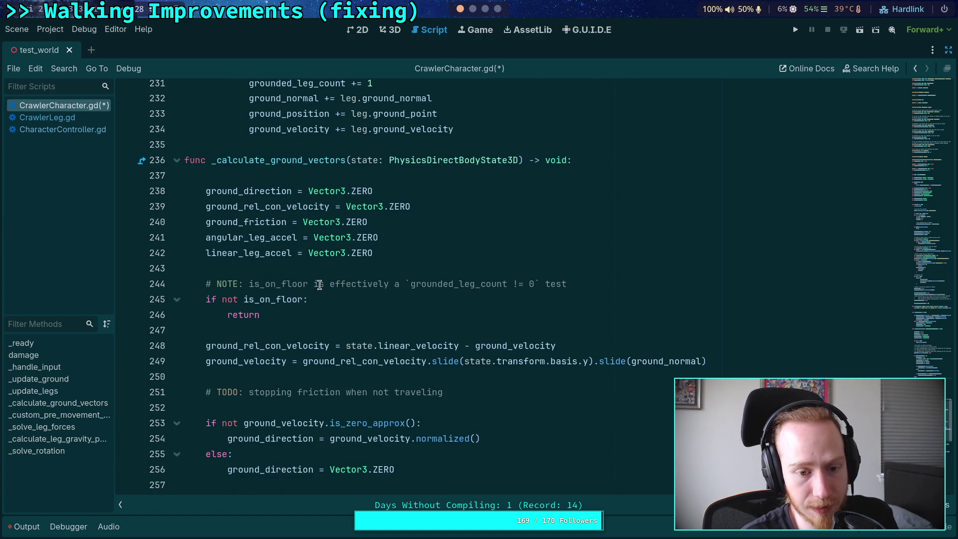
Step: Paste a 'for leg in legs: leg.post_update()' loop after the ground_direction reset in _calculate_ground_vectors
double_click(294, 361)
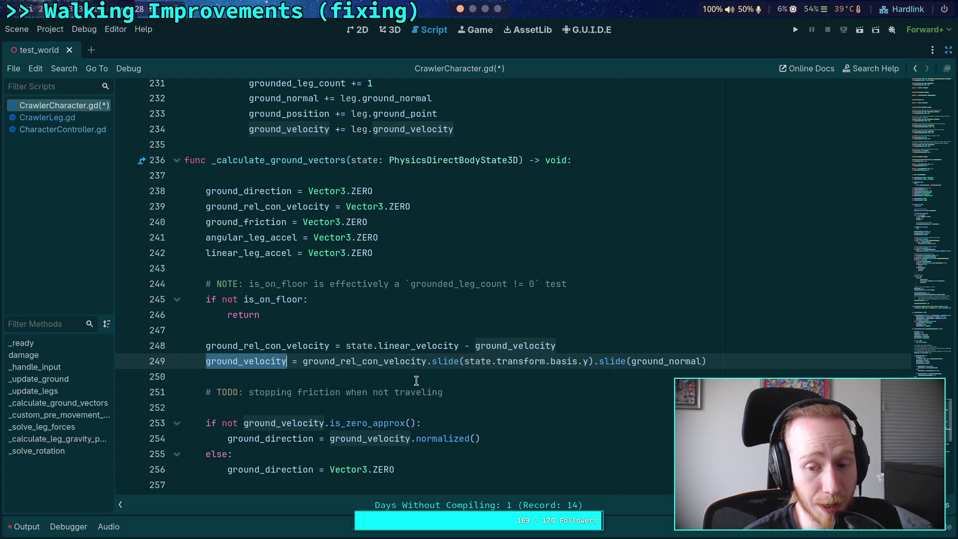
scroll(417, 382, "down", 3)
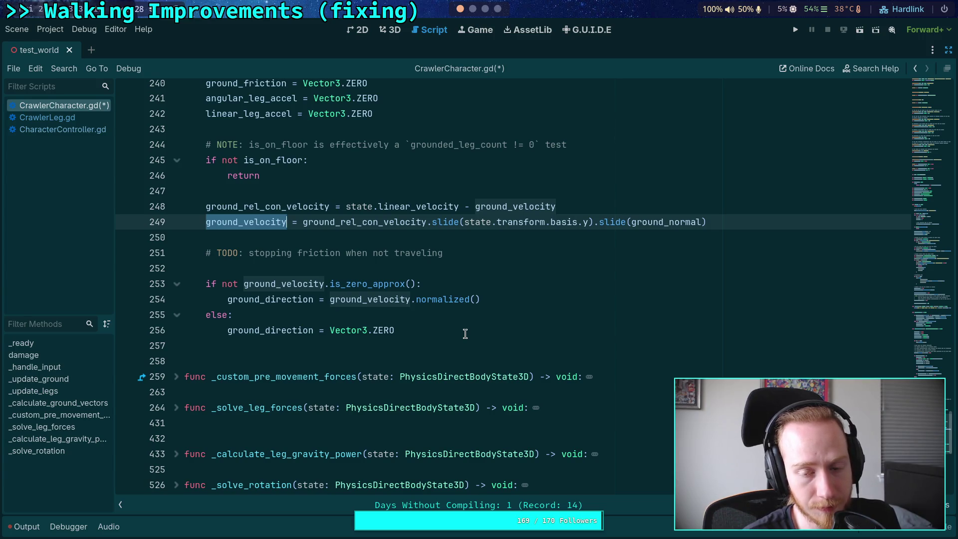
scroll(465, 334, "down", 2)
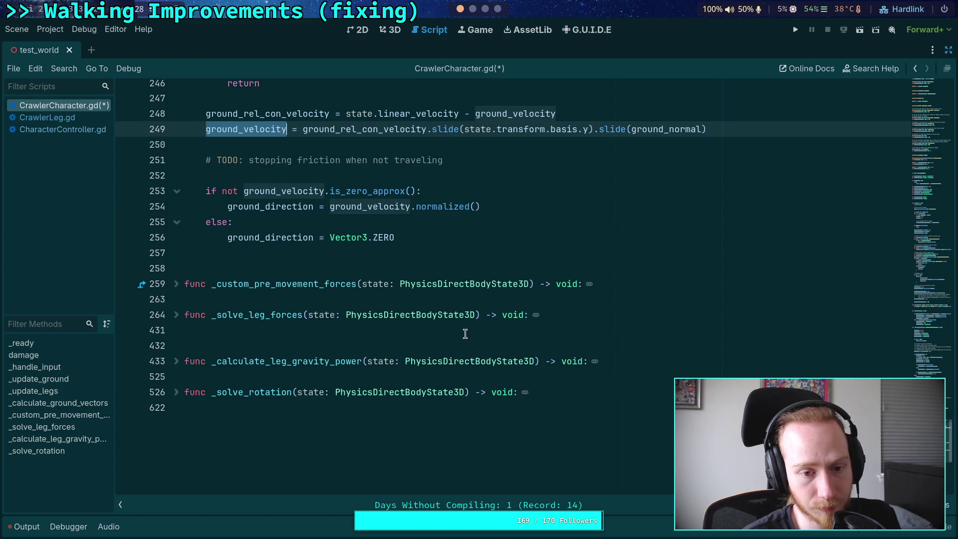
scroll(465, 334, "up", 5)
scroll(333, 364, "down", 3)
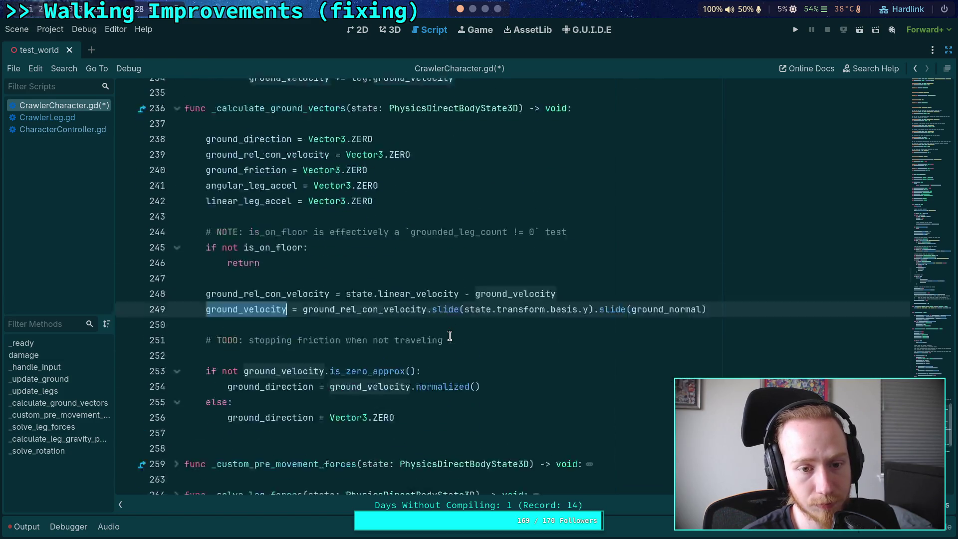
left_click(455, 331)
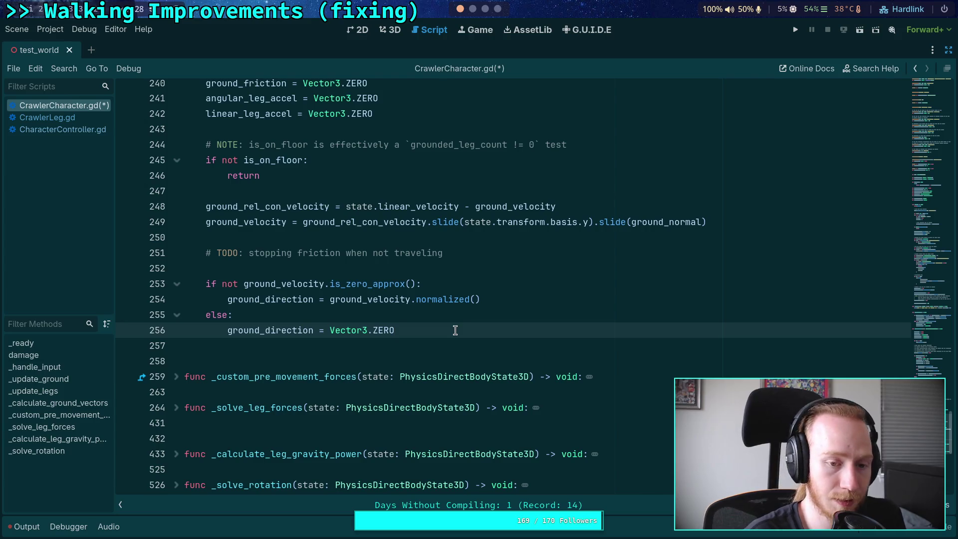
key("Return")
key("ctrl+v")
left_click(286, 351)
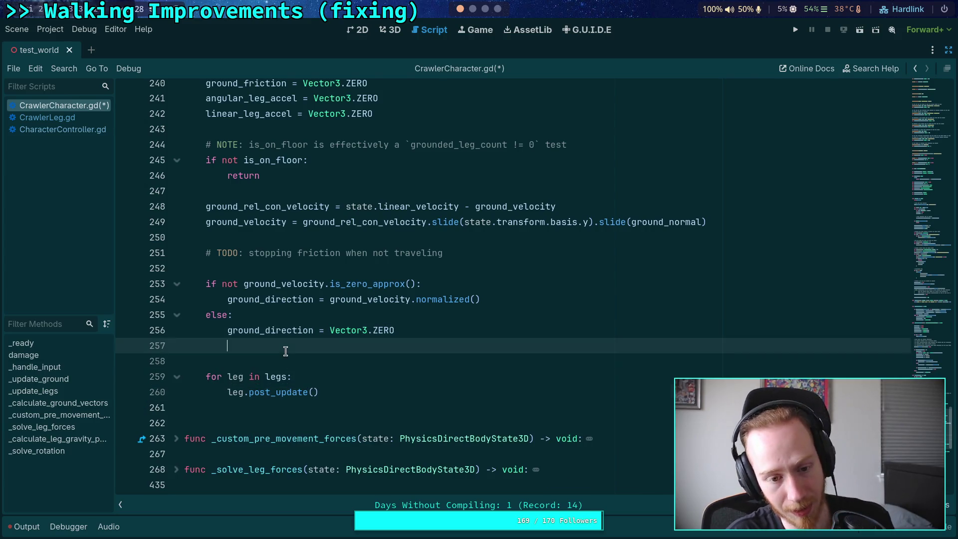
Step: Write the comment 'Legs need final ground velocities for some updates' above the post_update loop
left_click(290, 363)
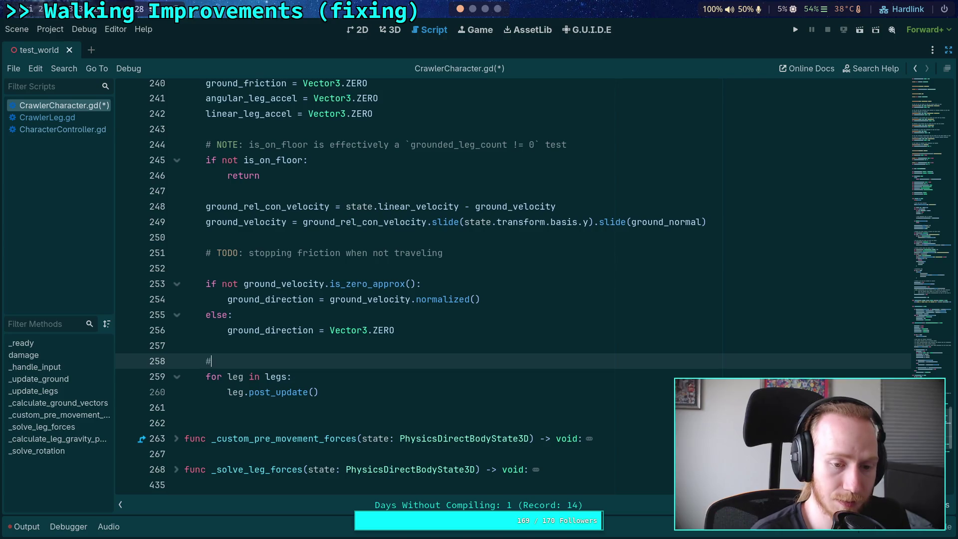
type("Legs no")
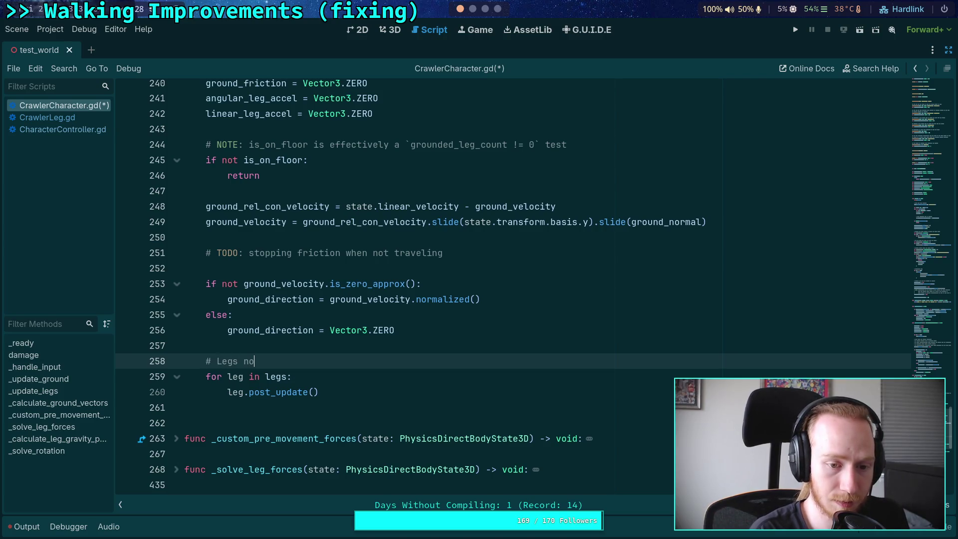
key("BackSpace")
type("eed")
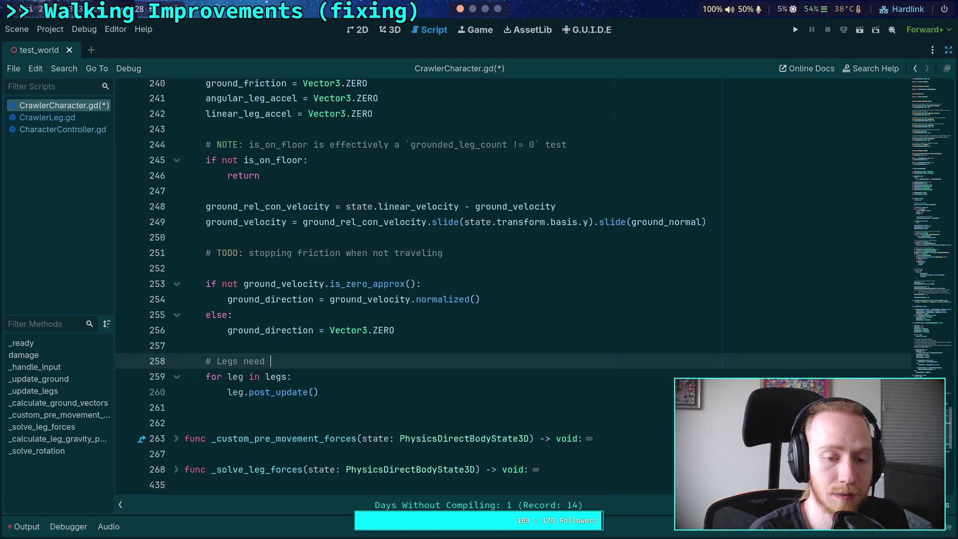
type("ground velocities")
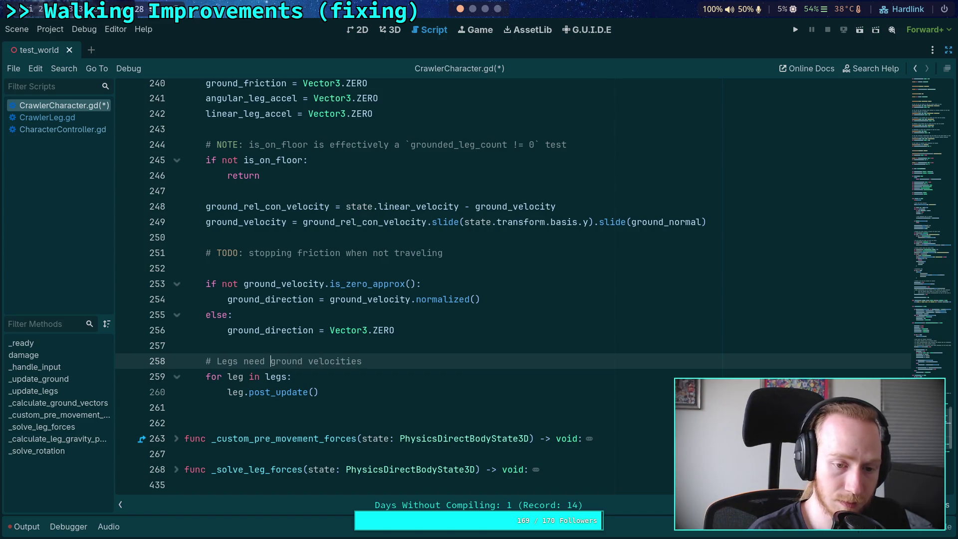
type("final ")
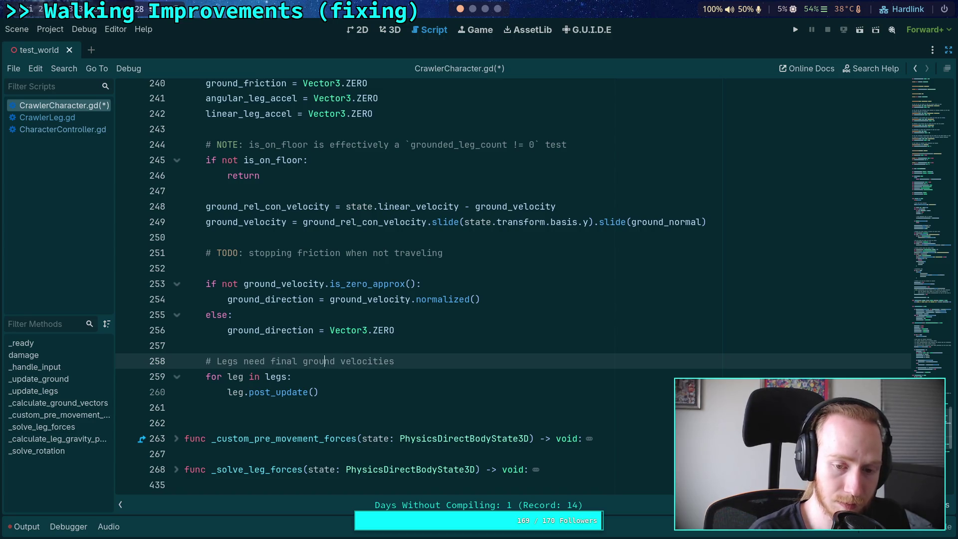
type("some updates")
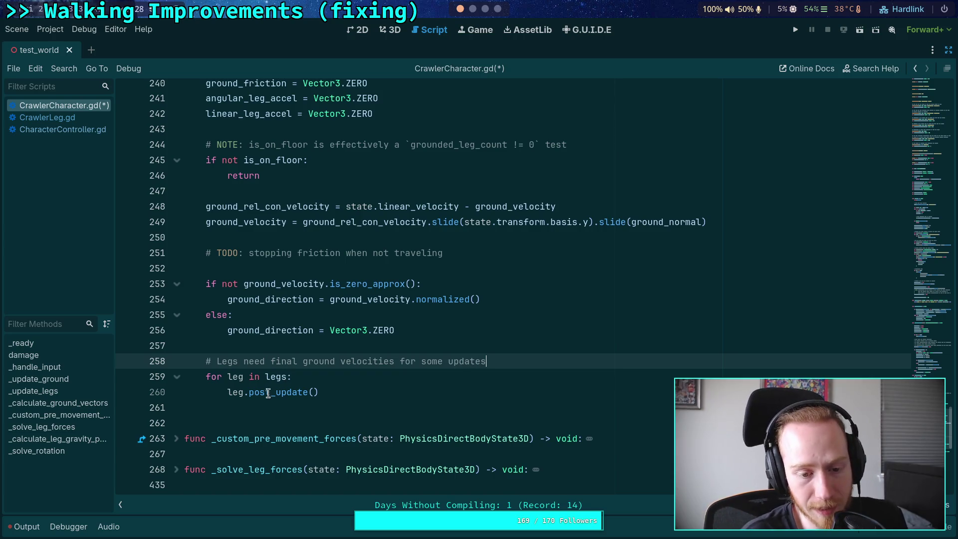
left_click(297, 407)
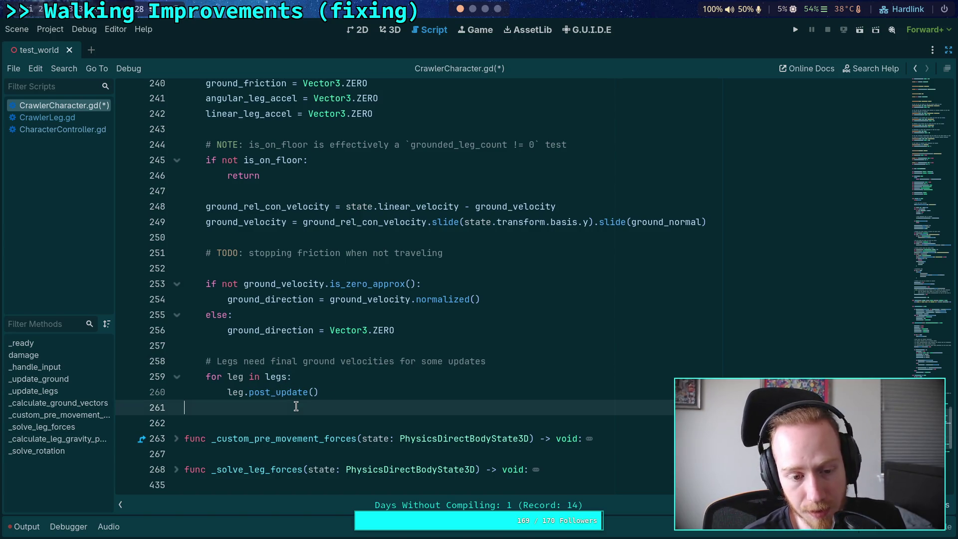
left_click_drag(322, 392, 207, 365)
scroll(246, 339, "up", 2)
scroll(247, 339, "up", 15)
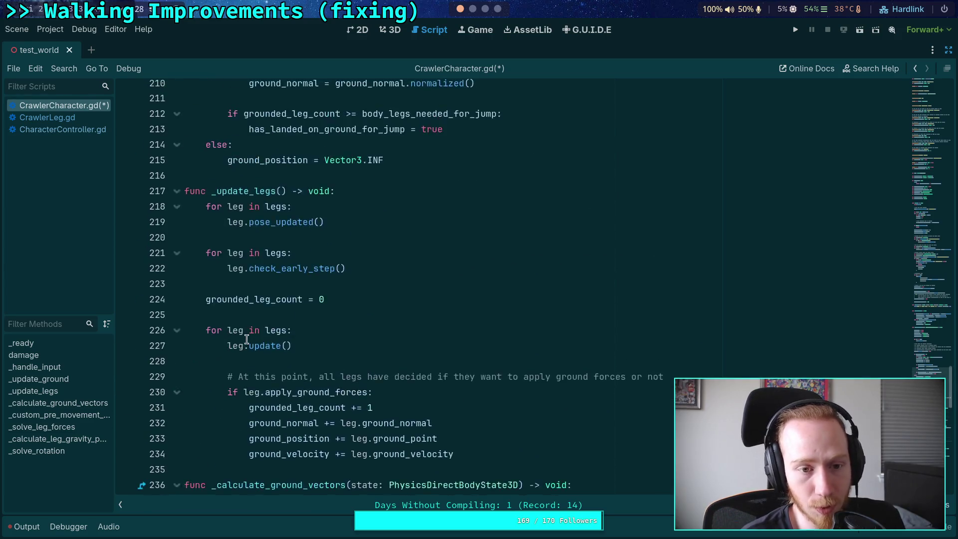
scroll(246, 339, "up", 4)
left_click(246, 219)
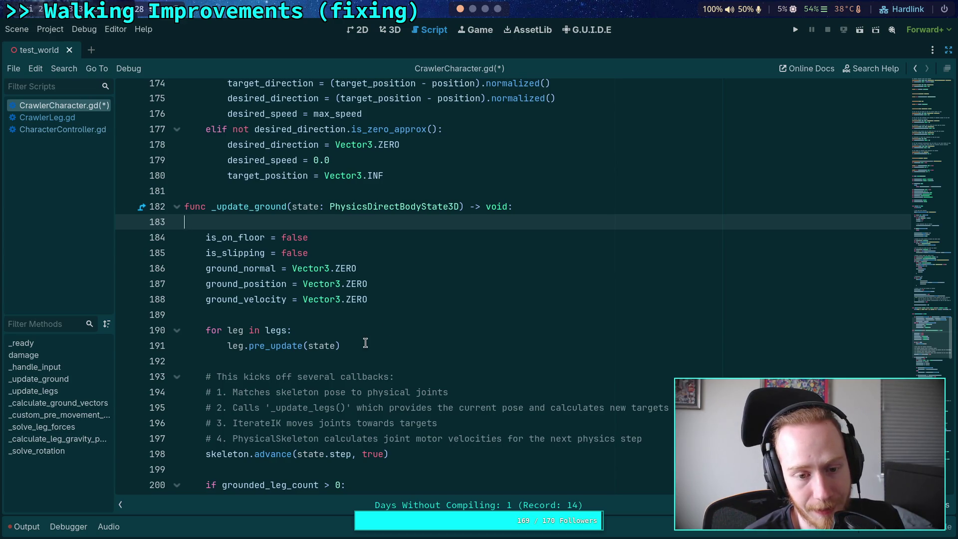
left_click_drag(350, 345, 206, 330)
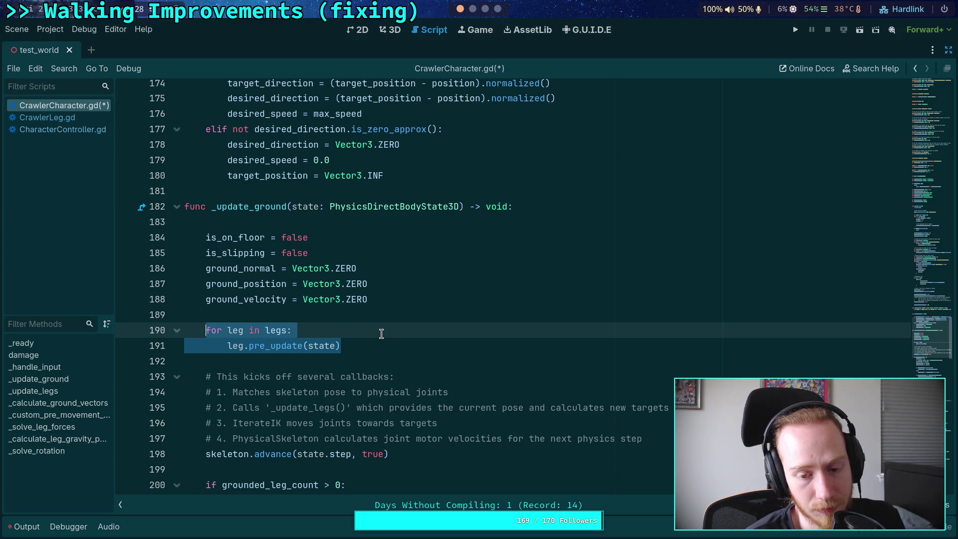
scroll(382, 334, "down", 15)
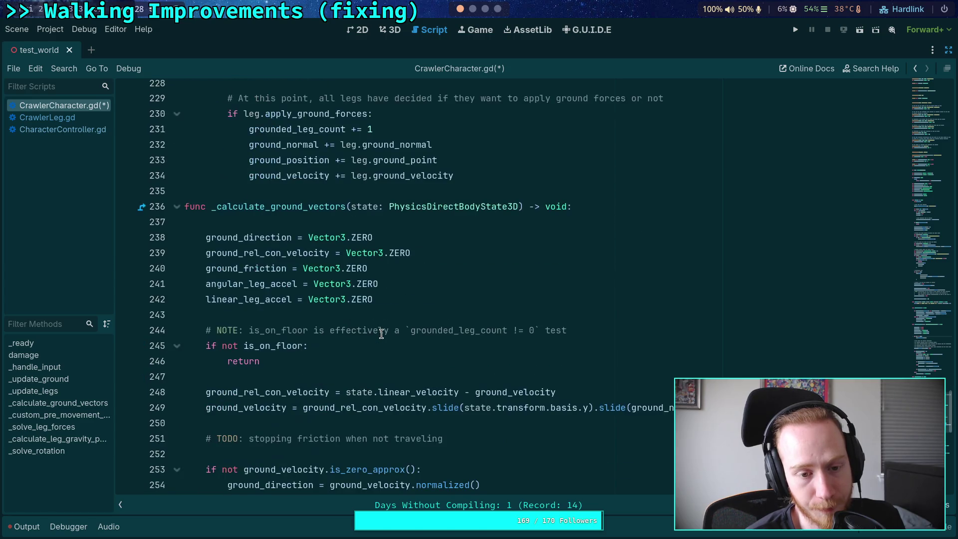
scroll(381, 333, "down", 4)
left_click_drag(318, 392, 228, 392)
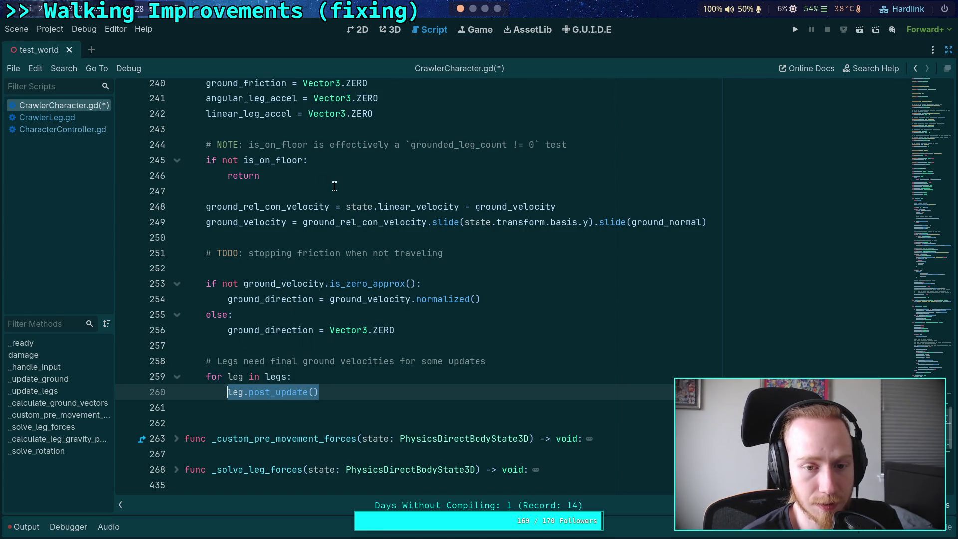
scroll(321, 315, "up", 6)
scroll(285, 296, "down", 4)
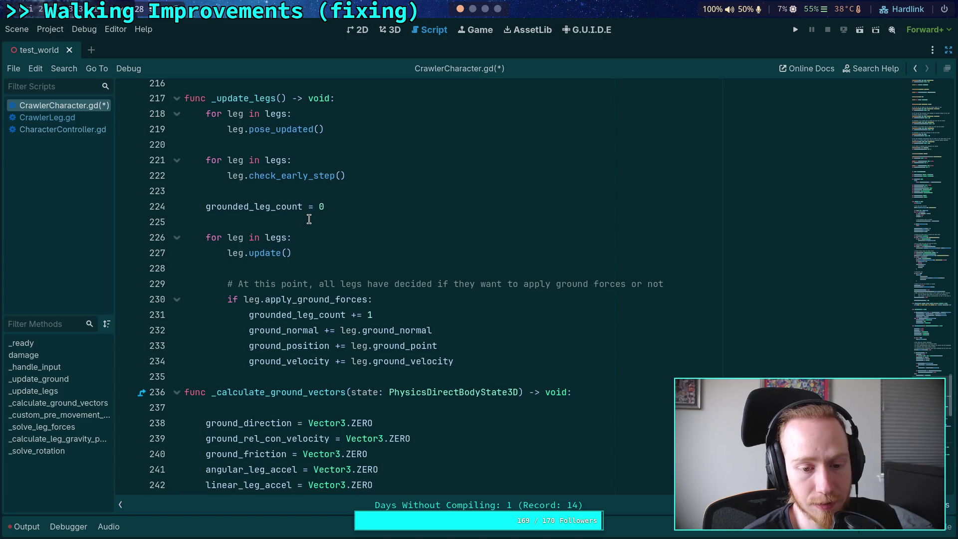
scroll(312, 249, "down", 3)
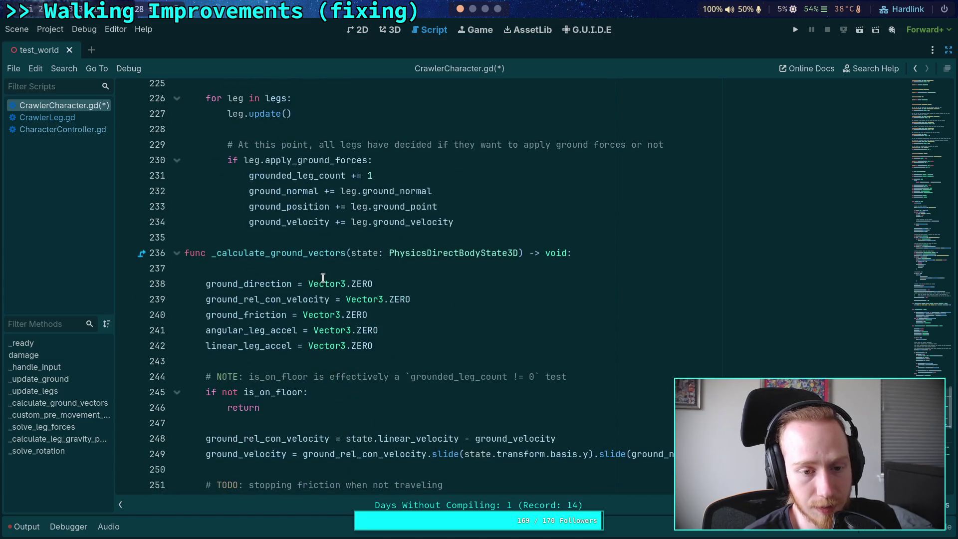
scroll(266, 348, "down", 3)
scroll(267, 339, "down", 3)
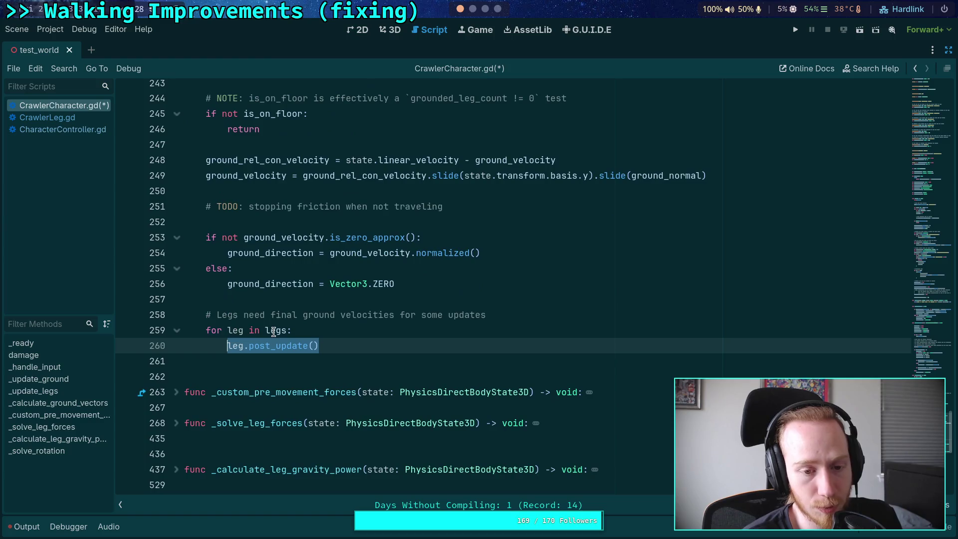
left_click(252, 299)
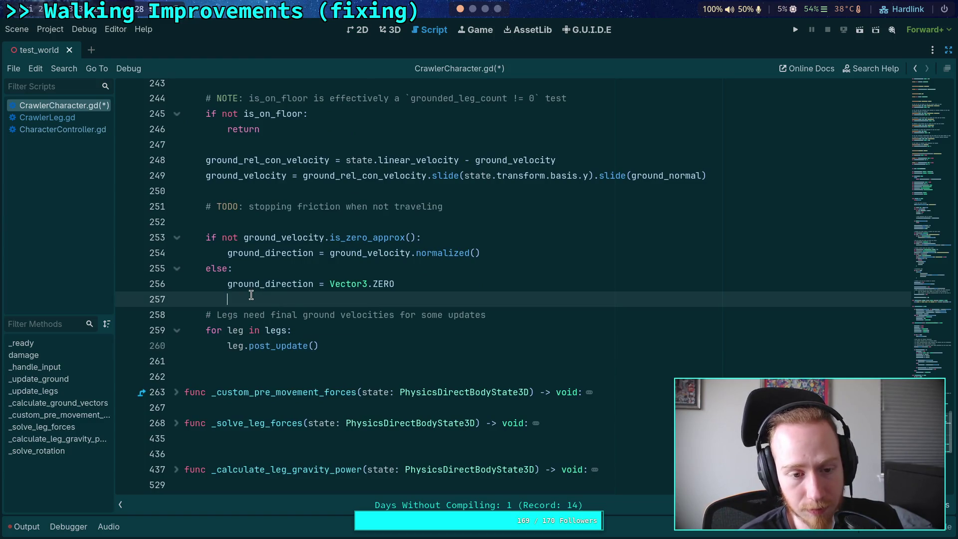
scroll(311, 289, "up", 4)
left_click(265, 329)
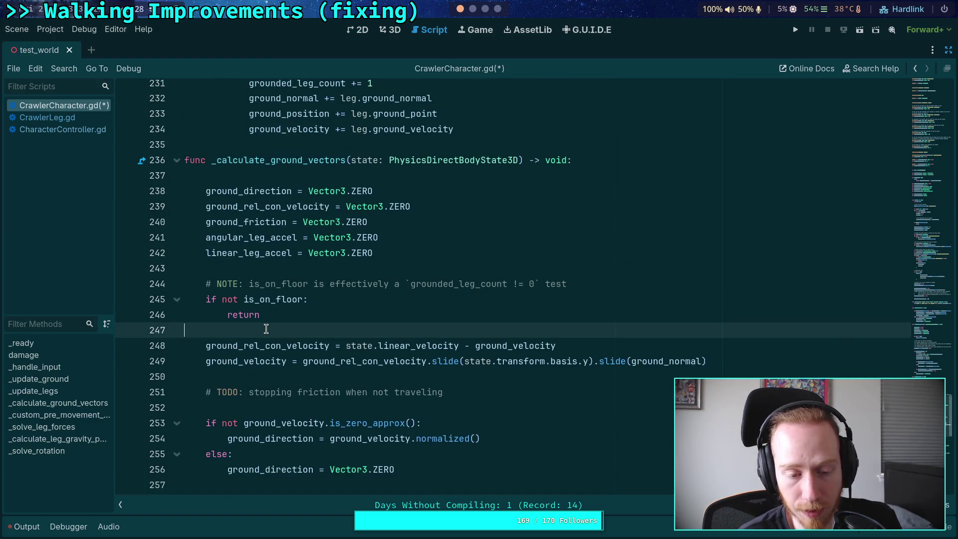
scroll(279, 316, "up", 1)
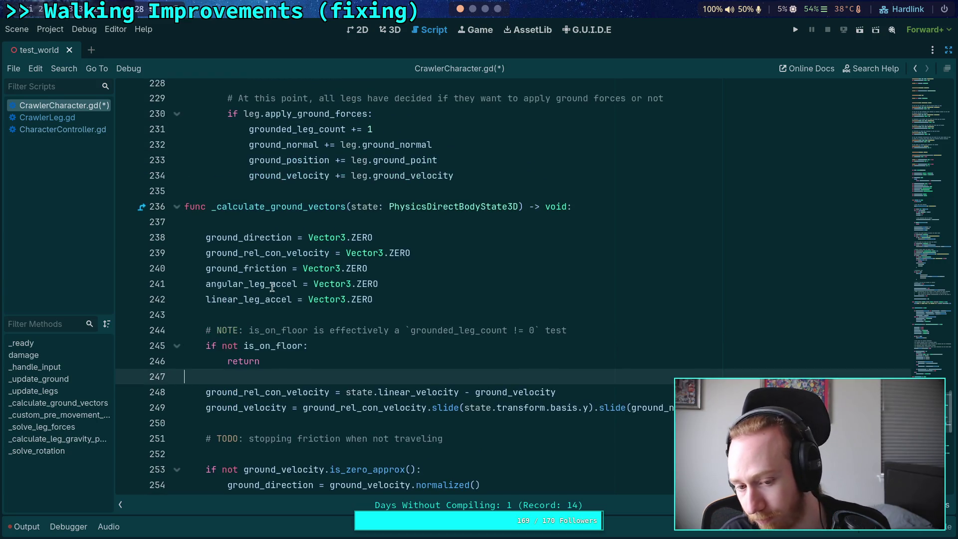
mouse_move(276, 275)
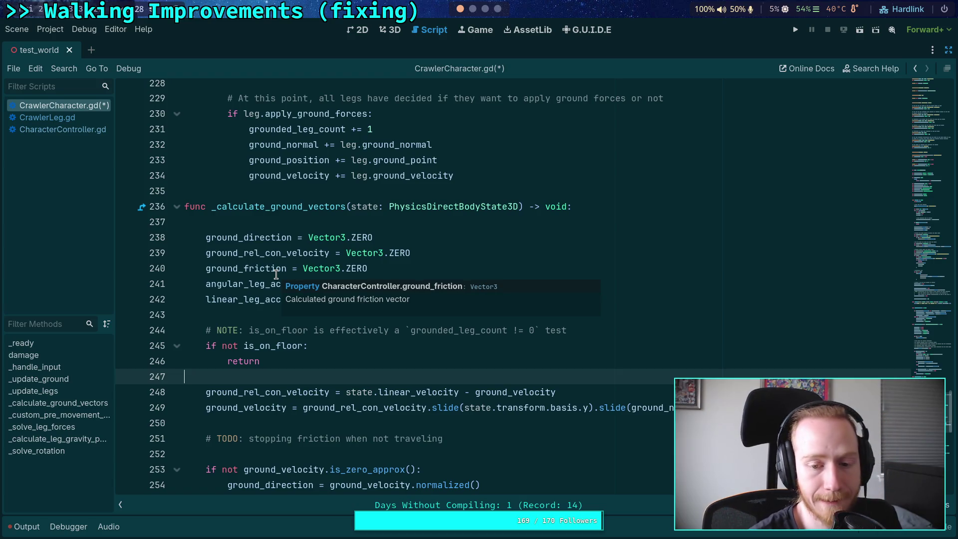
scroll(276, 275, "down", 4)
left_click(250, 408)
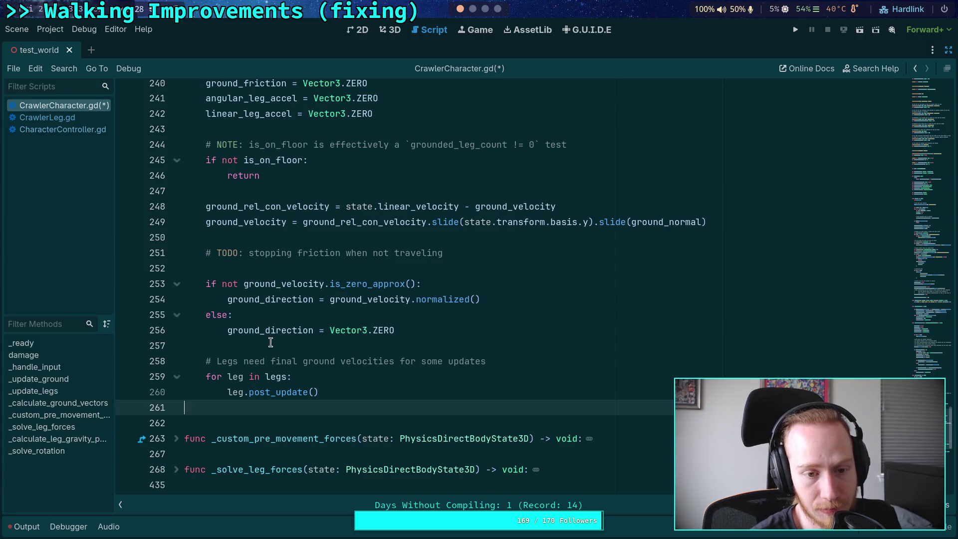
left_click_drag(352, 393, 189, 349)
left_click(337, 351)
left_click_drag(319, 392, 185, 361)
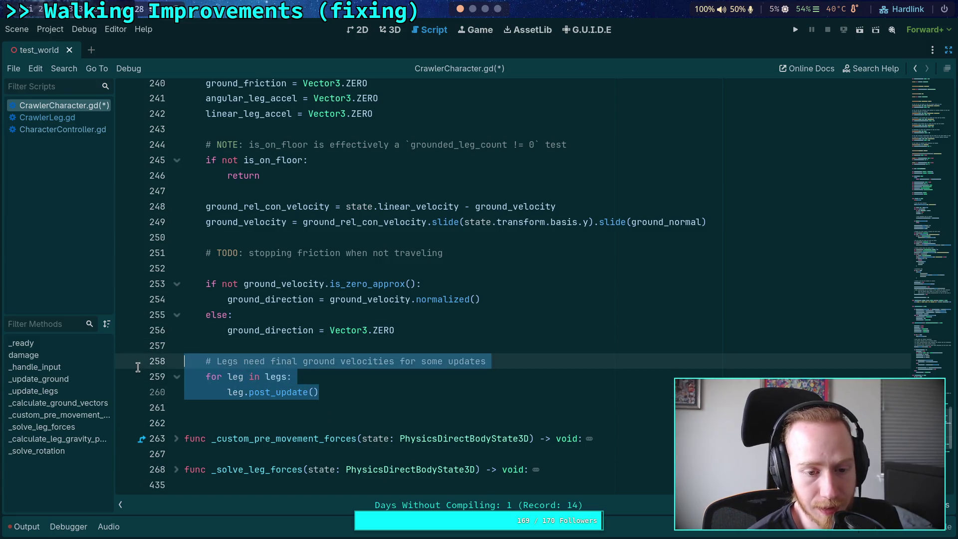
scroll(358, 330, "down", 4)
scroll(359, 329, "up", 4)
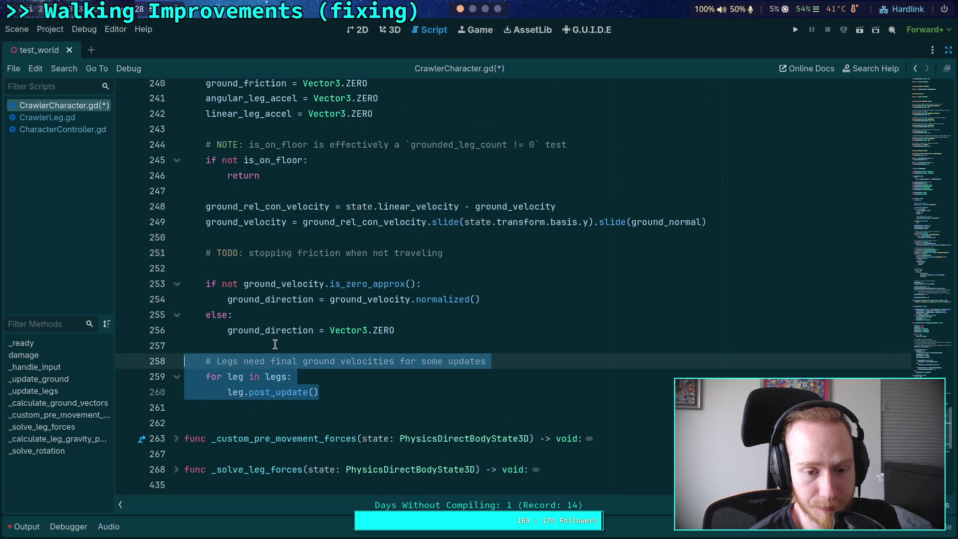
scroll(276, 344, "up", 10)
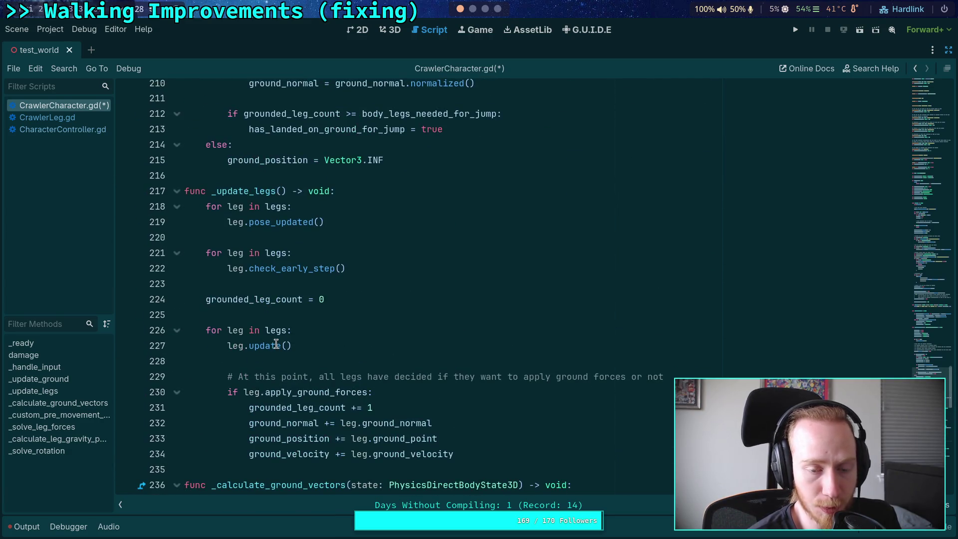
scroll(376, 310, "down", 1)
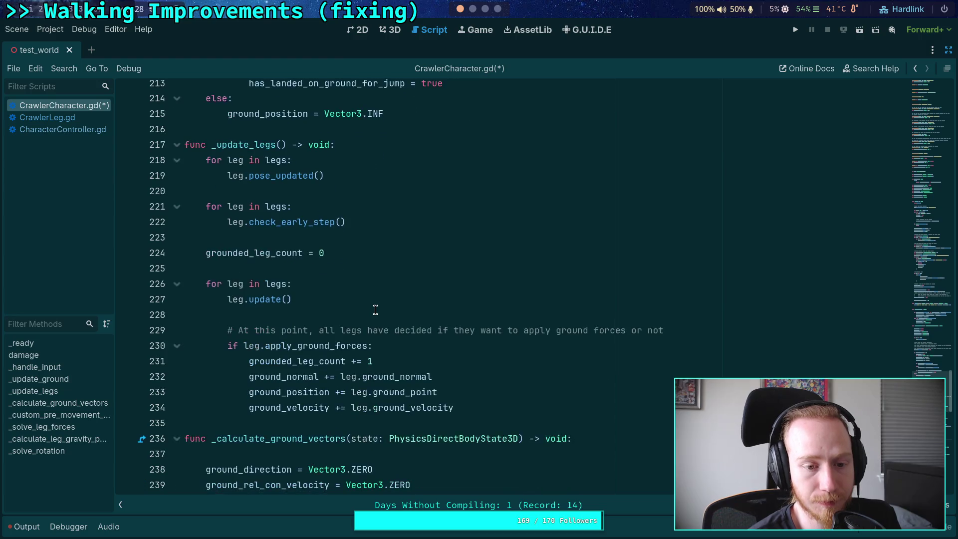
left_click(511, 402)
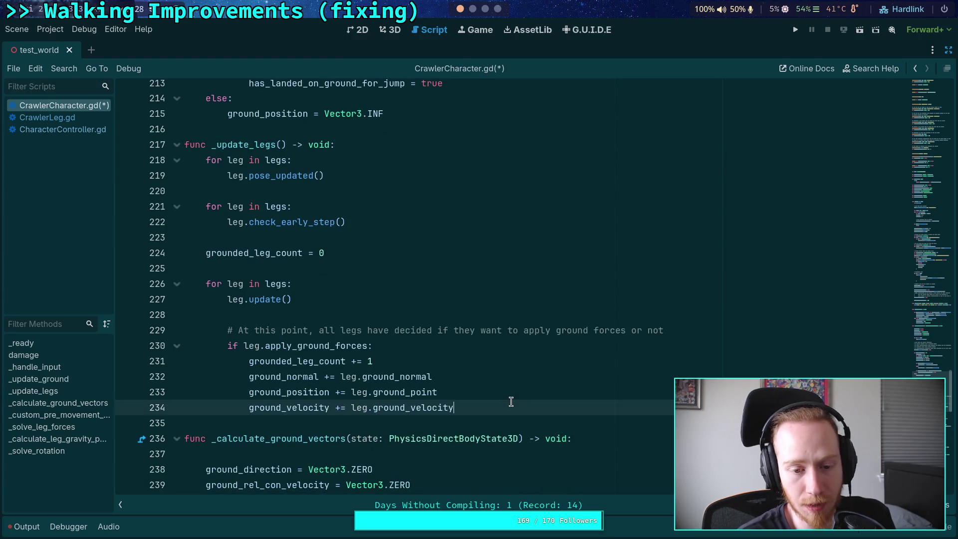
left_click(370, 268)
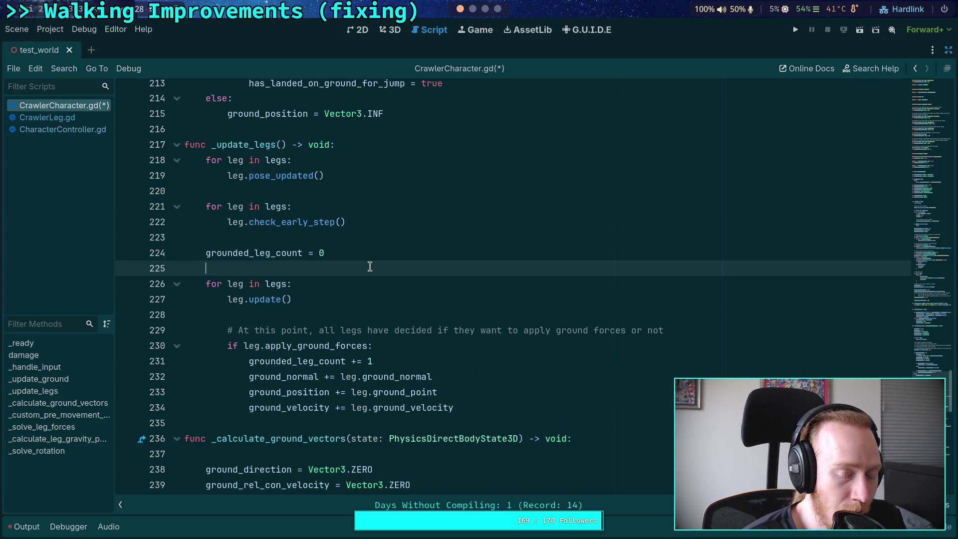
double_click(295, 346)
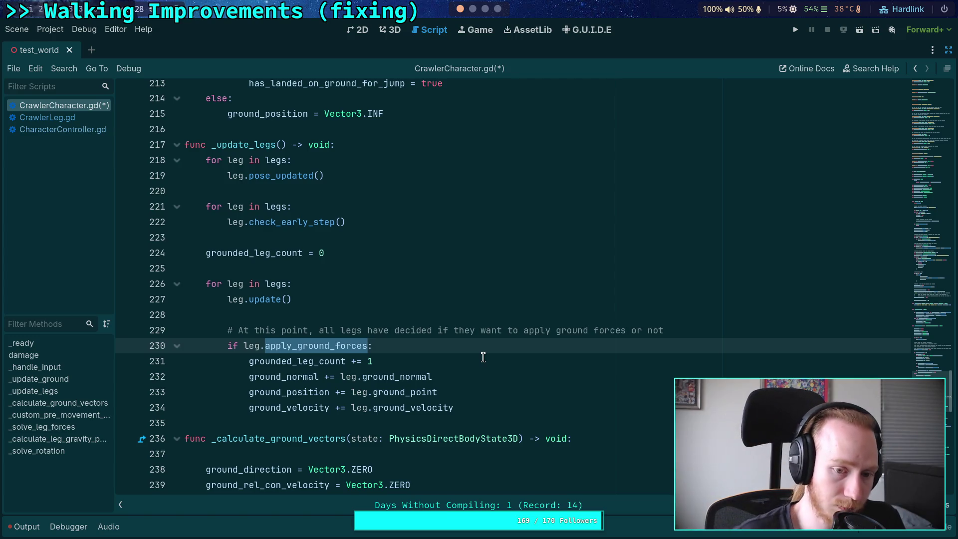
left_click(445, 315)
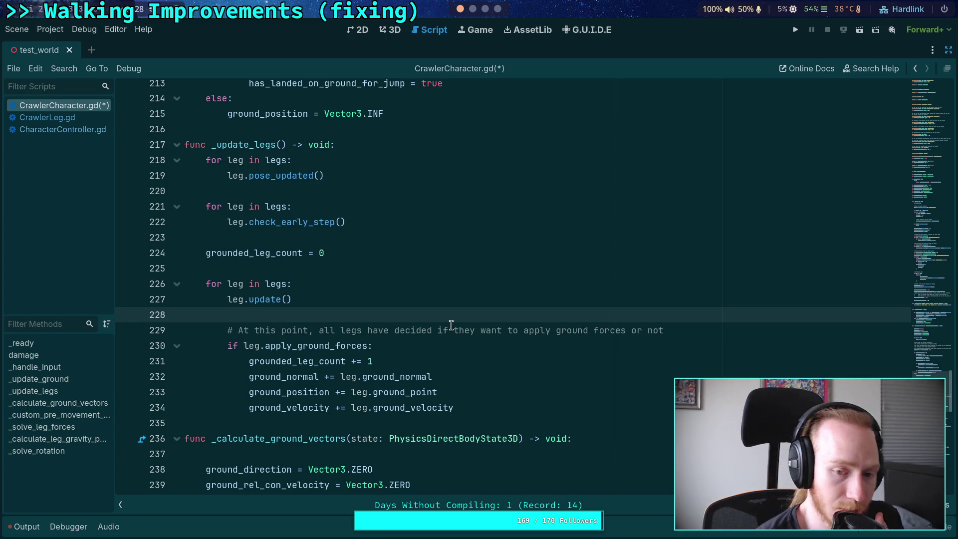
left_click(475, 395)
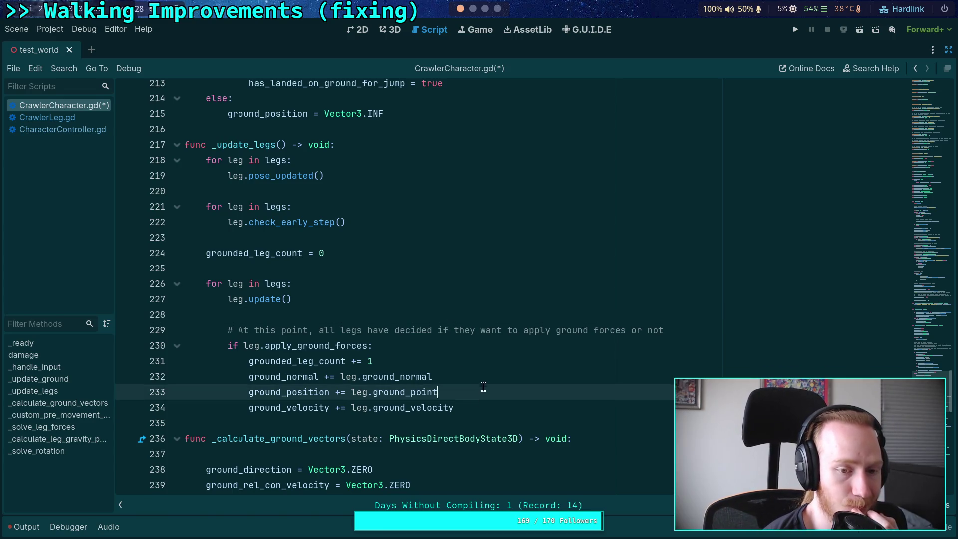
scroll(489, 382, "up", 1)
scroll(489, 382, "up", 1)
scroll(489, 374, "up", 6)
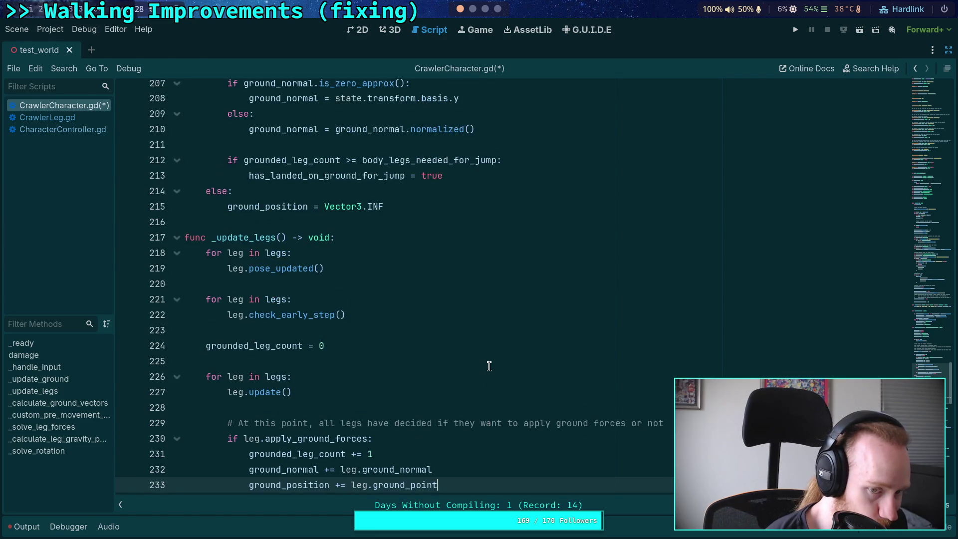
scroll(489, 367, "down", 4)
scroll(489, 366, "down", 3)
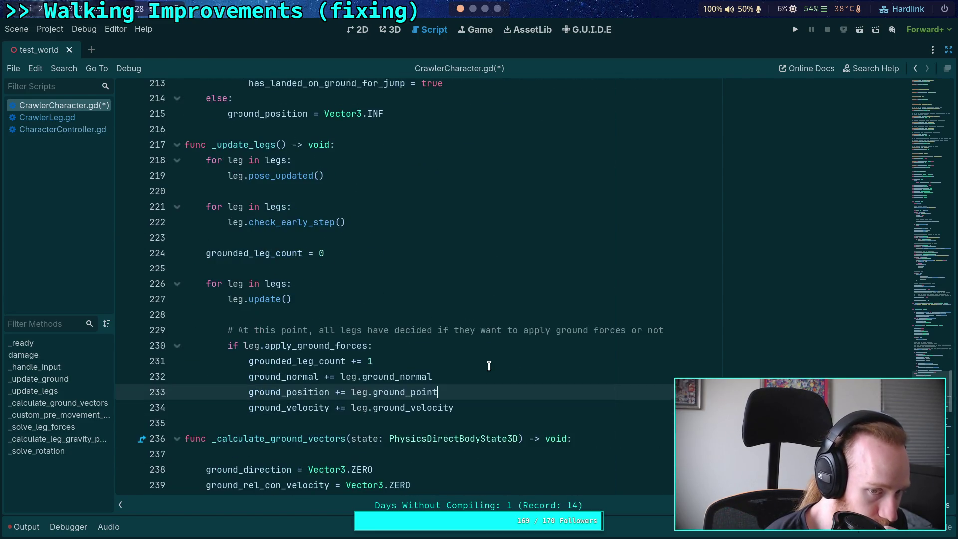
scroll(489, 367, "down", 9)
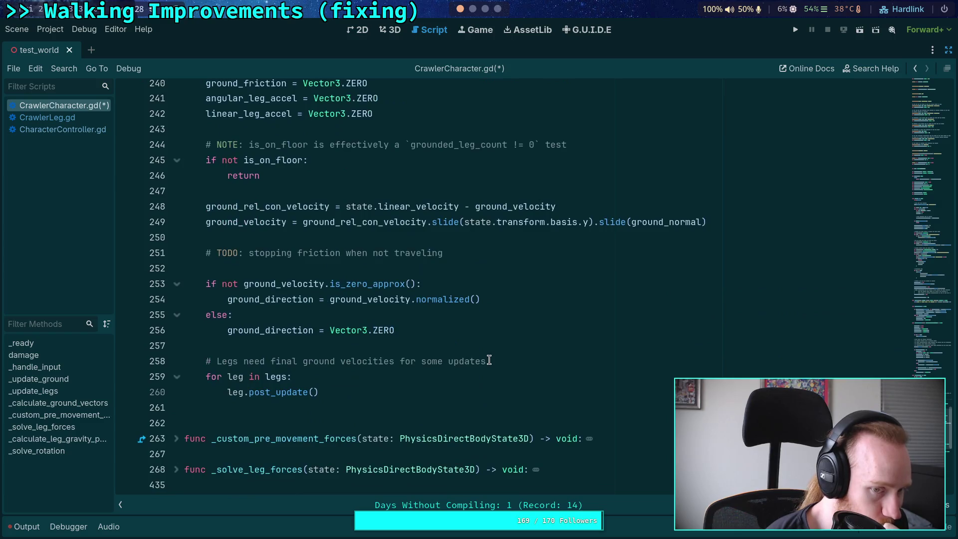
scroll(488, 365, "down", 5)
scroll(418, 338, "up", 7)
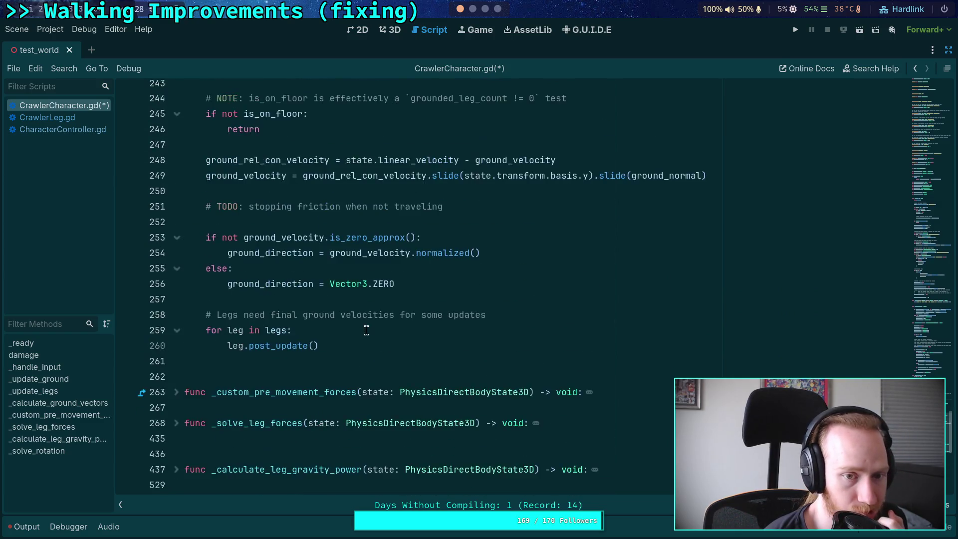
scroll(368, 328, "up", 3)
scroll(366, 323, "down", 7)
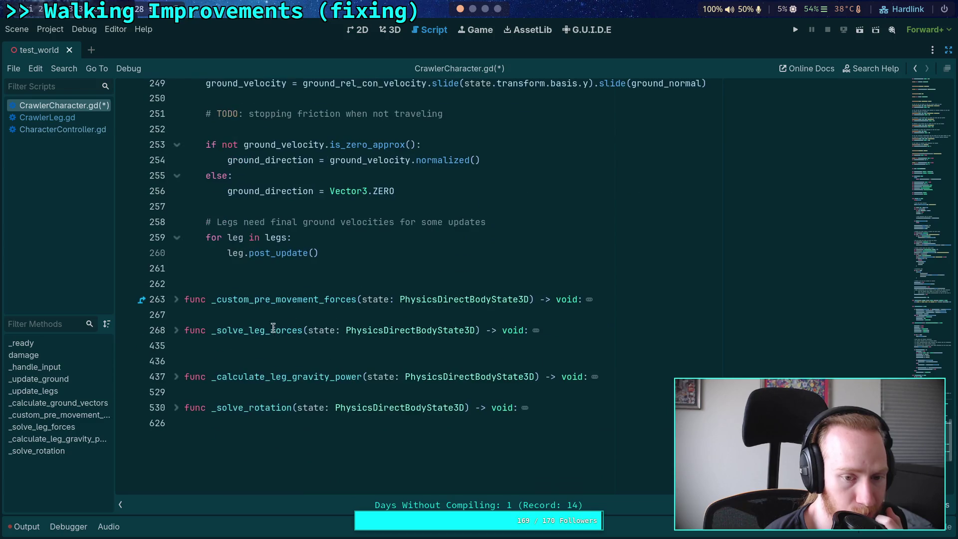
left_click(176, 299)
left_click(176, 299)
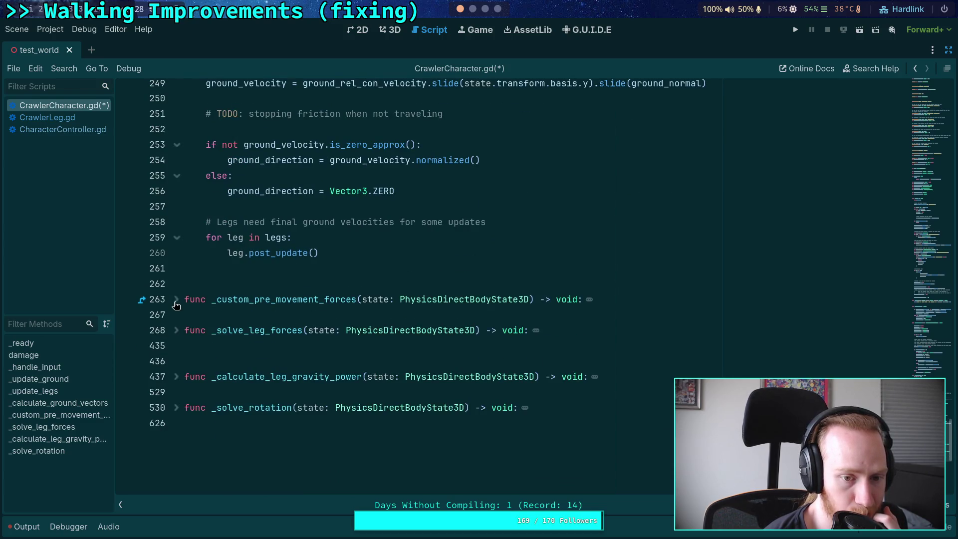
scroll(195, 297, "up", 2)
double_click(286, 343)
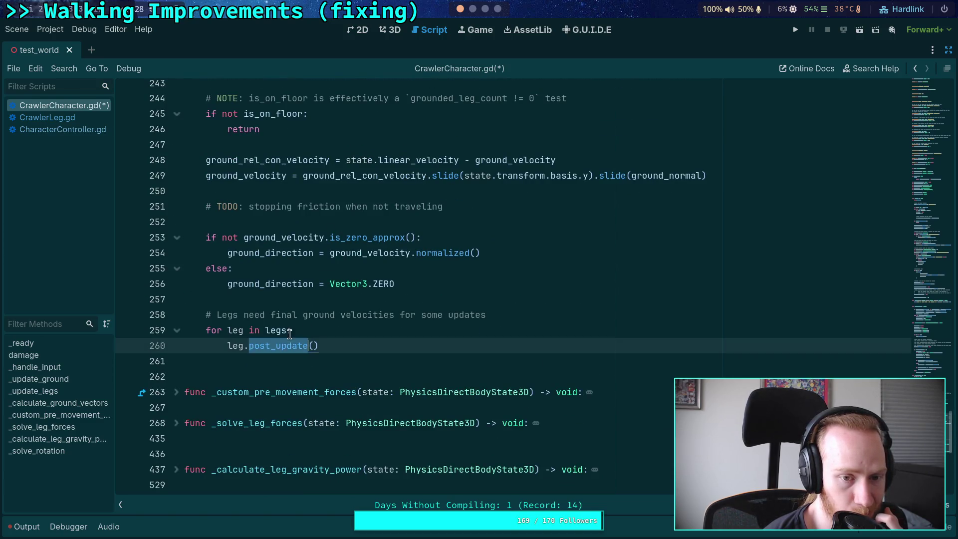
scroll(294, 335, "up", 2)
scroll(318, 317, "up", 15)
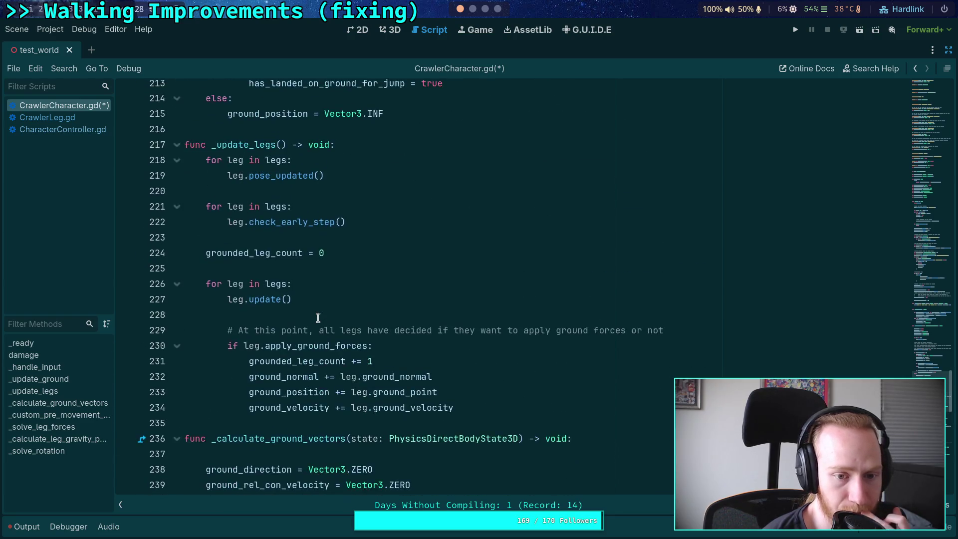
scroll(318, 318, "up", 1)
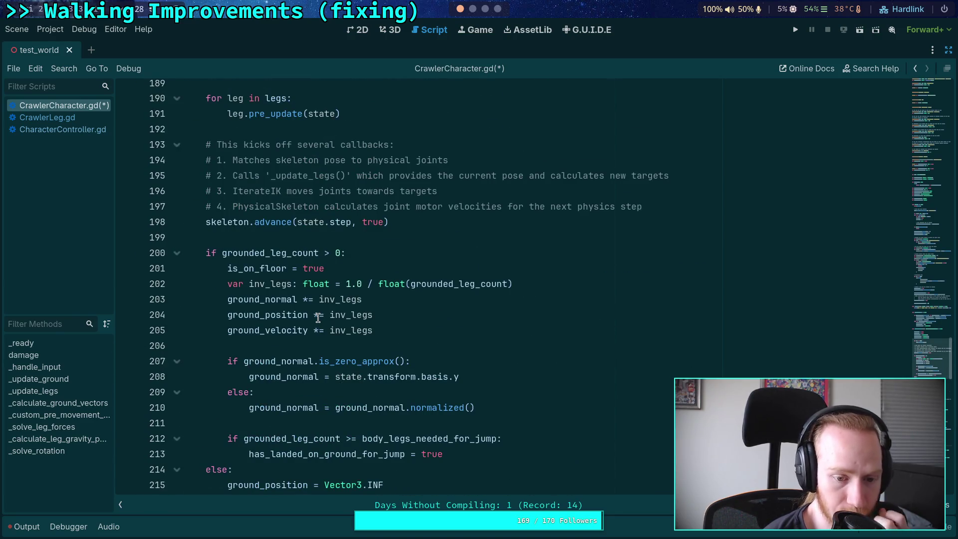
scroll(318, 318, "up", 5)
scroll(307, 315, "down", 5)
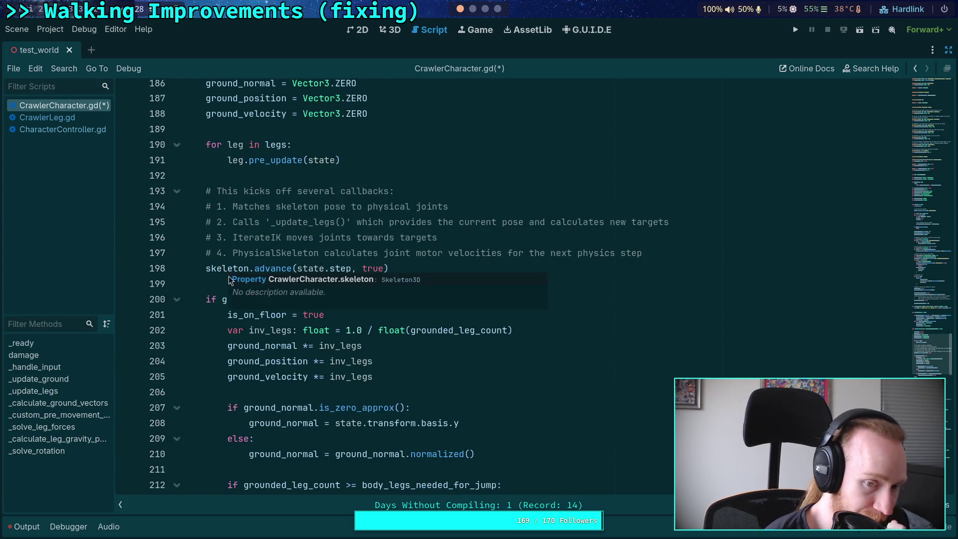
mouse_move(308, 361)
left_click_drag(199, 269, 358, 268)
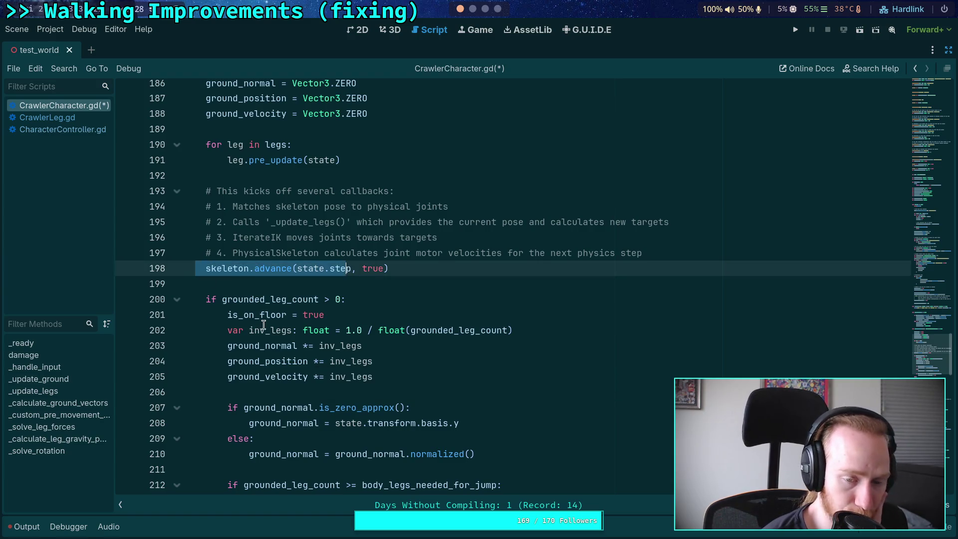
left_click(264, 324)
double_click(280, 301)
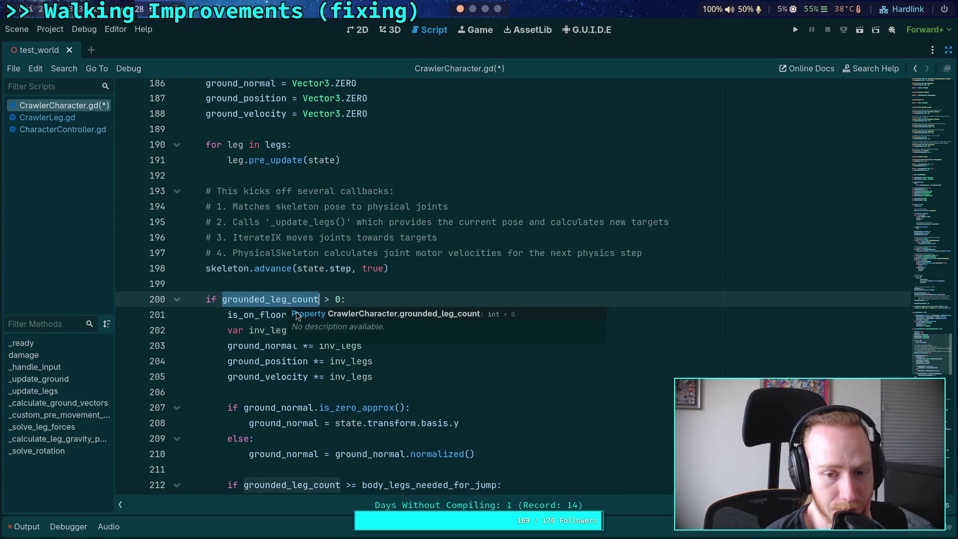
scroll(398, 354, "down", 3)
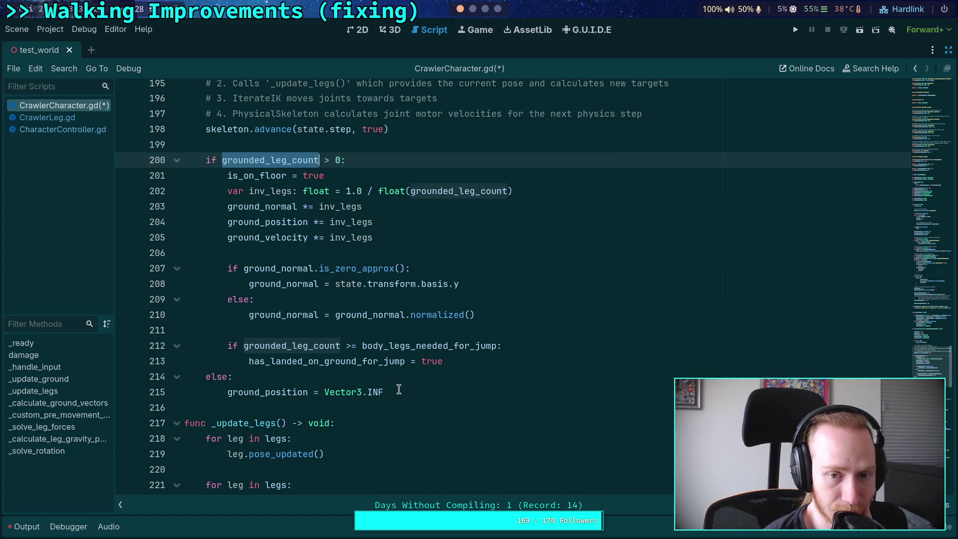
scroll(398, 387, "up", 4)
scroll(395, 383, "down", 3)
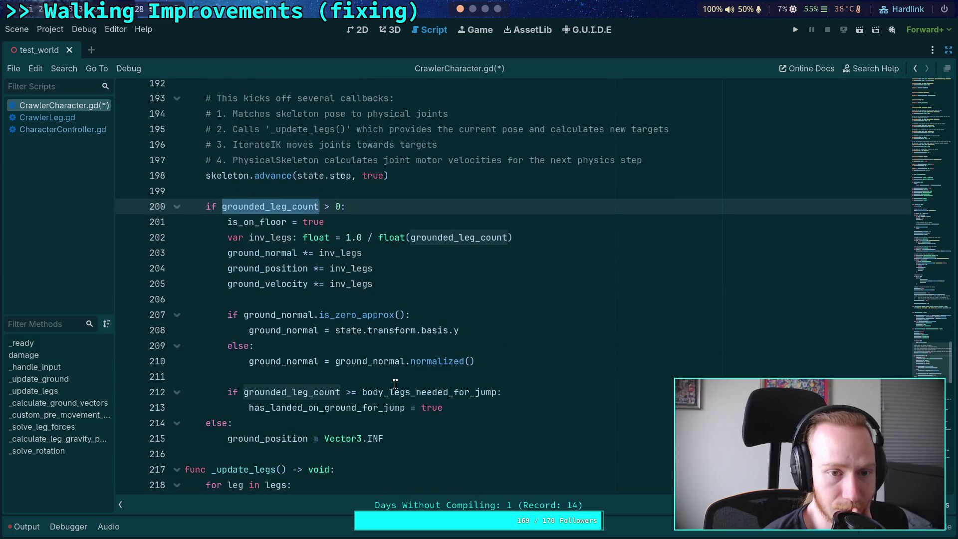
scroll(307, 312, "down", 6)
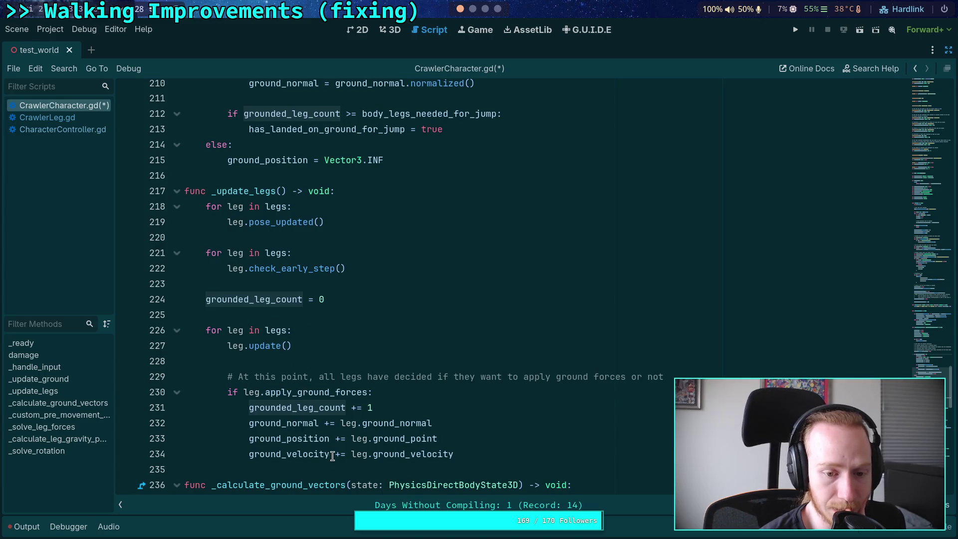
scroll(287, 438, "up", 3)
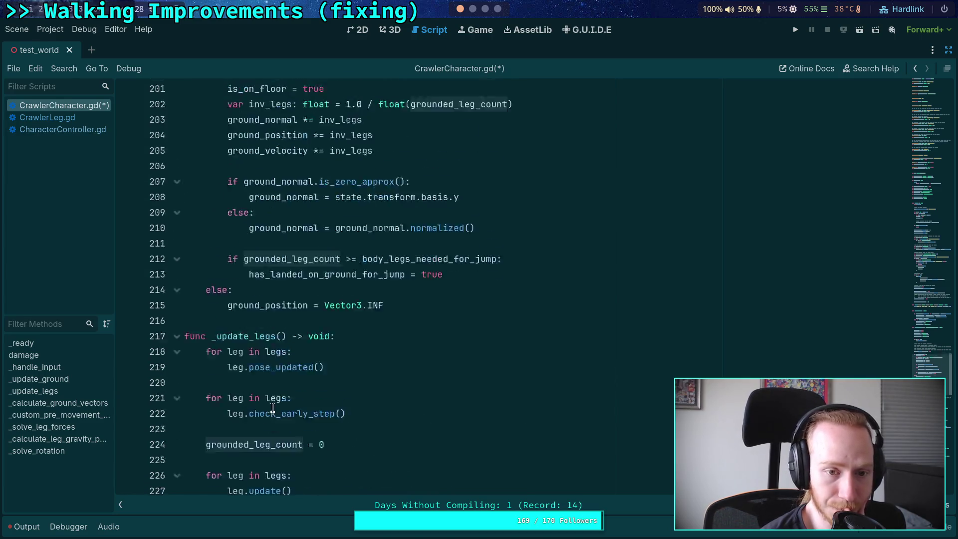
scroll(273, 408, "up", 3)
double_click(252, 255)
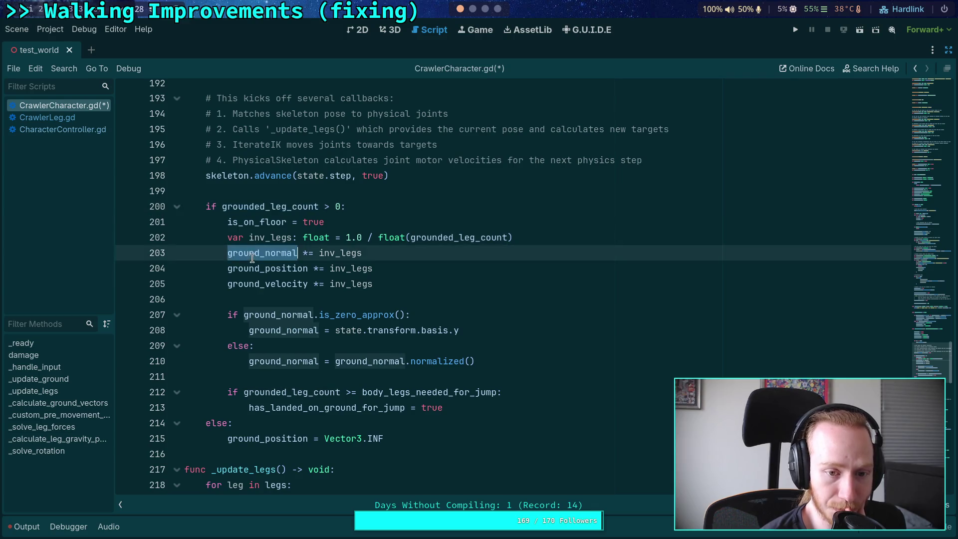
double_click(265, 268)
double_click(268, 284)
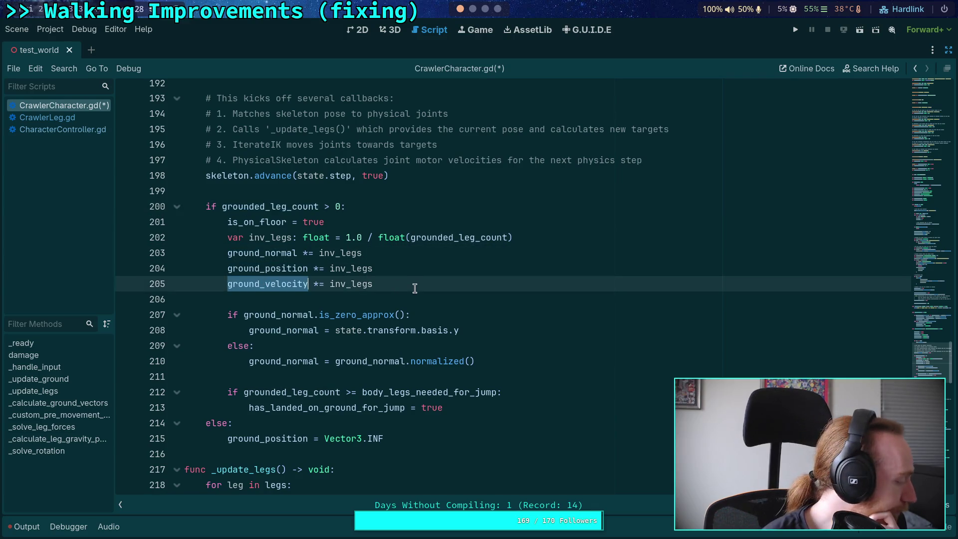
scroll(415, 288, "down", 6)
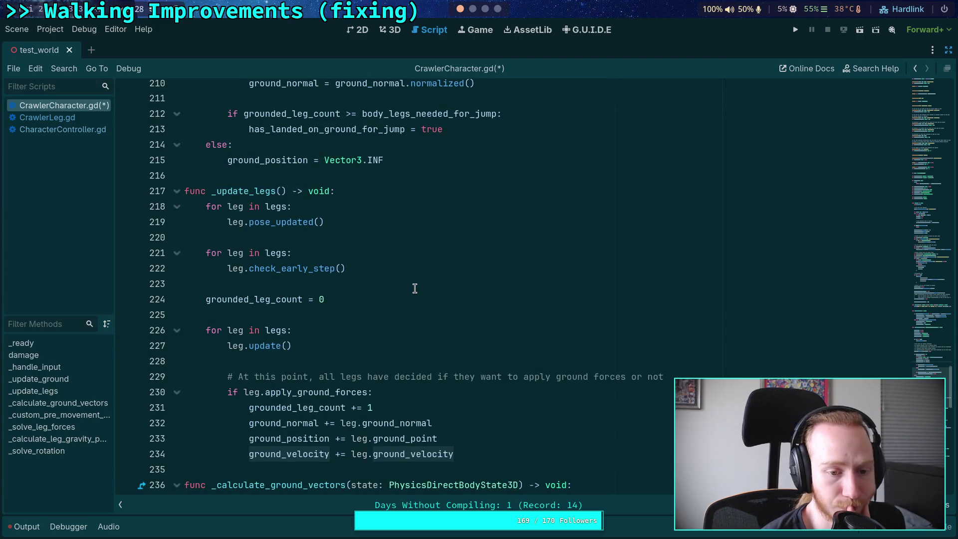
scroll(415, 288, "up", 5)
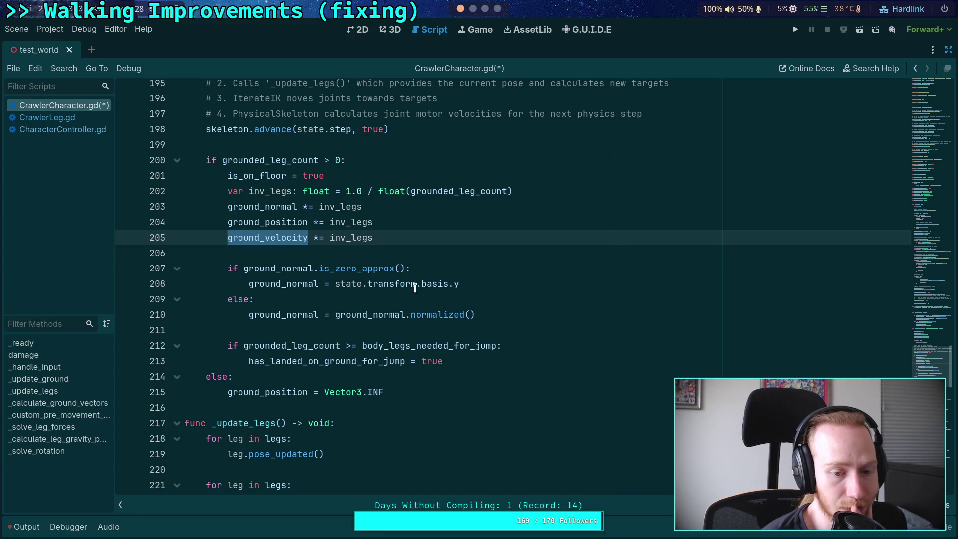
scroll(414, 288, "down", 6)
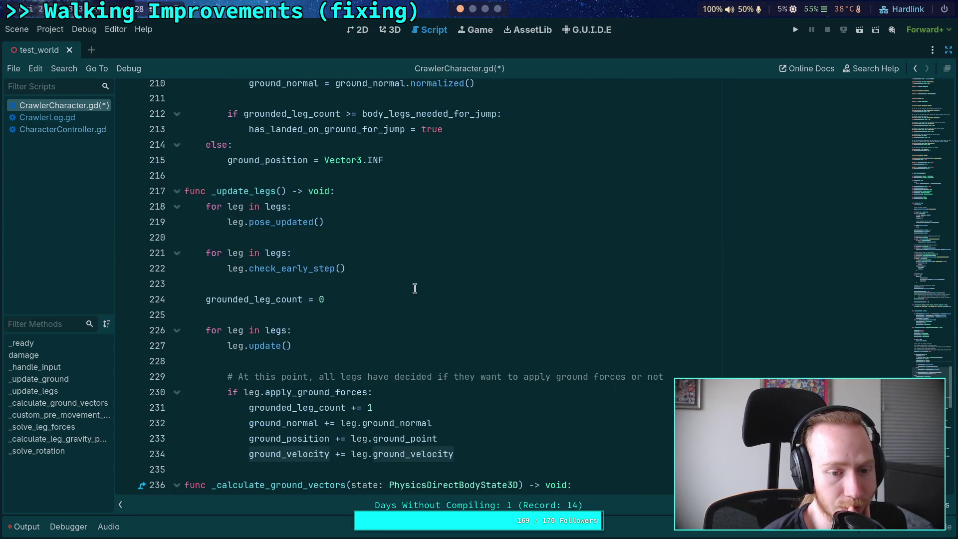
left_click(486, 407)
scroll(440, 363, "up", 8)
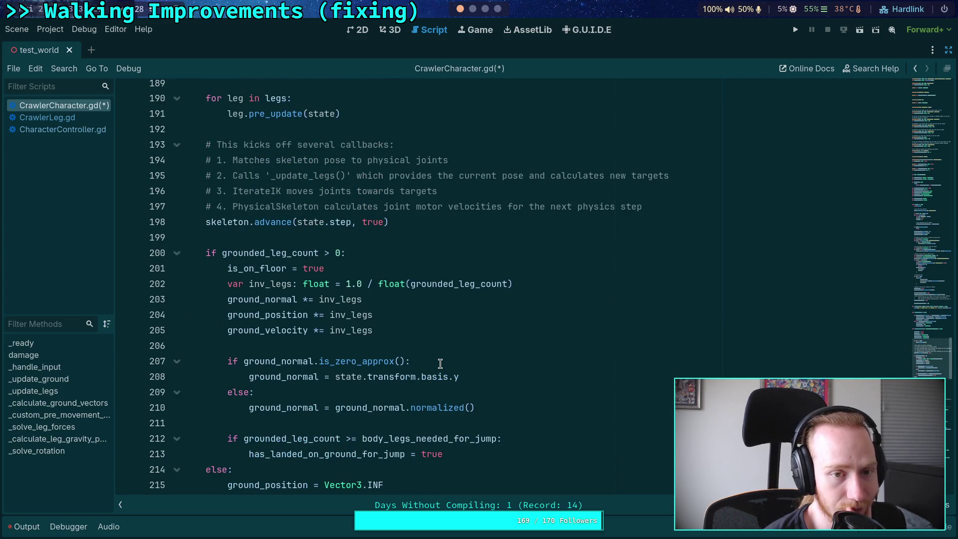
scroll(440, 364, "down", 11)
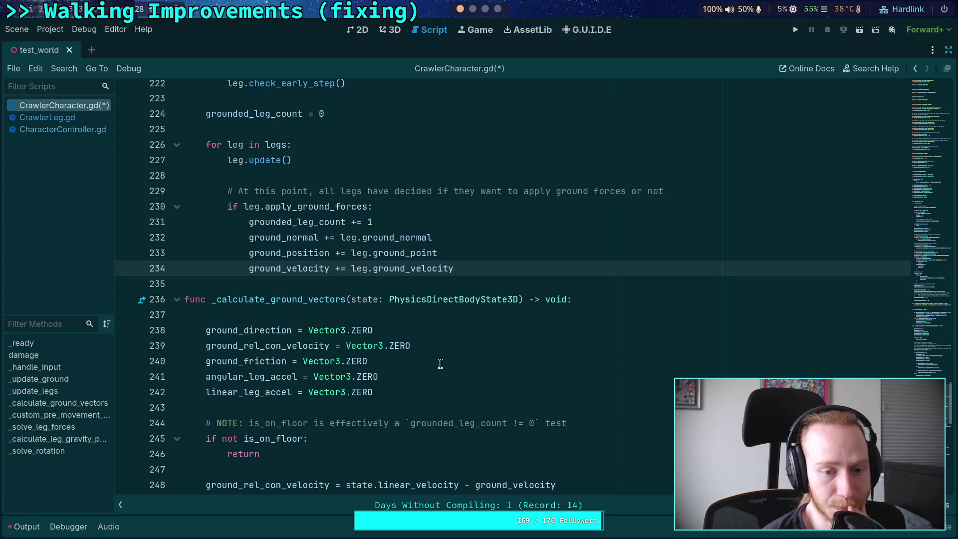
scroll(441, 363, "up", 9)
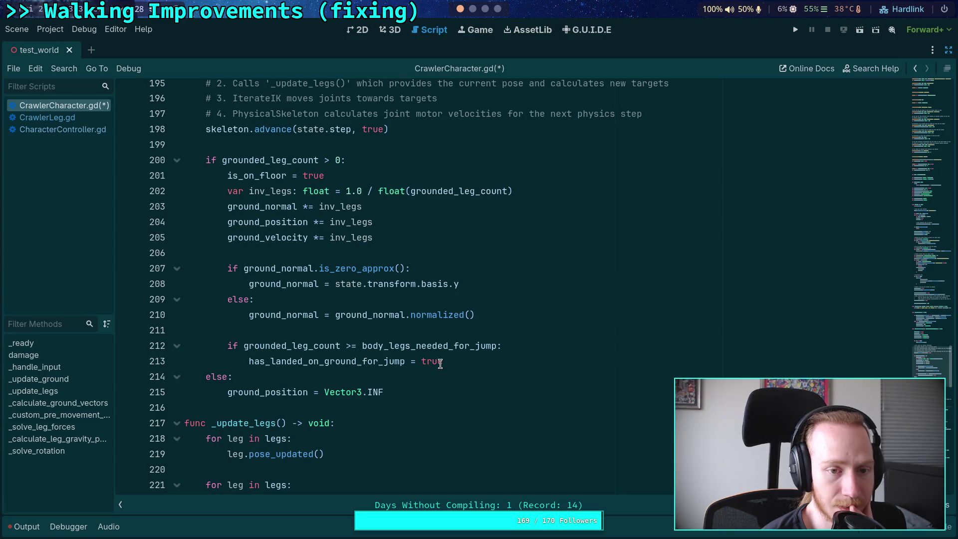
mouse_move(266, 158)
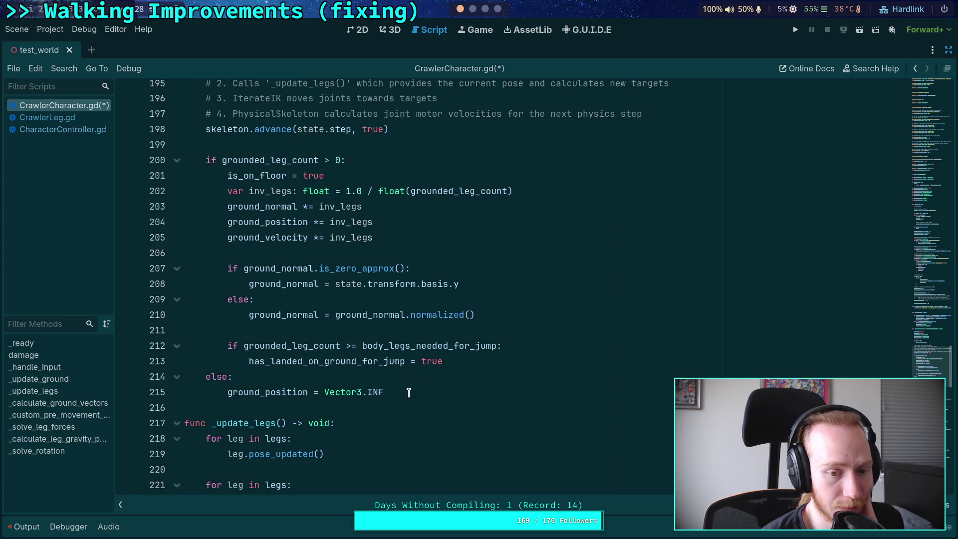
mouse_move(409, 394)
left_mouse_down()
mouse_move(317, 362)
mouse_move(202, 159)
mouse_move(118, 163)
mouse_move(118, 152)
left_mouse_up()
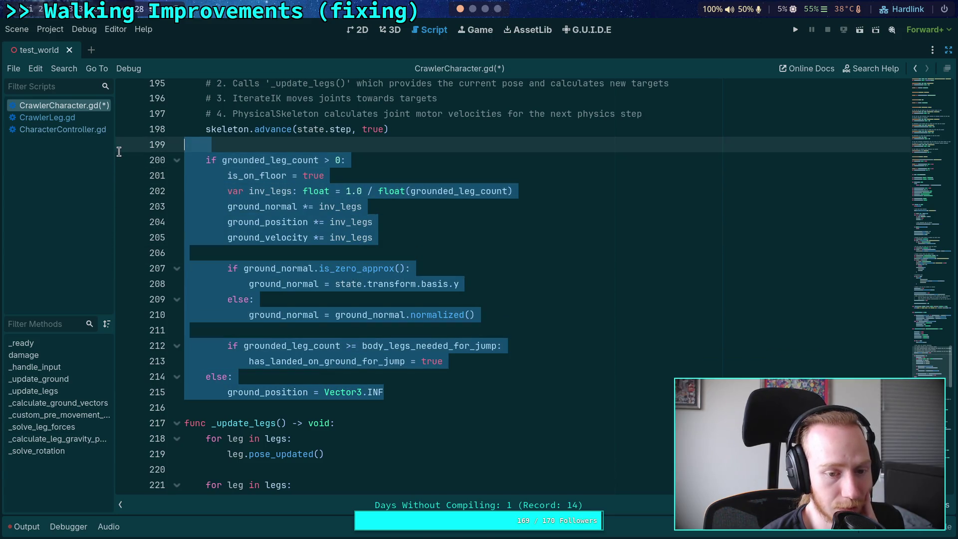
scroll(479, 262, "up", 8)
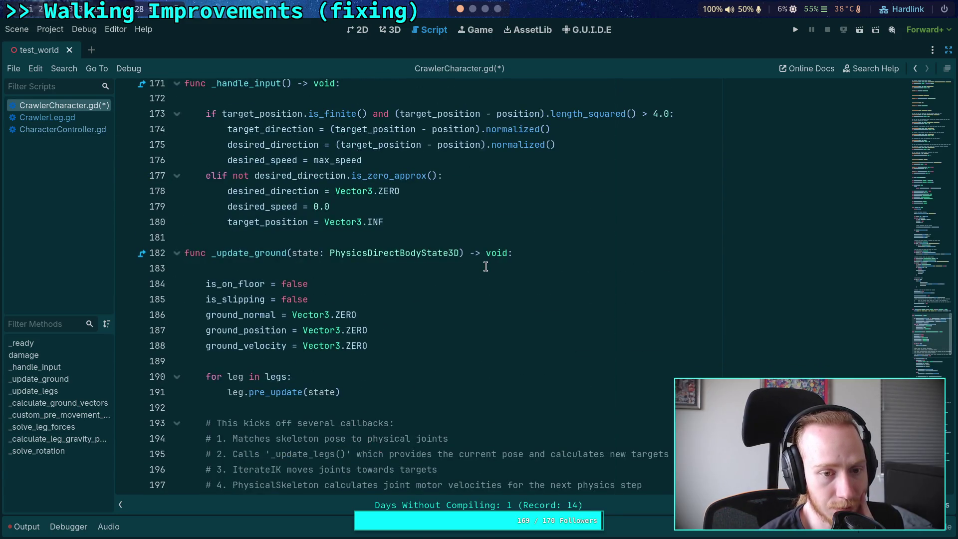
scroll(486, 267, "down", 6)
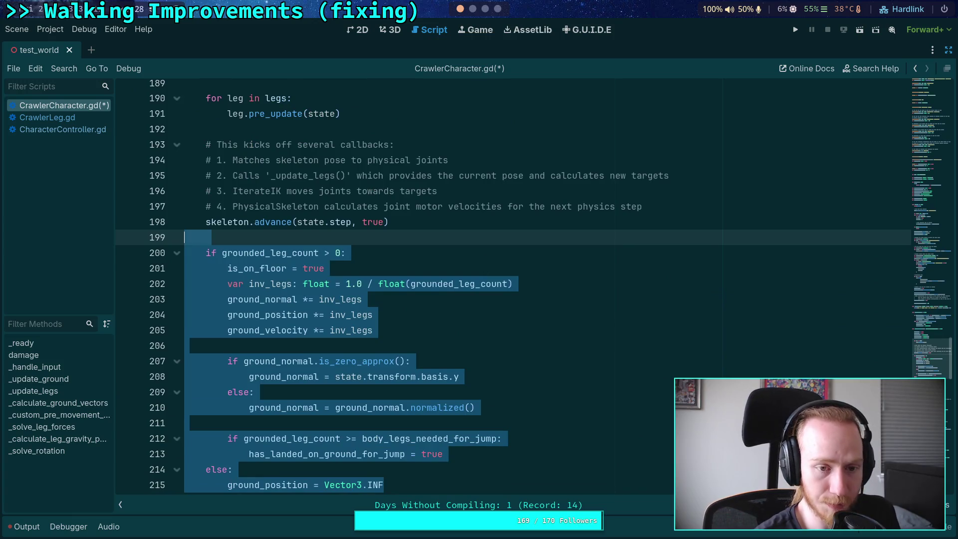
left_click(475, 272)
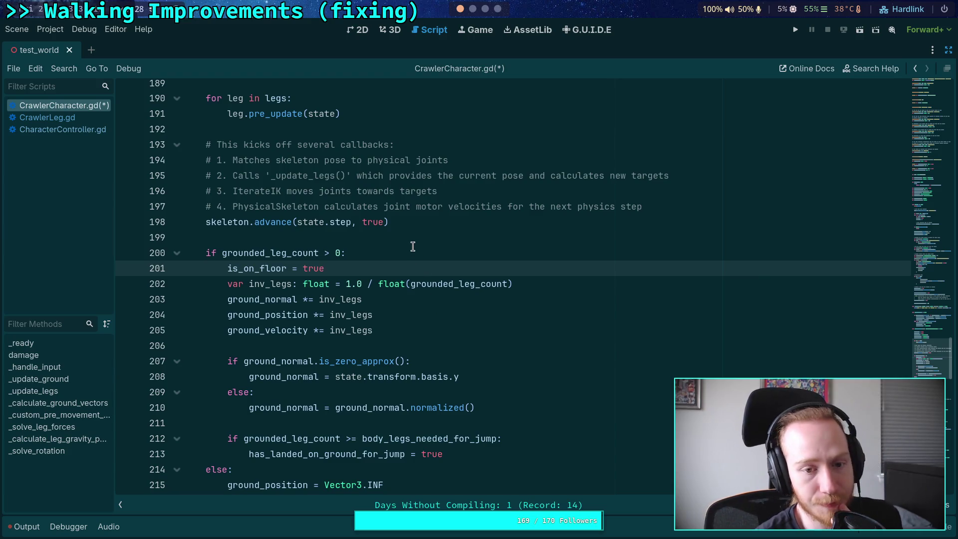
scroll(413, 246, "down", 1)
scroll(295, 289, "up", 3)
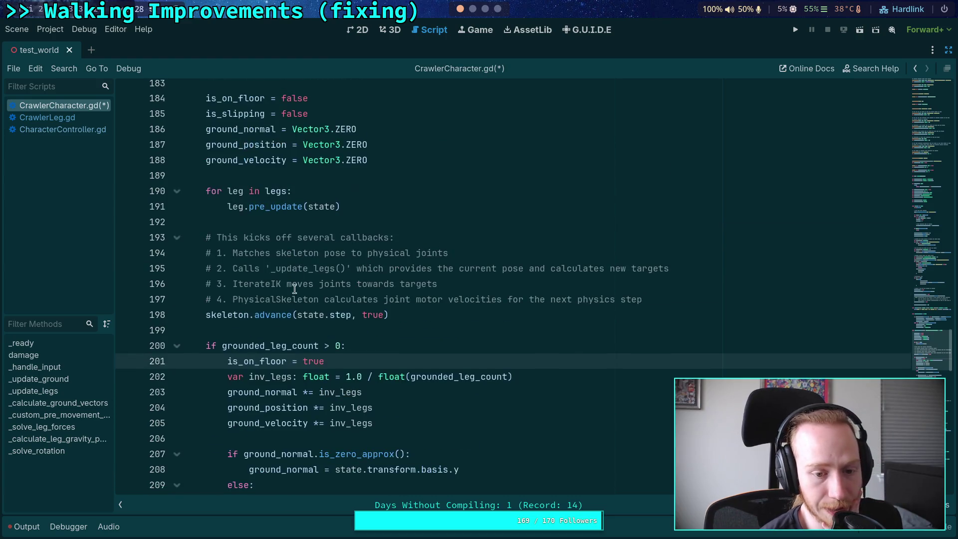
double_click(262, 407)
scroll(263, 141, "up", 1)
double_click(250, 175)
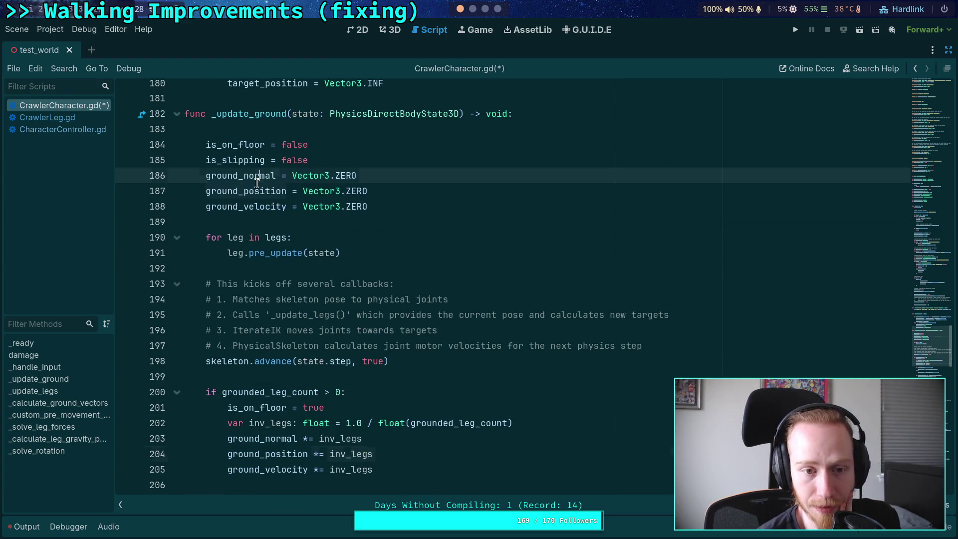
double_click(248, 191)
double_click(249, 206)
scroll(280, 202, "down", 4)
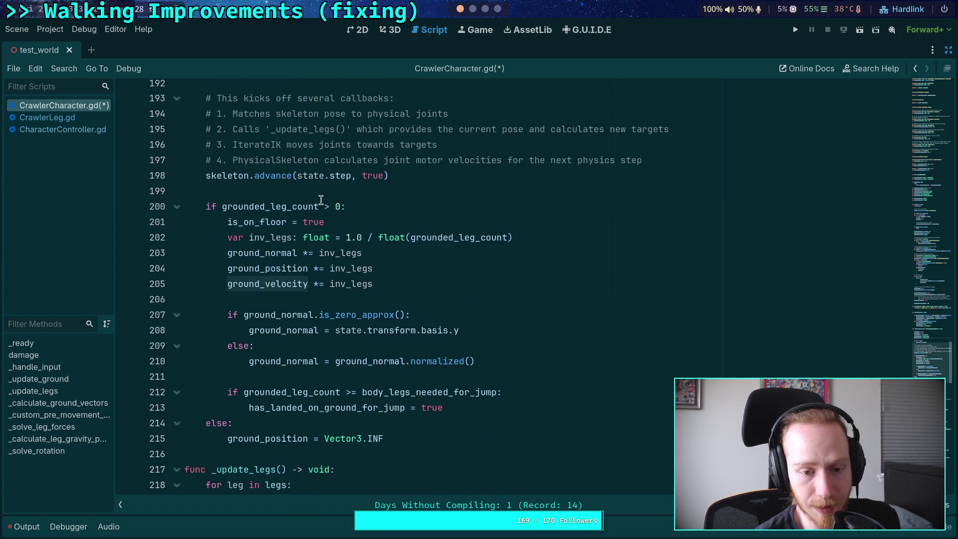
double_click(262, 330)
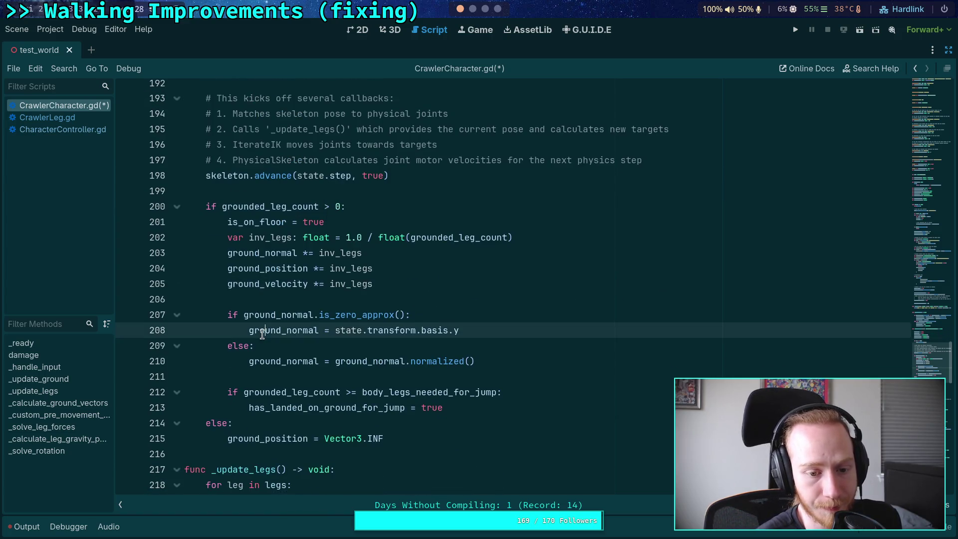
double_click(284, 438)
left_click(309, 408)
double_click(309, 409)
scroll(309, 349, "up", 5)
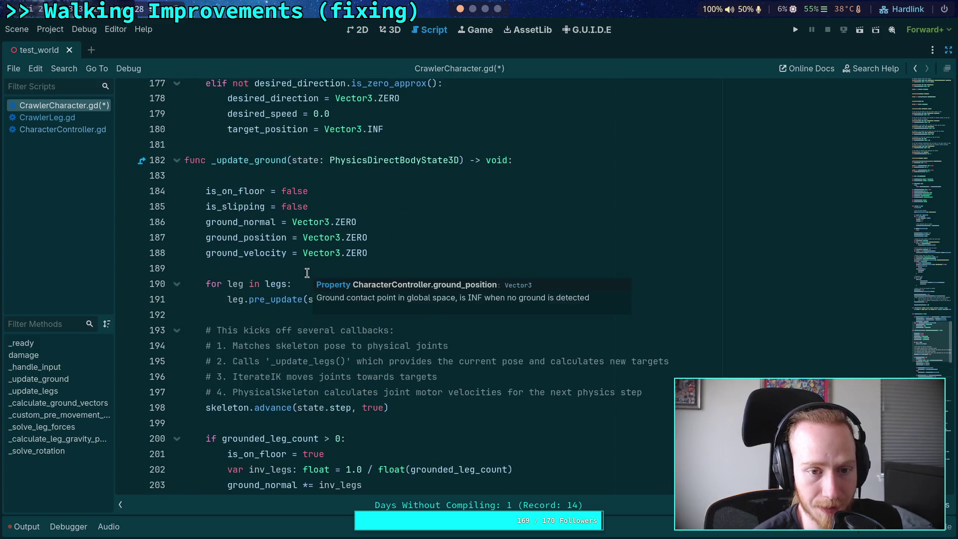
scroll(322, 276, "down", 11)
scroll(322, 276, "down", 2)
left_click(478, 360)
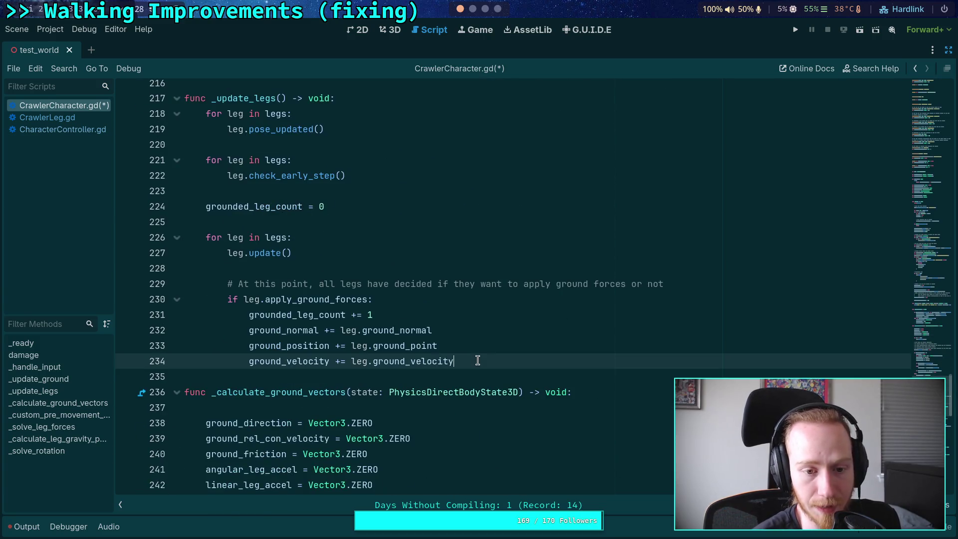
left_click_drag(467, 361, 175, 294)
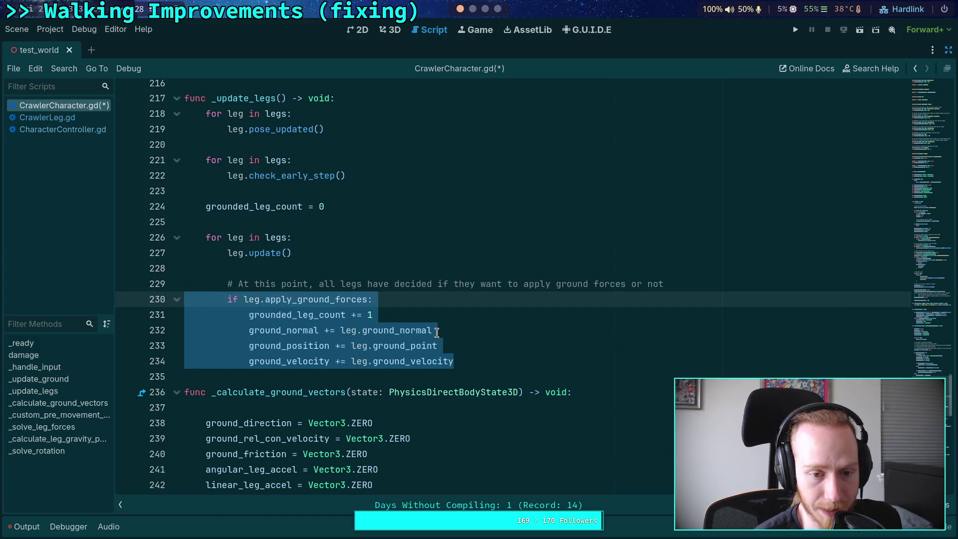
left_click_drag(472, 364, 180, 277)
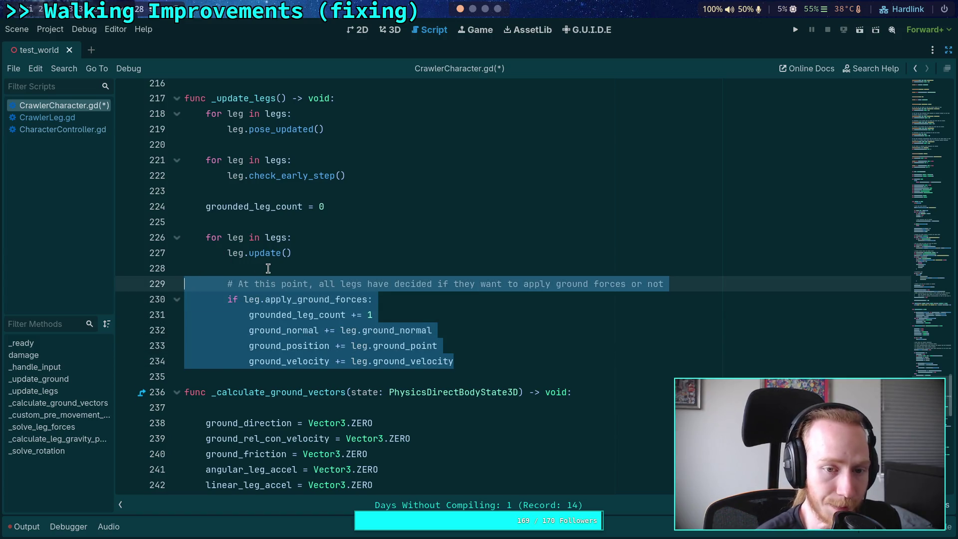
left_click(269, 269)
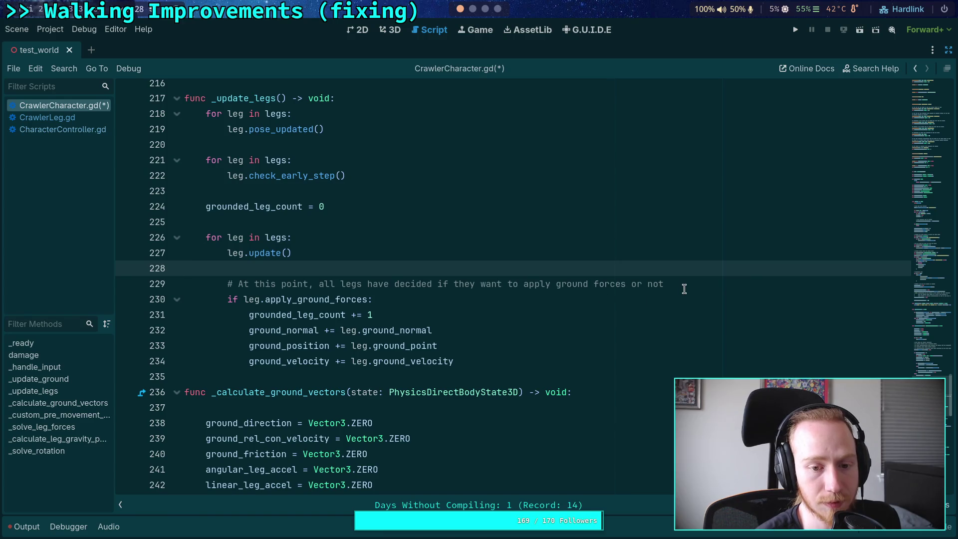
mouse_move(694, 284)
left_mouse_down()
mouse_move(393, 286)
mouse_move(666, 282)
left_mouse_up()
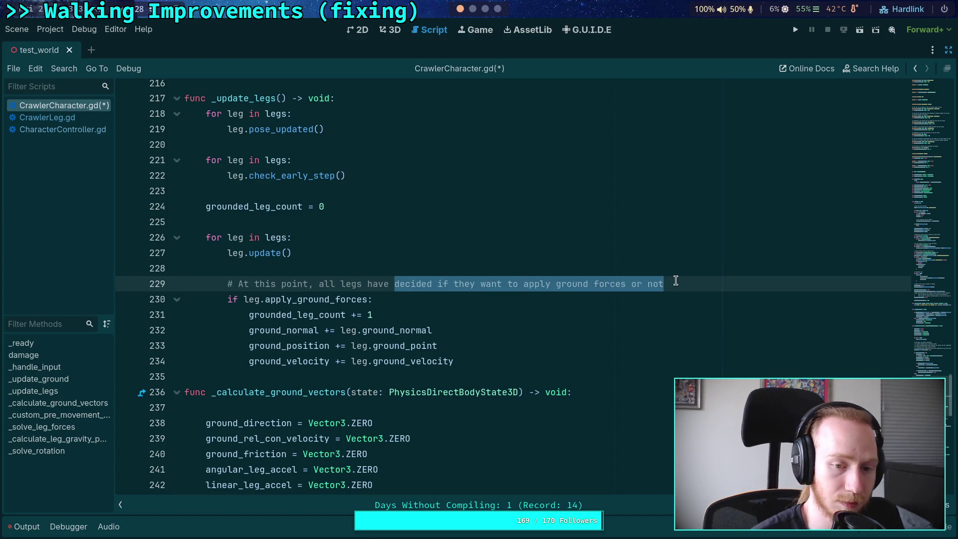
Step: Change the line-229 comment ending to 'computed ground states' and save CrawlerCharacter.gd
type("computed")
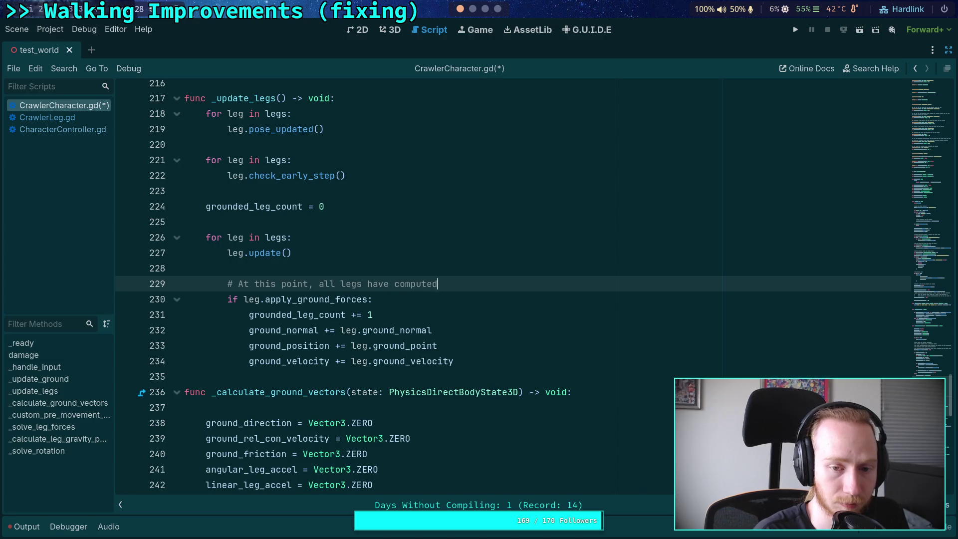
type(" ground state")
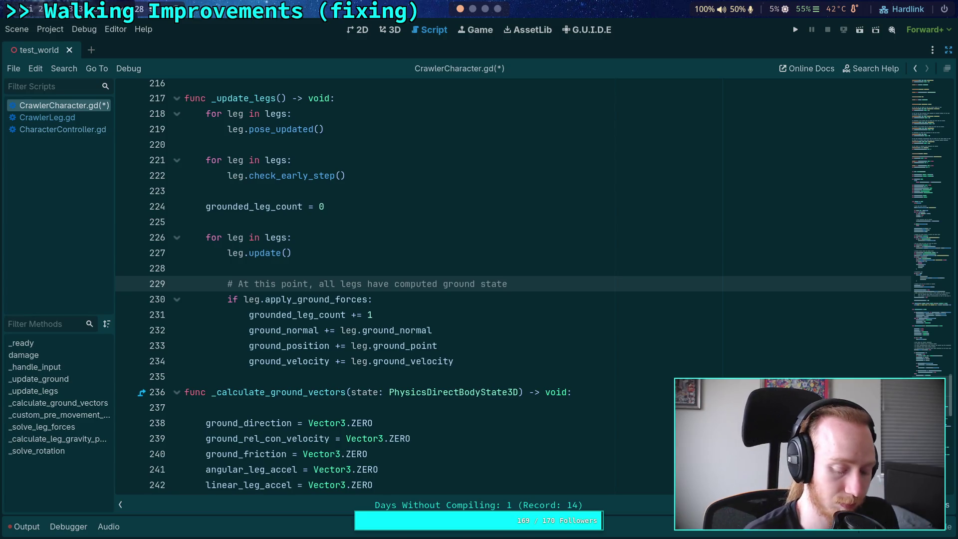
type("s")
left_click(511, 366)
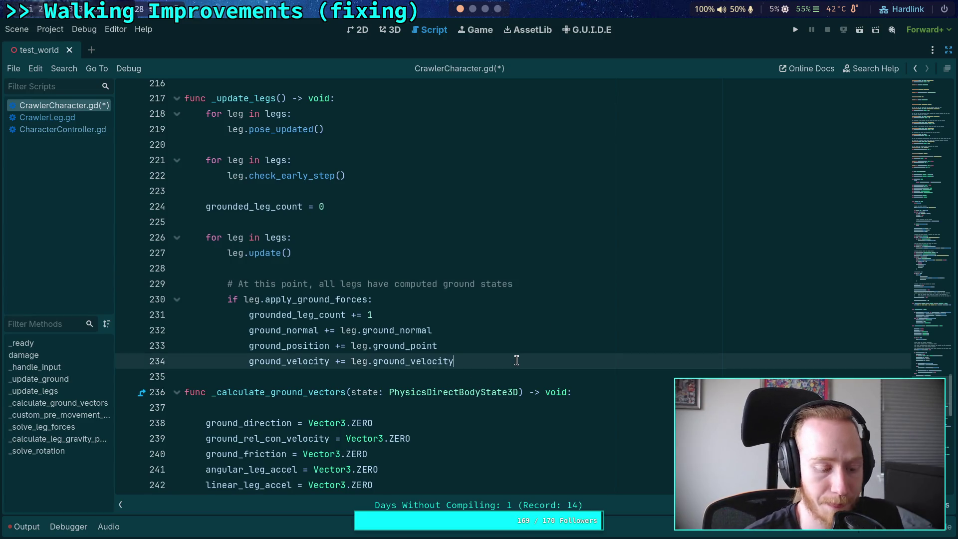
key("ctrl+s")
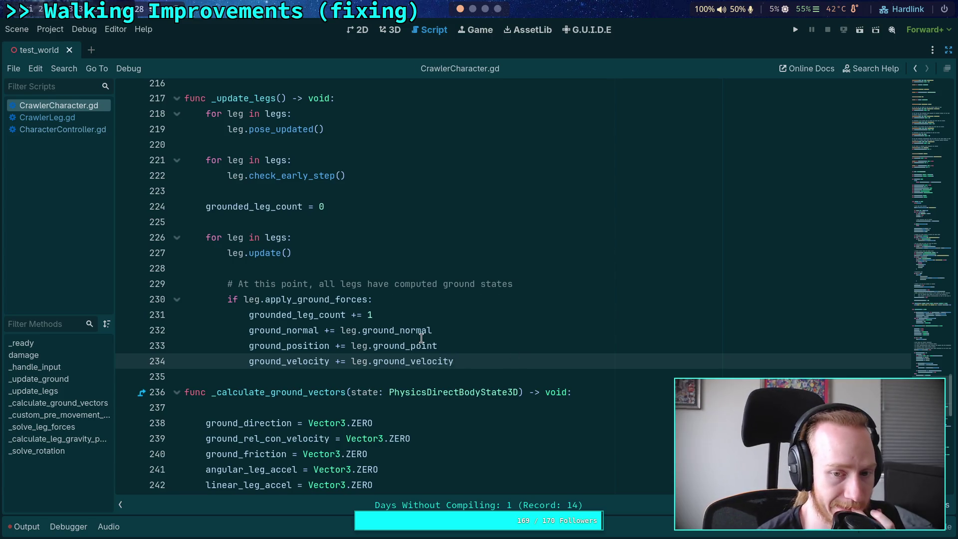
Step: Insert 'final' before 'ground' so the comment reads 'all legs have computed final ground states'
mouse_move(422, 338)
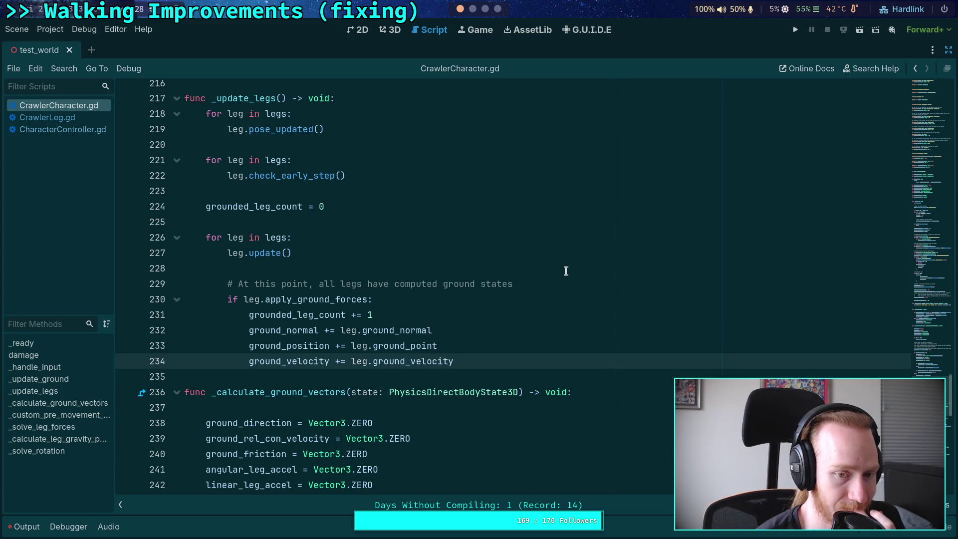
scroll(564, 267, "up", 7)
scroll(566, 271, "up", 3)
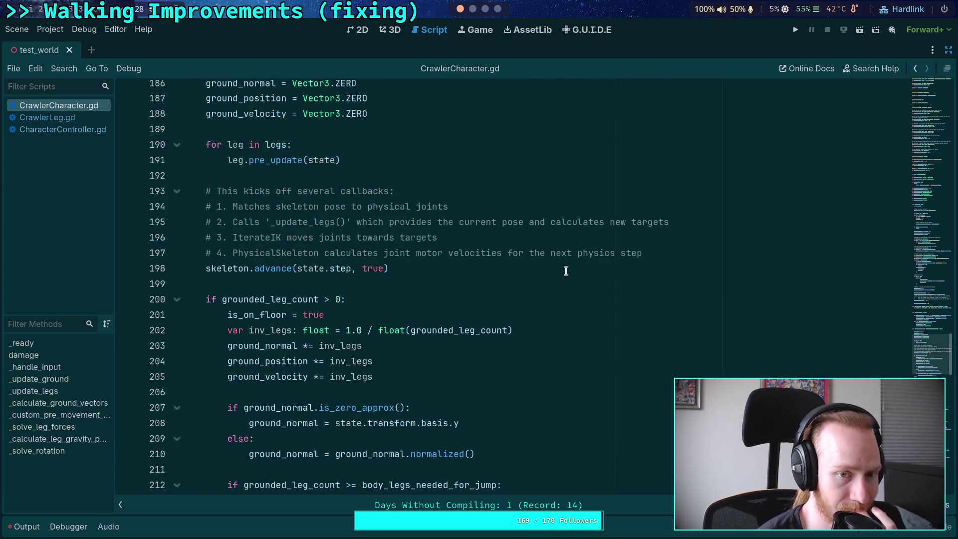
scroll(566, 271, "down", 10)
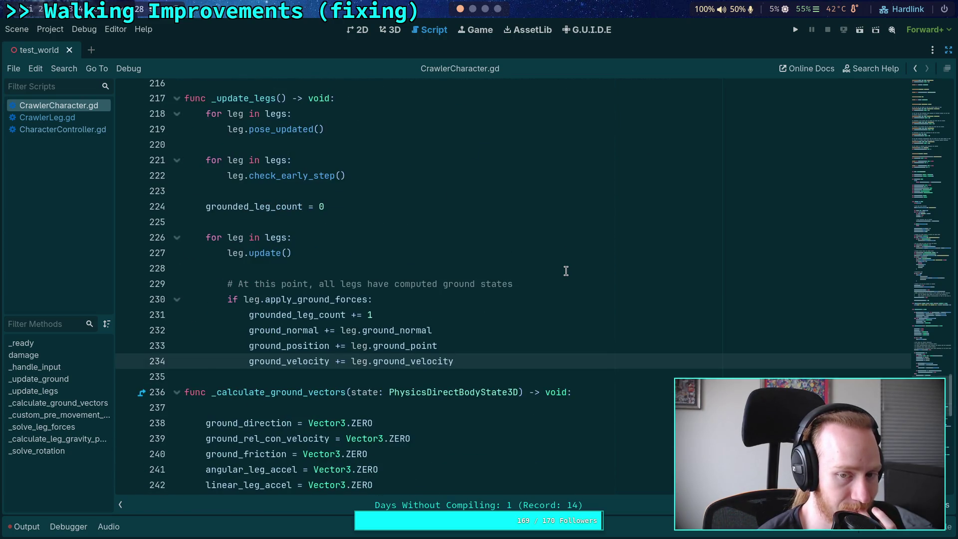
left_click(576, 289)
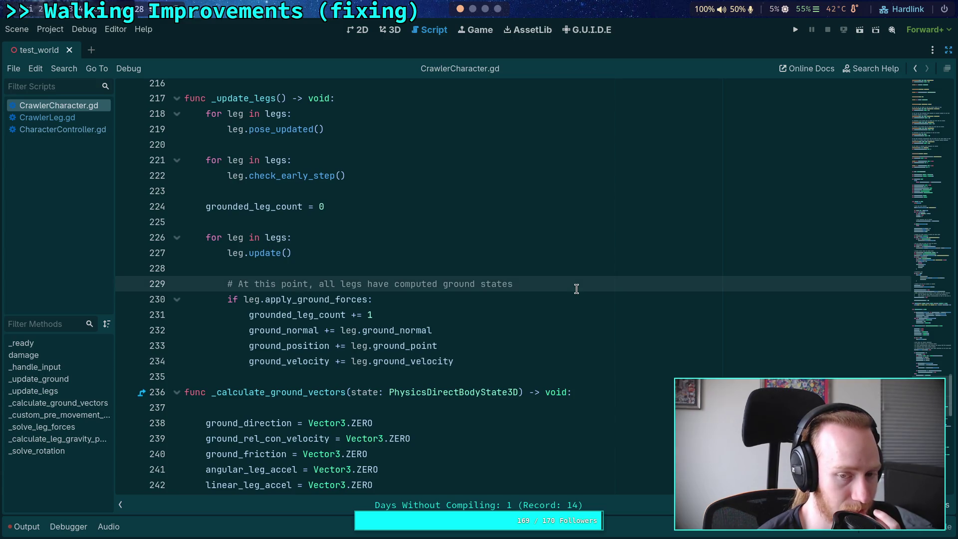
left_click(444, 284)
type("final")
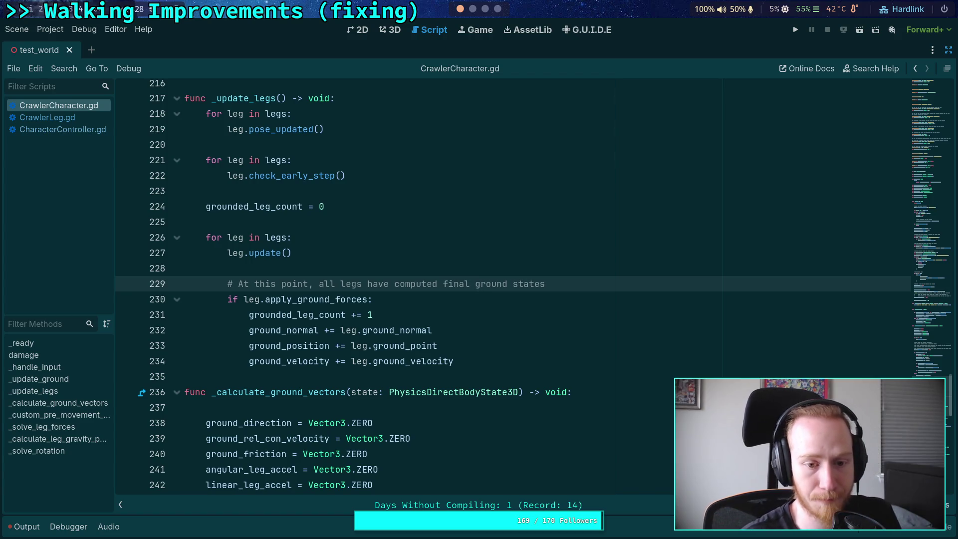
left_click(538, 362)
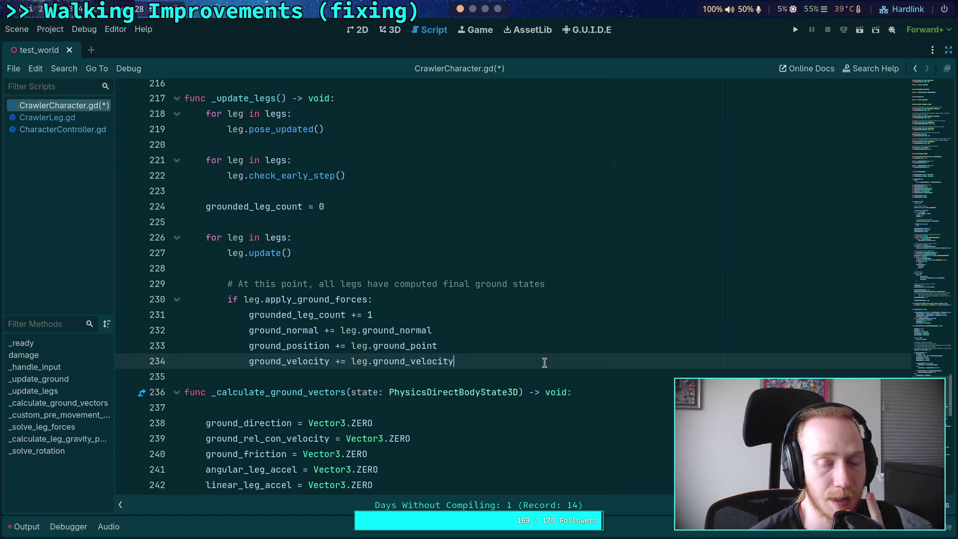
Step: Exit distraction-free mode to show the test_world tree with World, Characters and CrawlerBot nodes
scroll(545, 363, "up", 1)
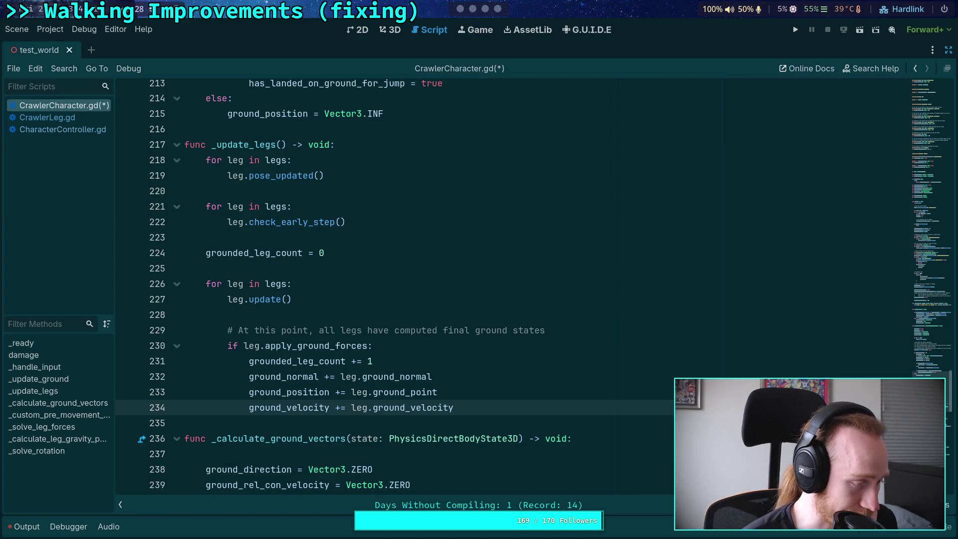
left_click(389, 425)
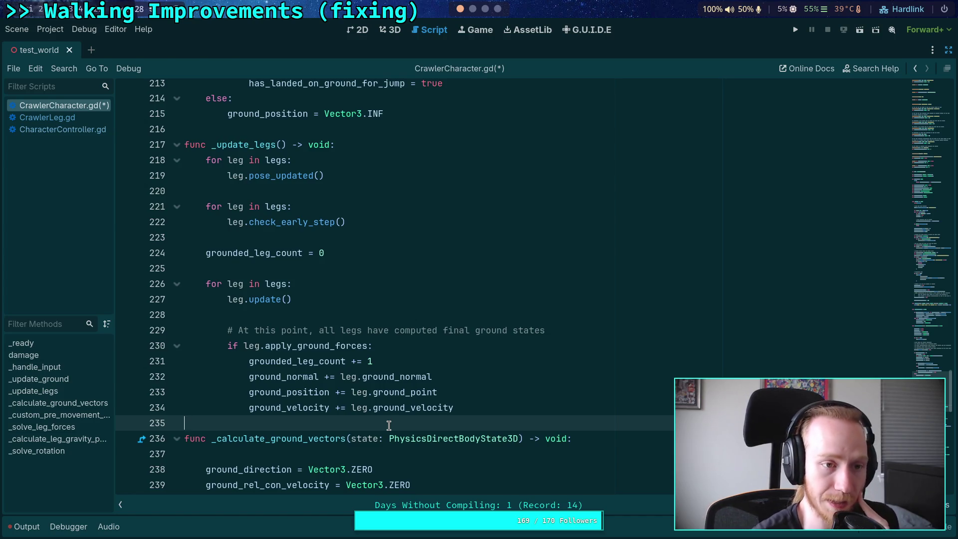
left_click(948, 52)
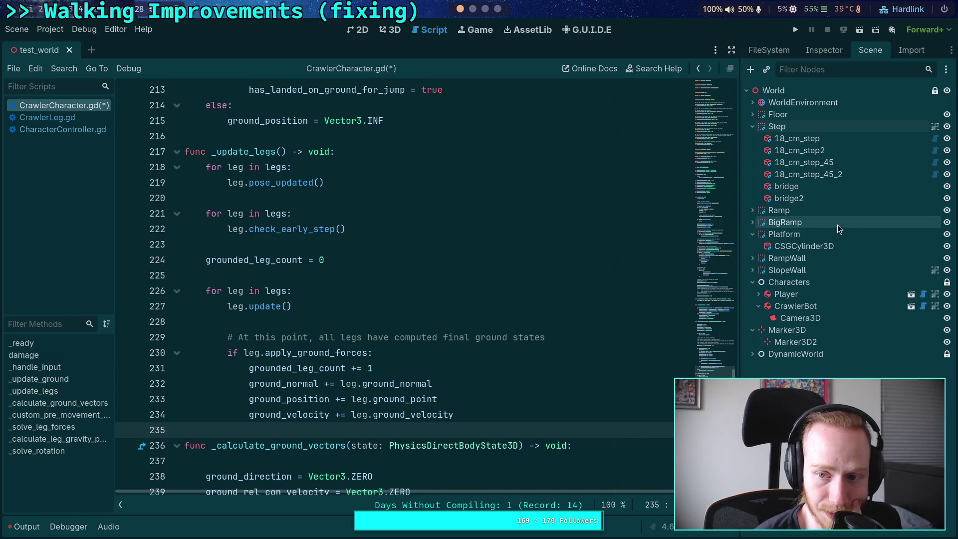
Step: Open res://character/SpringCast.gd from the FileSystem dock in the script editor
left_click(783, 54)
left_click(817, 348)
double_click(817, 348)
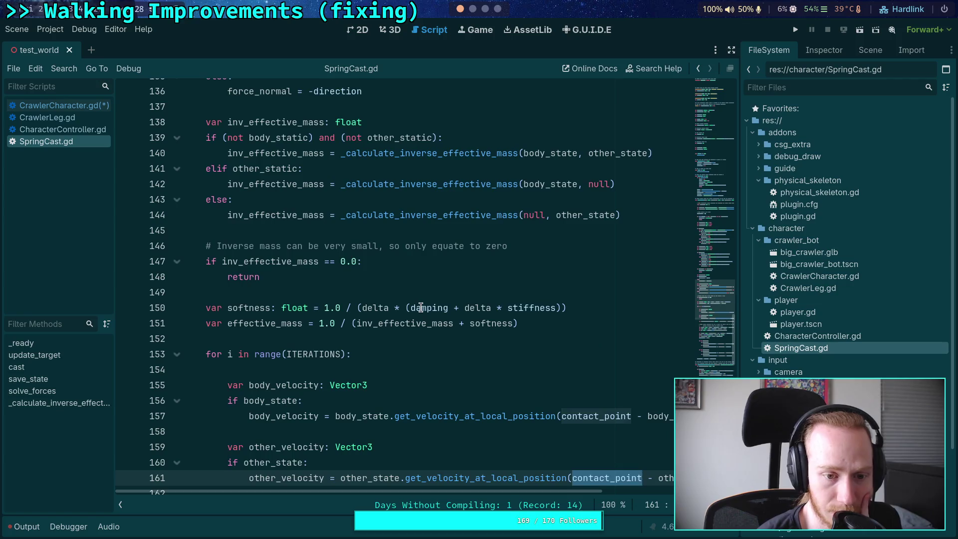
scroll(440, 287, "down", 2)
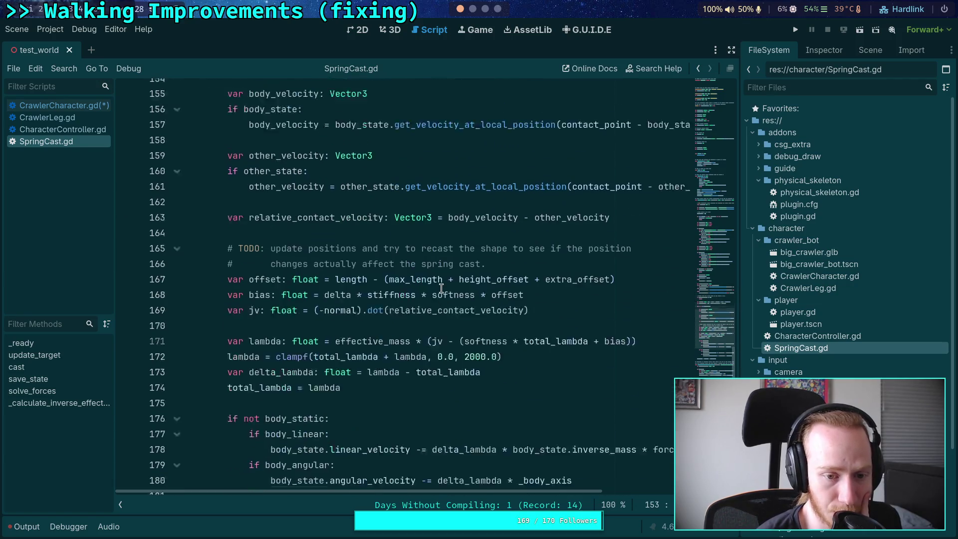
scroll(442, 281, "up", 2)
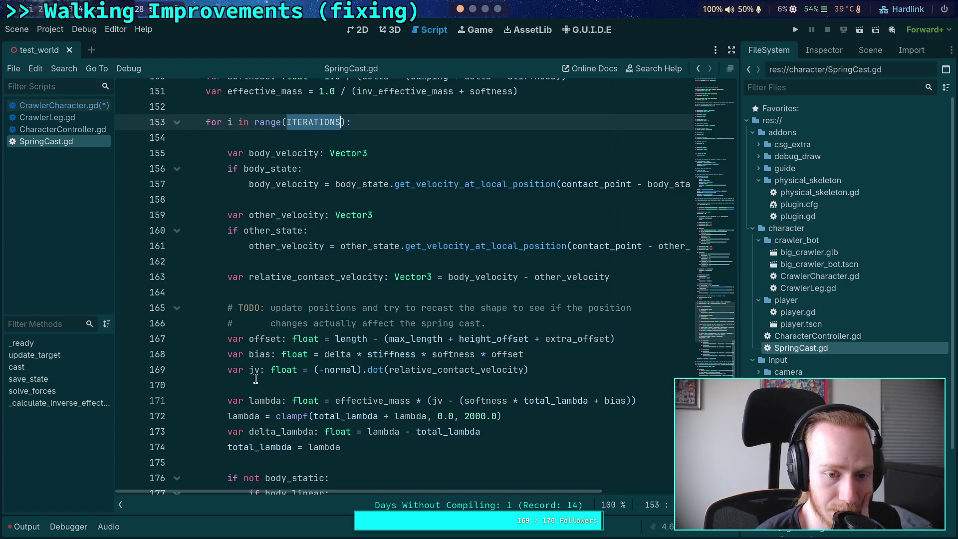
Step: Highlight the 'offset' variable on line 167 and review the solver's offset, bias and lambda loop
double_click(266, 338)
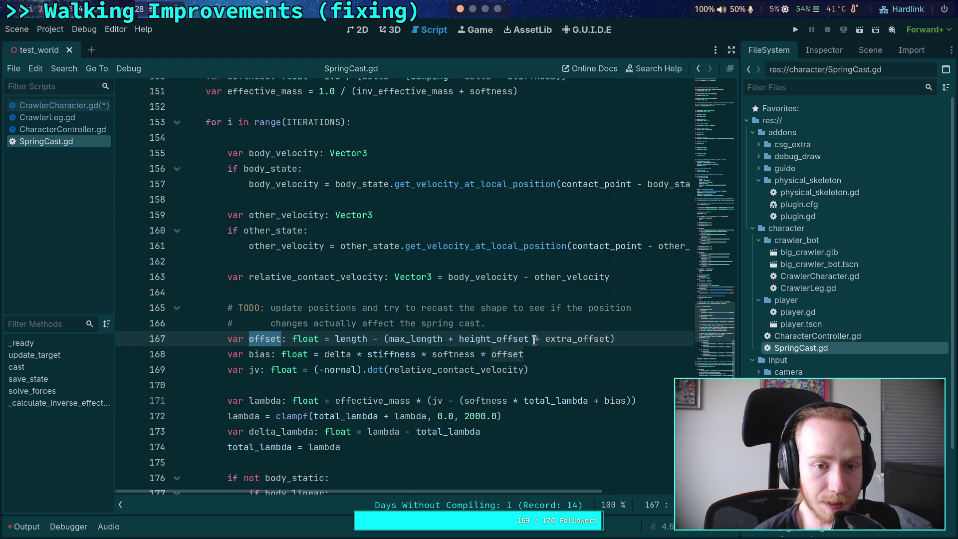
scroll(534, 340, "up", 1)
scroll(534, 340, "down", 3)
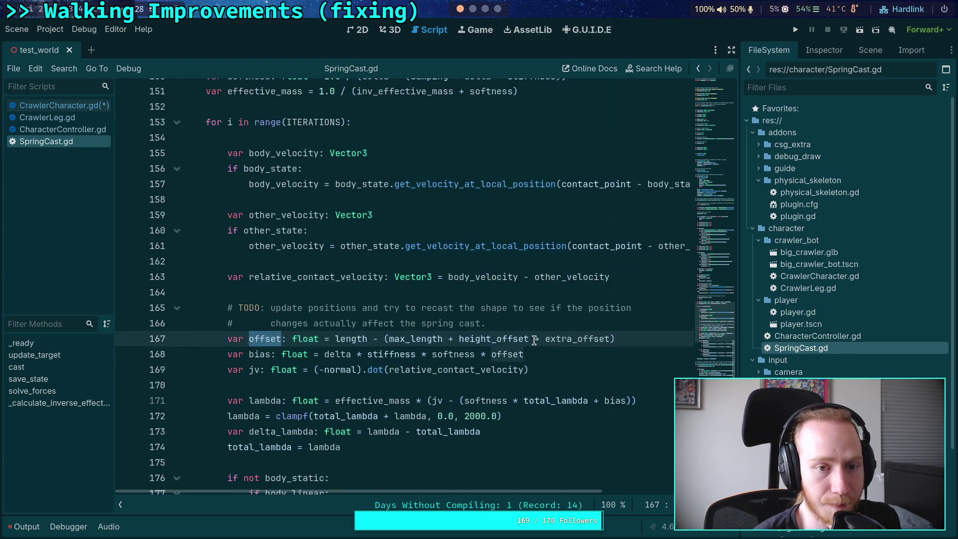
scroll(534, 340, "down", 2)
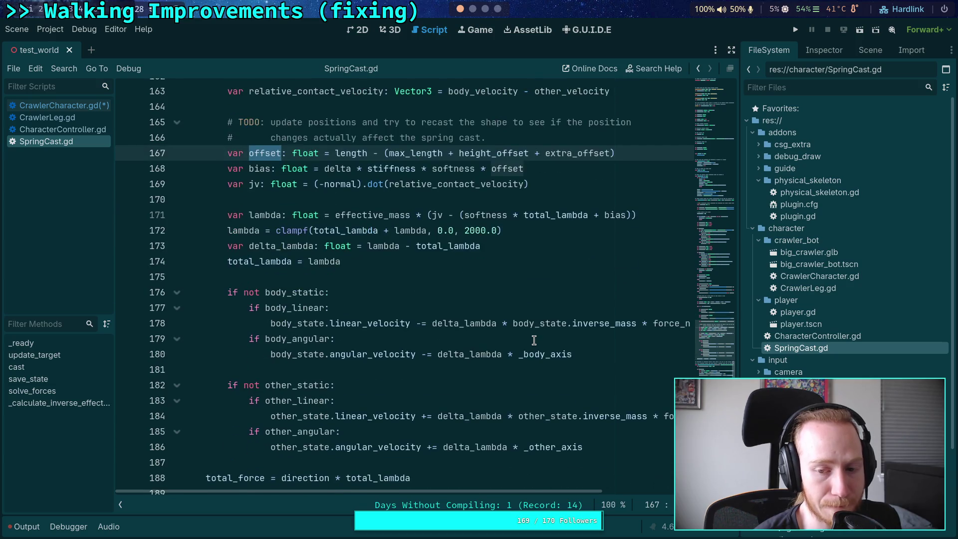
scroll(534, 340, "down", 2)
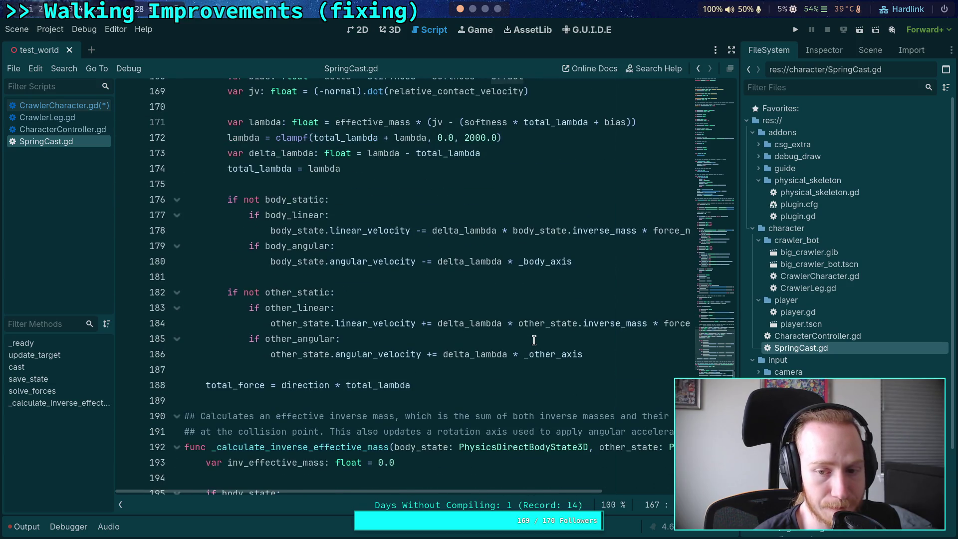
scroll(534, 340, "up", 4)
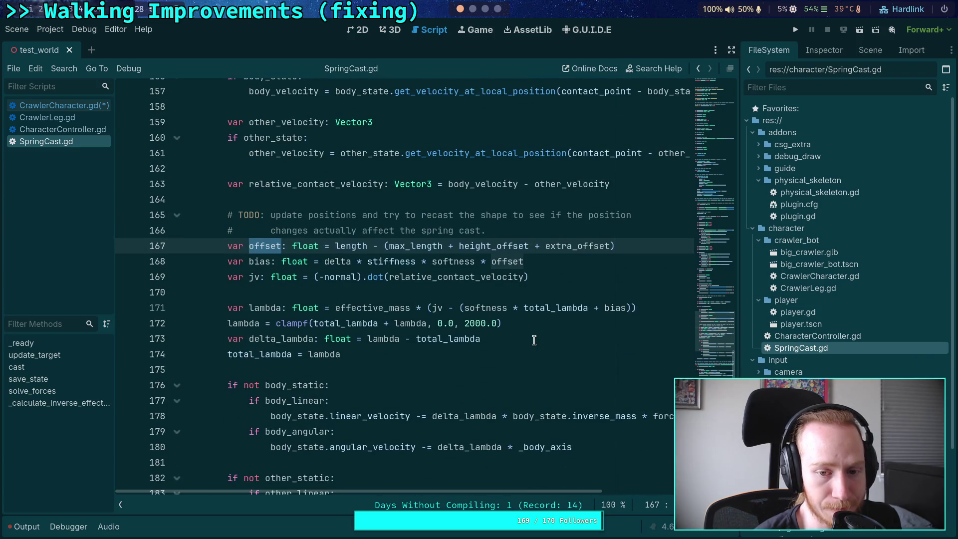
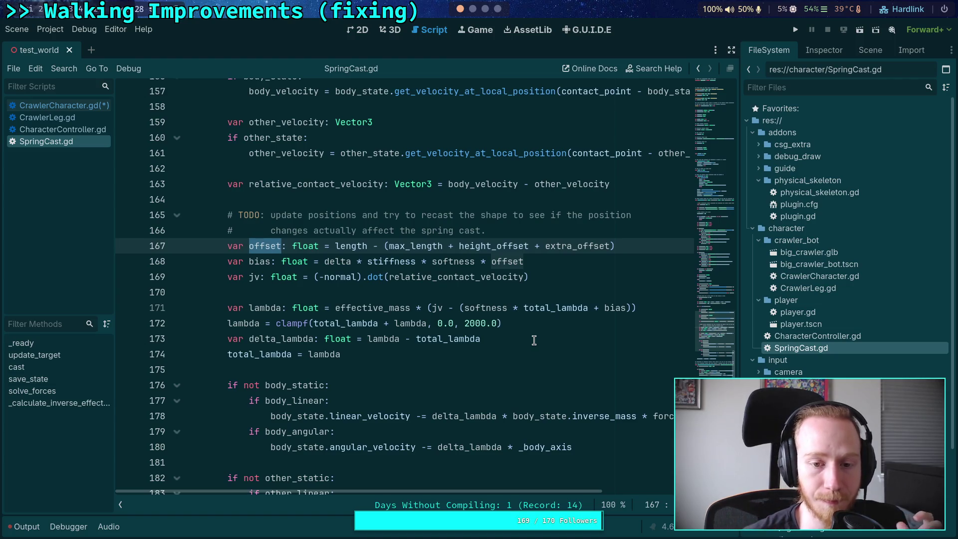
Step: Review the SpringCast.gd spring code around line 170, then switch to CrawlerCharacter.gd
scroll(492, 315, "up", 1)
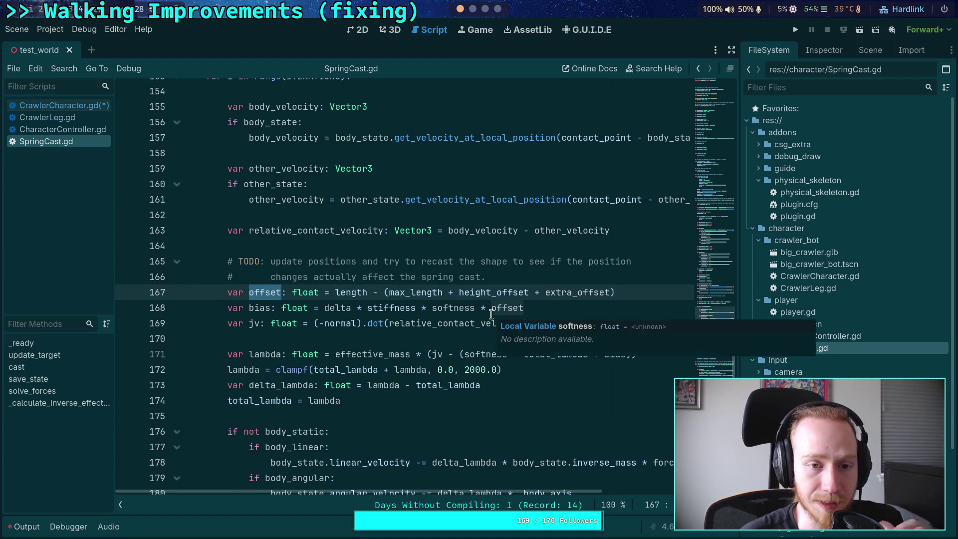
left_click(402, 340)
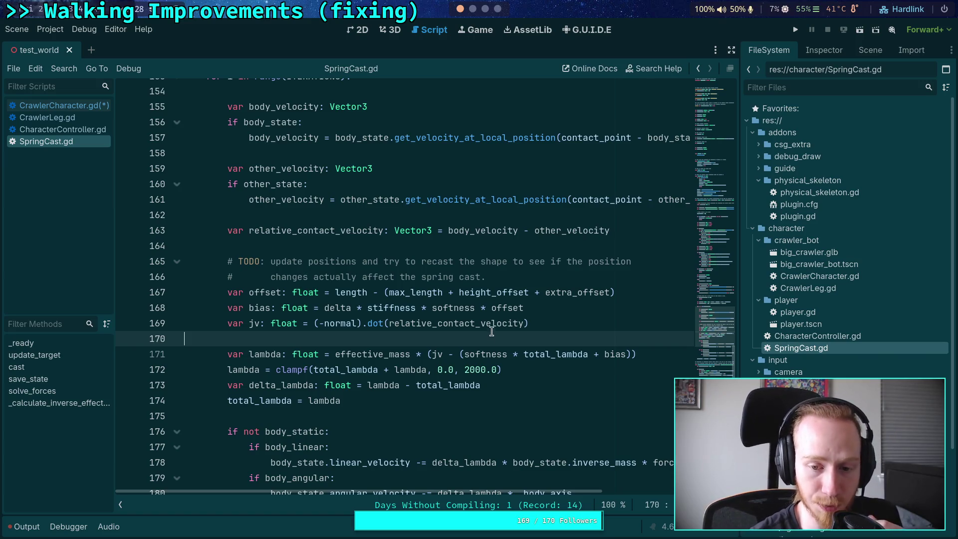
left_click(492, 331)
left_click(486, 339)
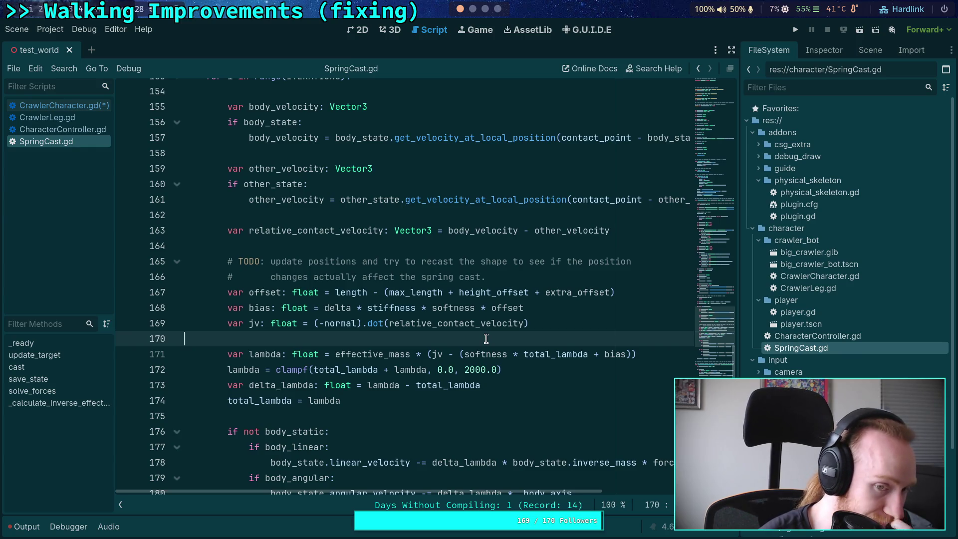
left_click(77, 106)
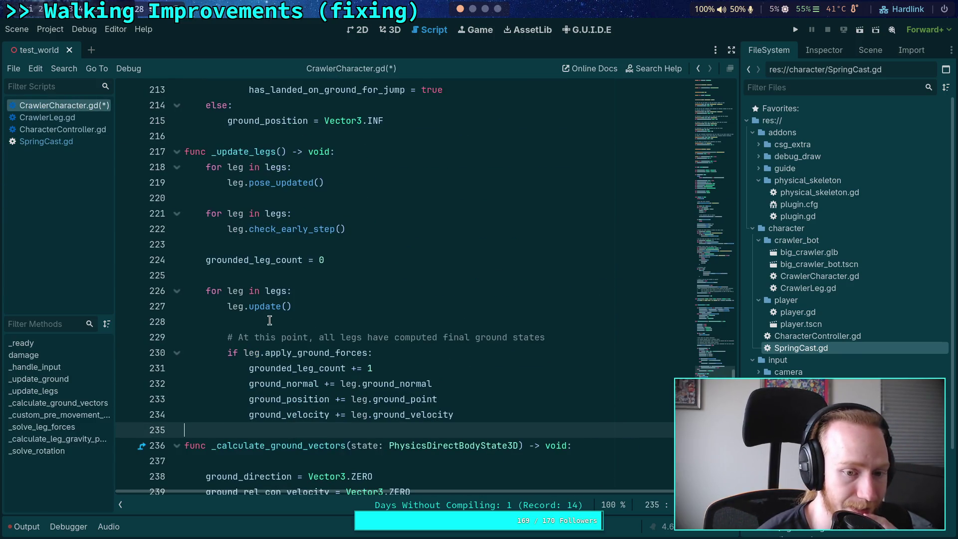
Step: Look over lines 228–234 of _update_legs, then move to the Crawler Bot notes workspace
left_click(274, 321)
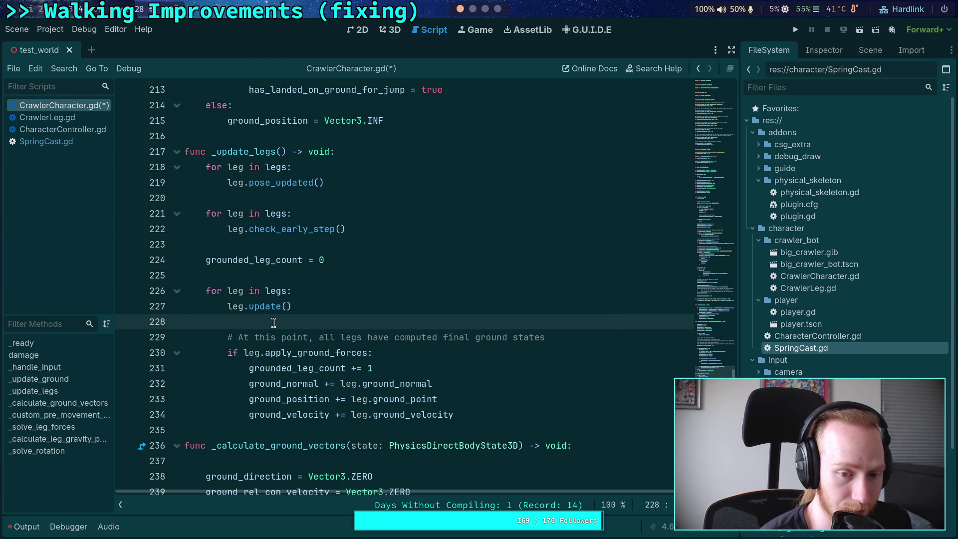
left_click(499, 413)
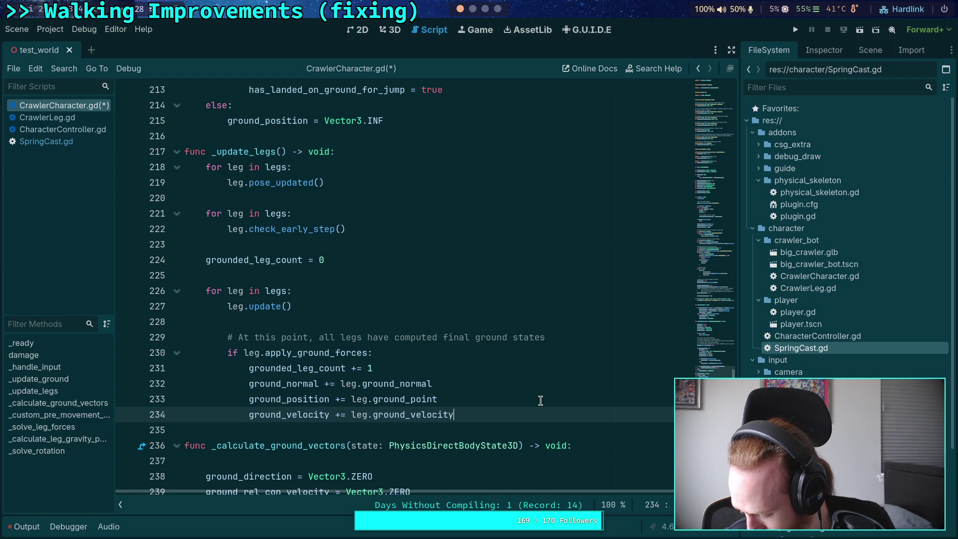
left_click(415, 339)
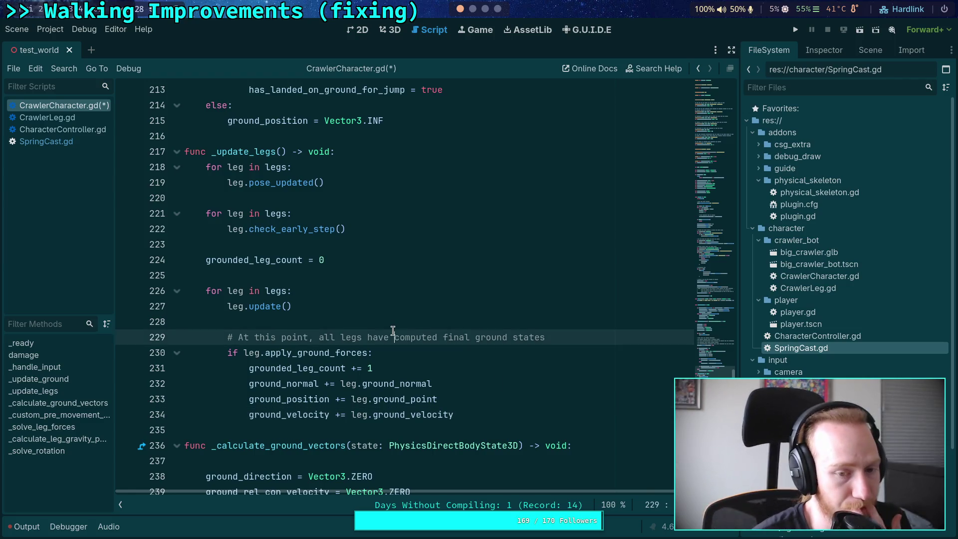
left_click(407, 323)
scroll(424, 325, "down", 3)
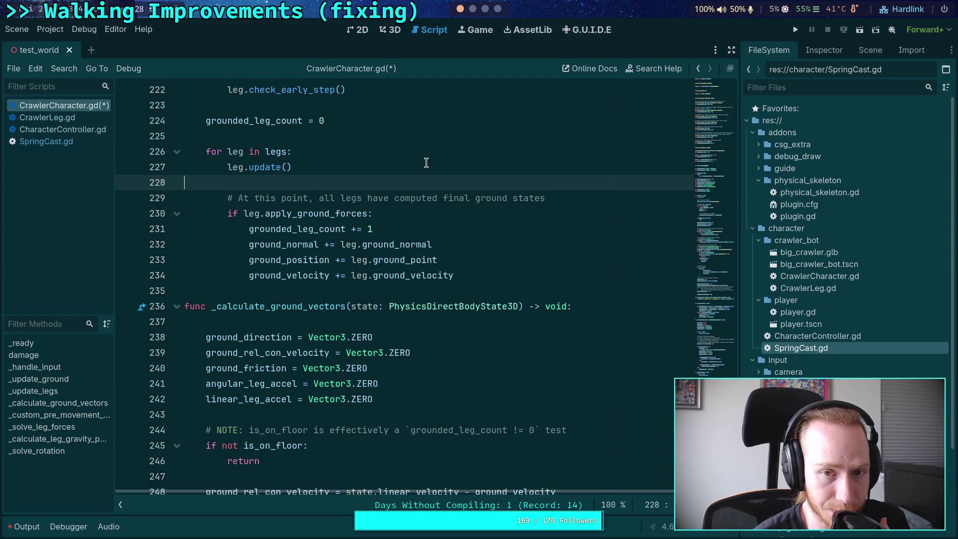
left_click(486, 8)
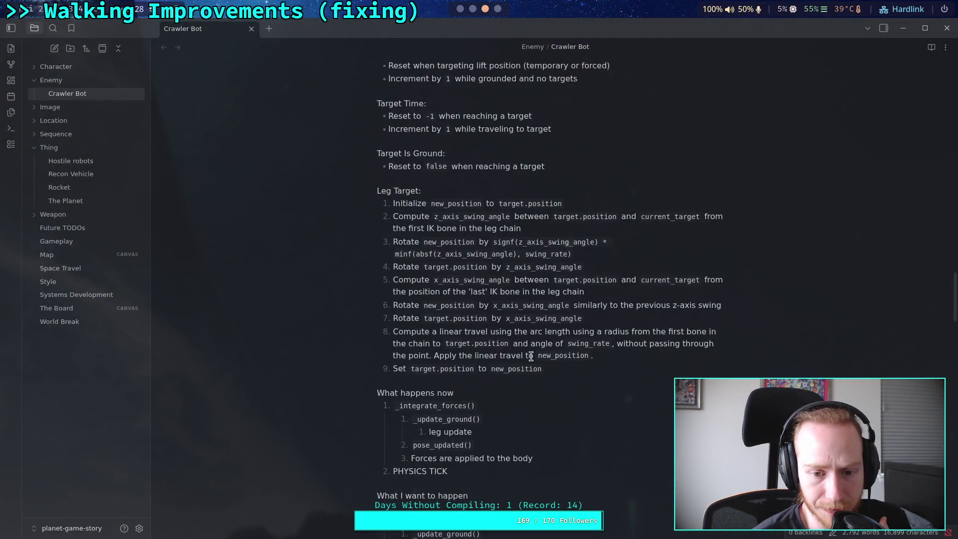
Step: Write the SpringCast3D to-do about iterating the 6 spring forces with damping to avoid huge initial accelerations each tick
scroll(531, 356, "down", 15)
scroll(535, 353, "up", 3)
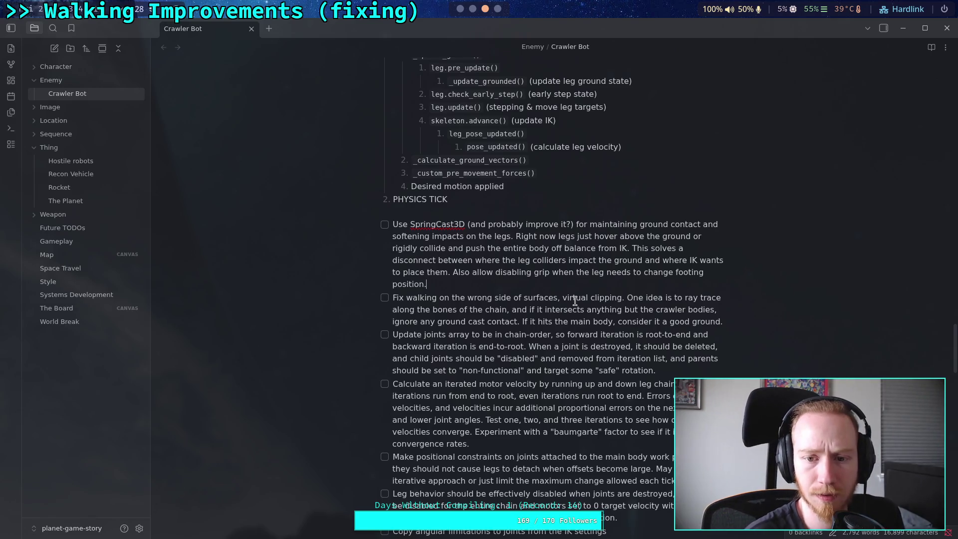
type("Make sure ")
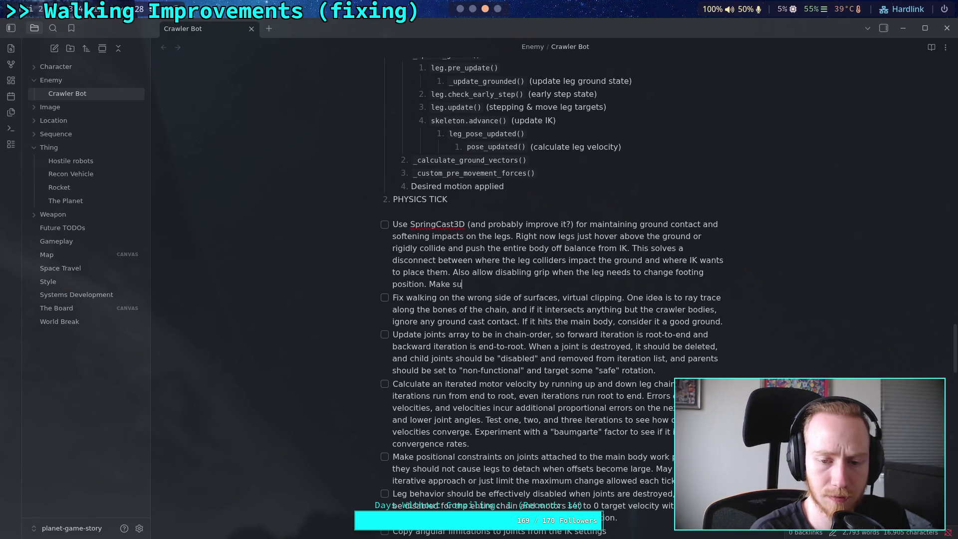
type("to iterate the ")
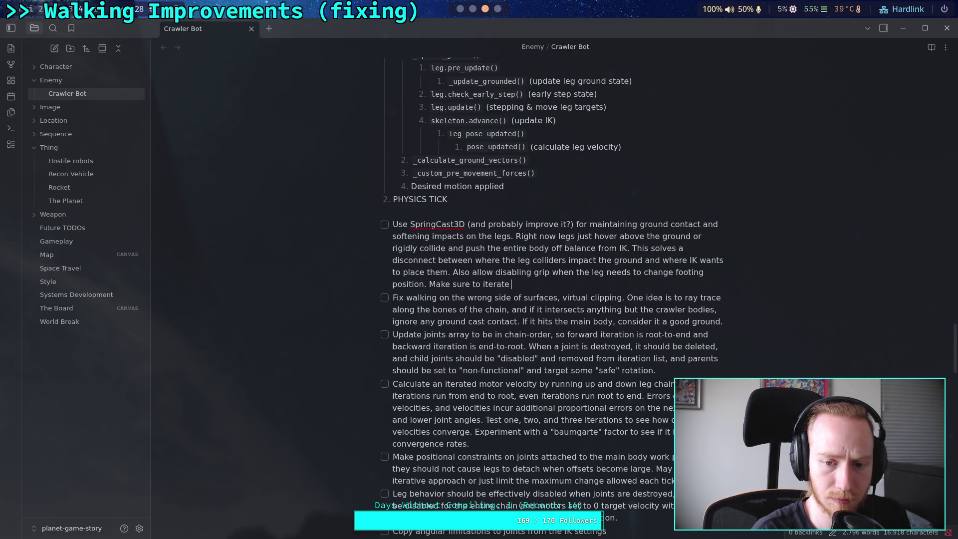
type("forces as ")
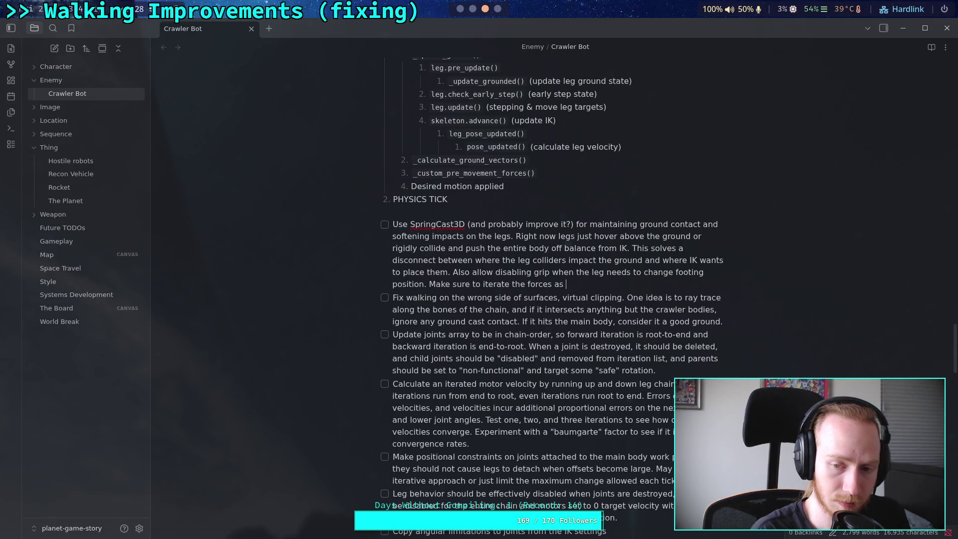
type("6 springs woul")
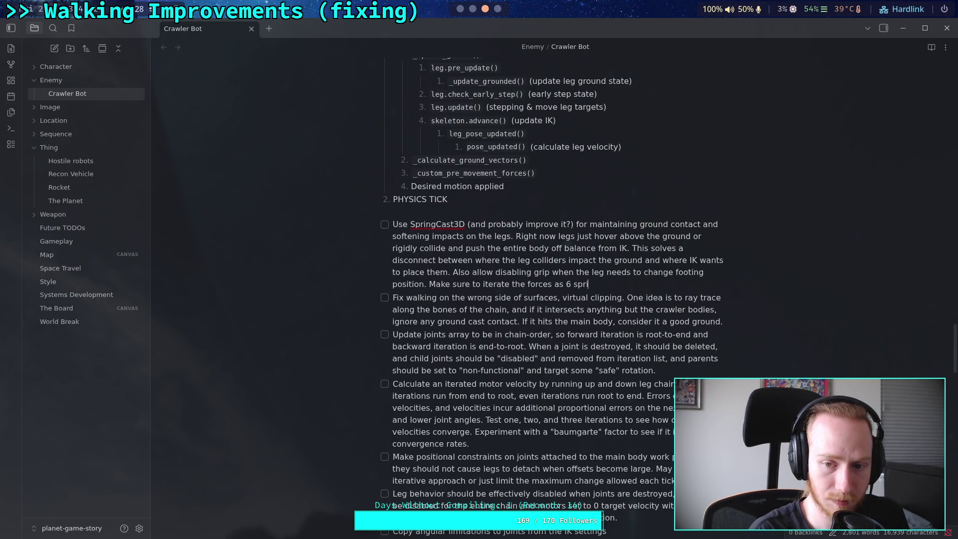
type("d otherwise ")
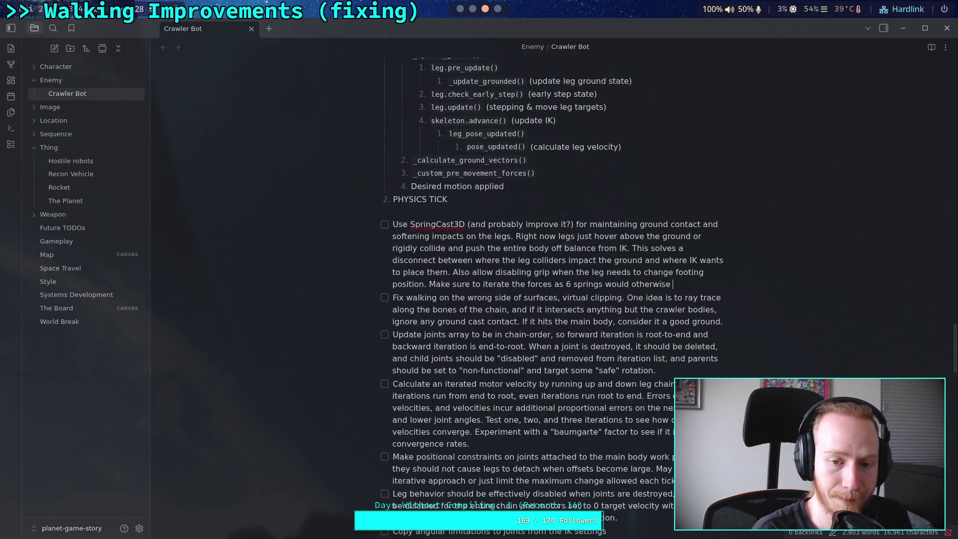
type("o")
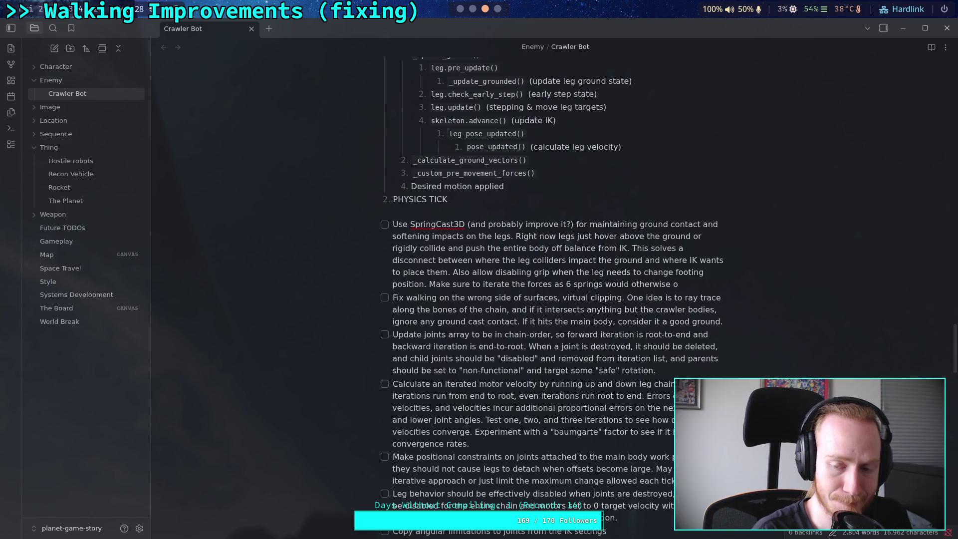
key("BackSpace")
type("probably o")
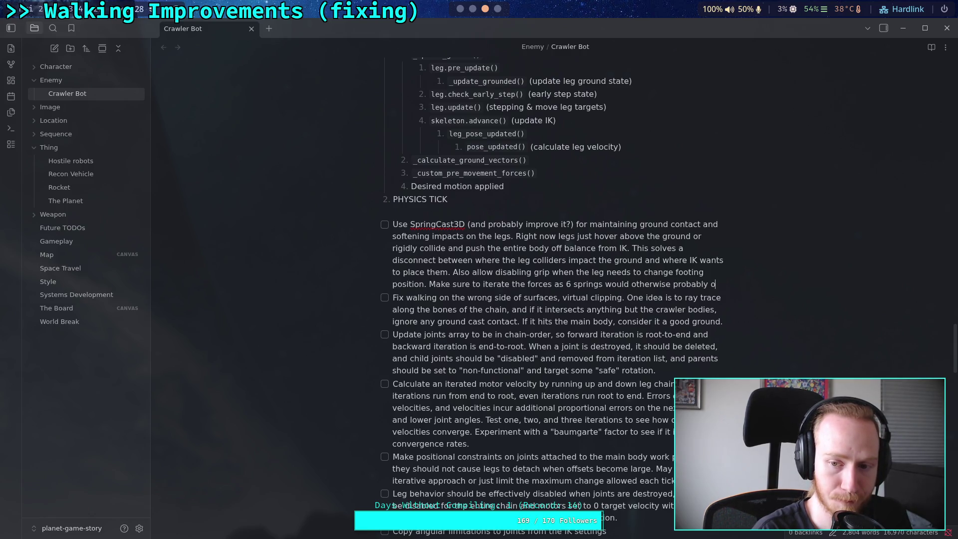
type("ver-")
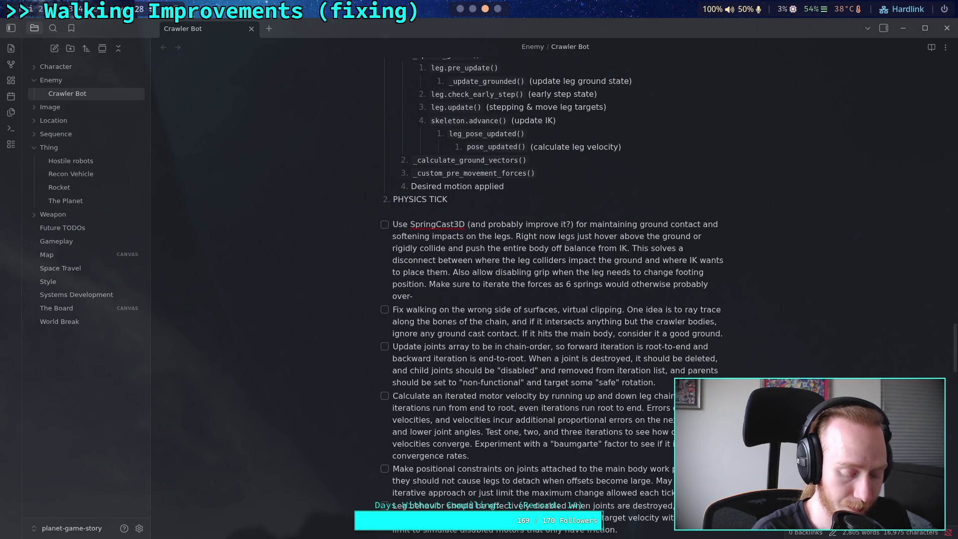
type("acceler")
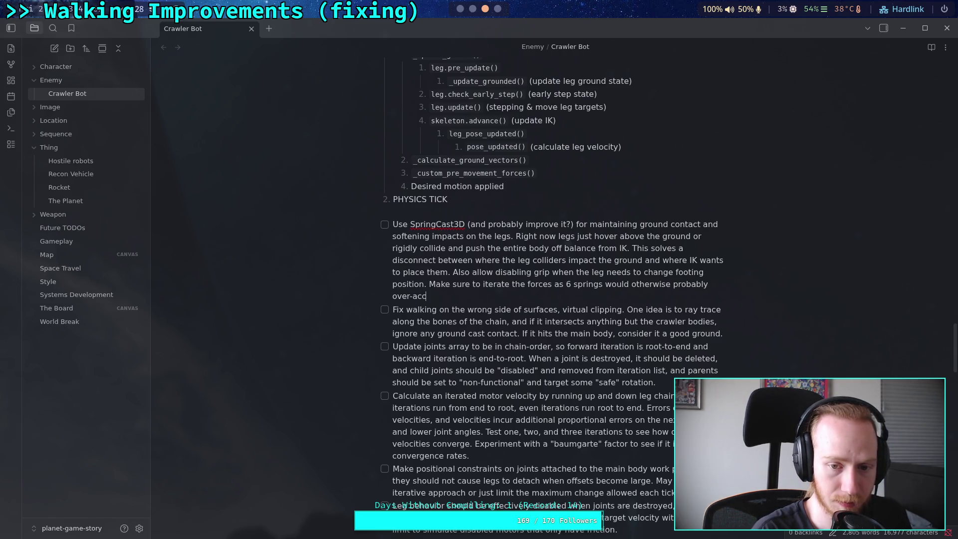
type("ate")
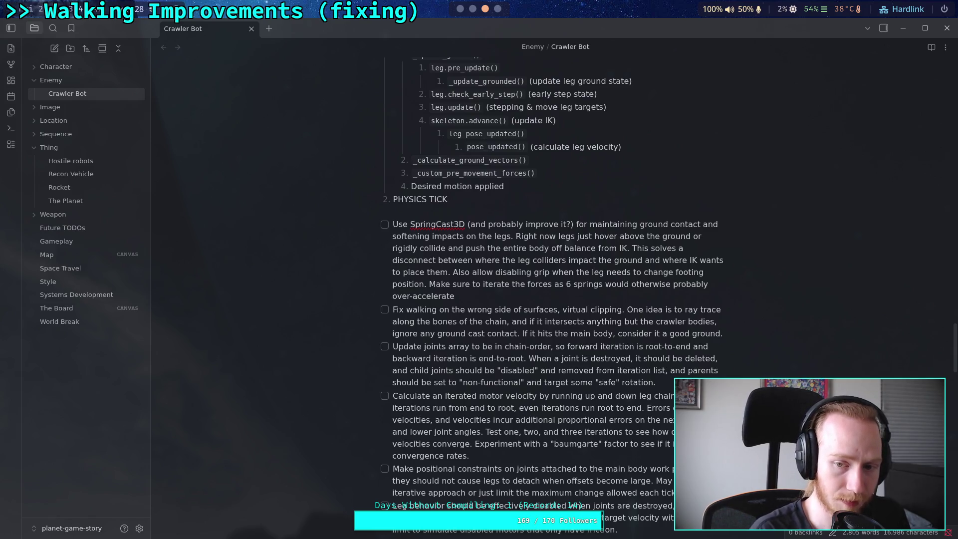
type(", ")
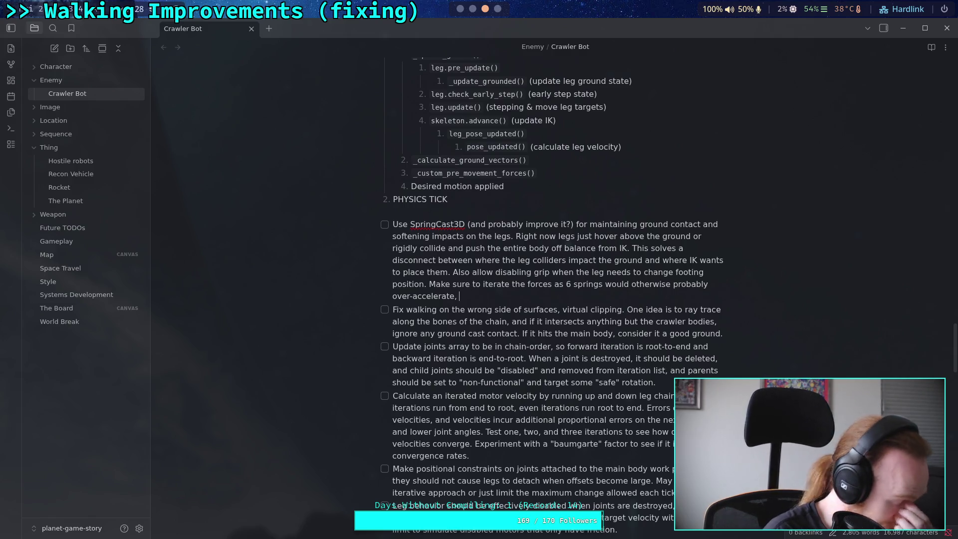
type("iterating ")
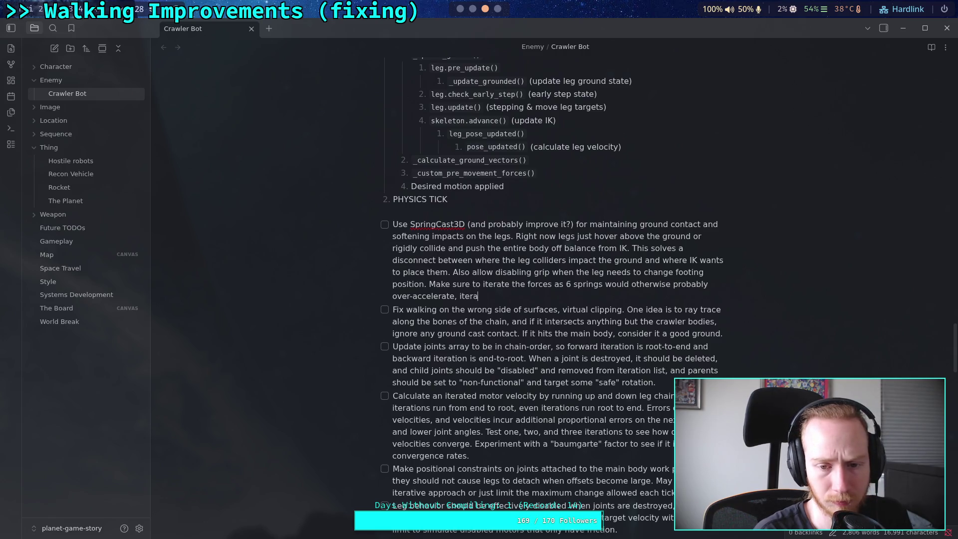
type("would i")
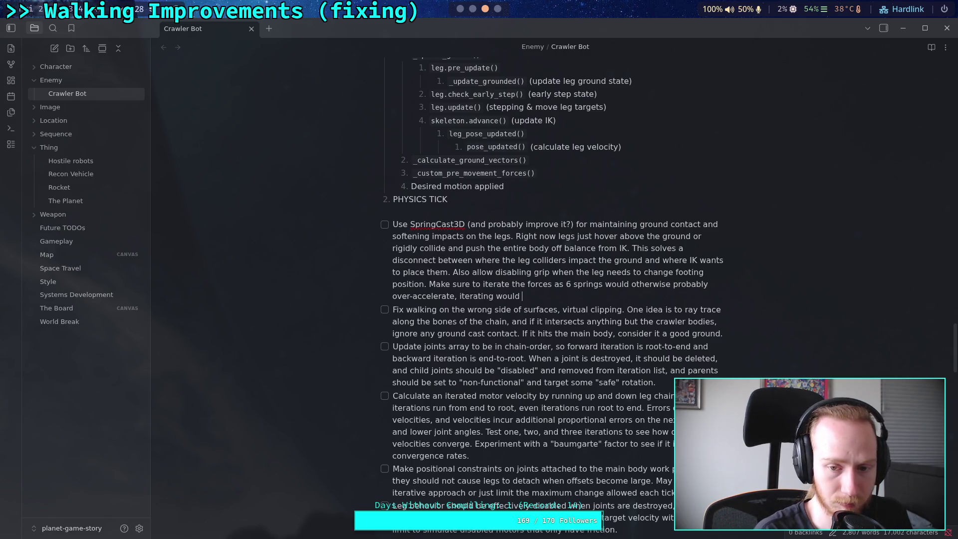
type("ow damping")
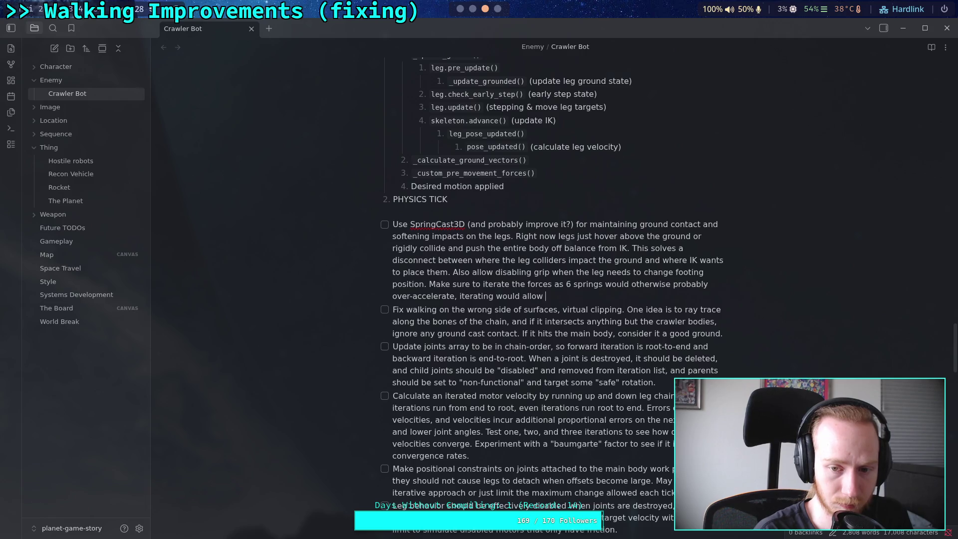
type(" to equalize ")
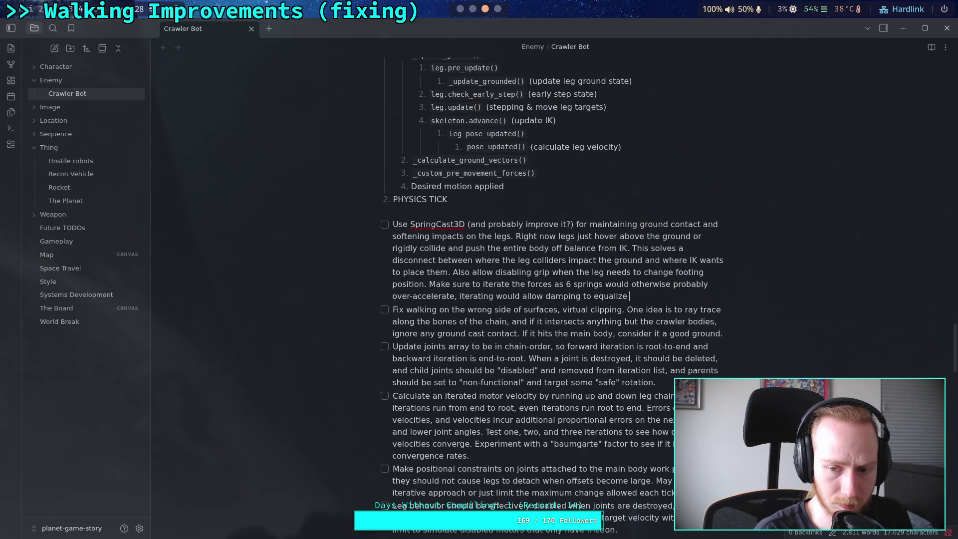
type("the forces ")
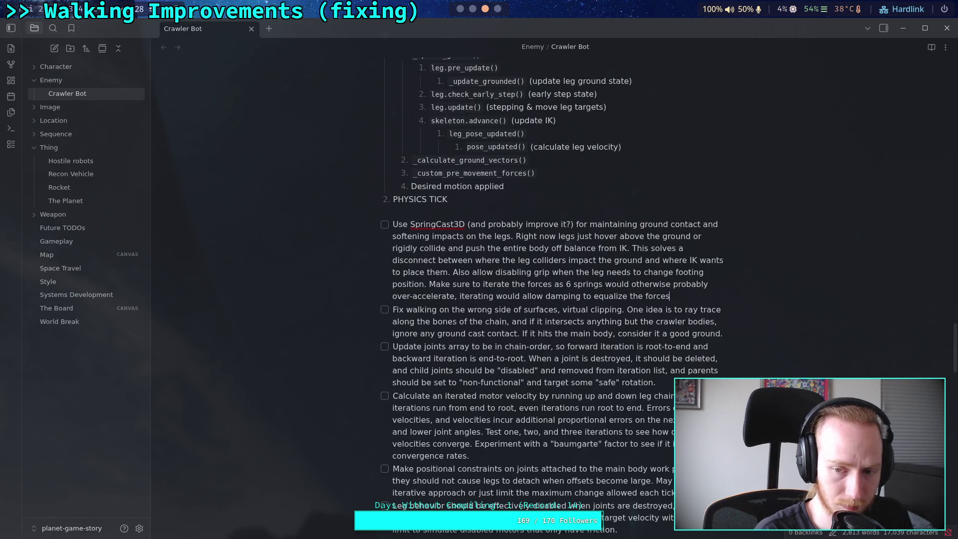
type("as both bod")
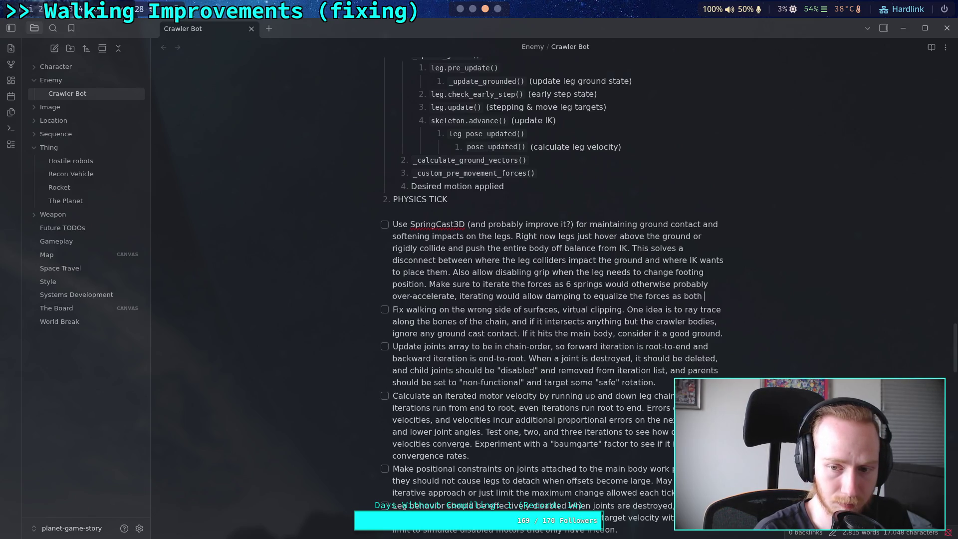
type("ies would incur ")
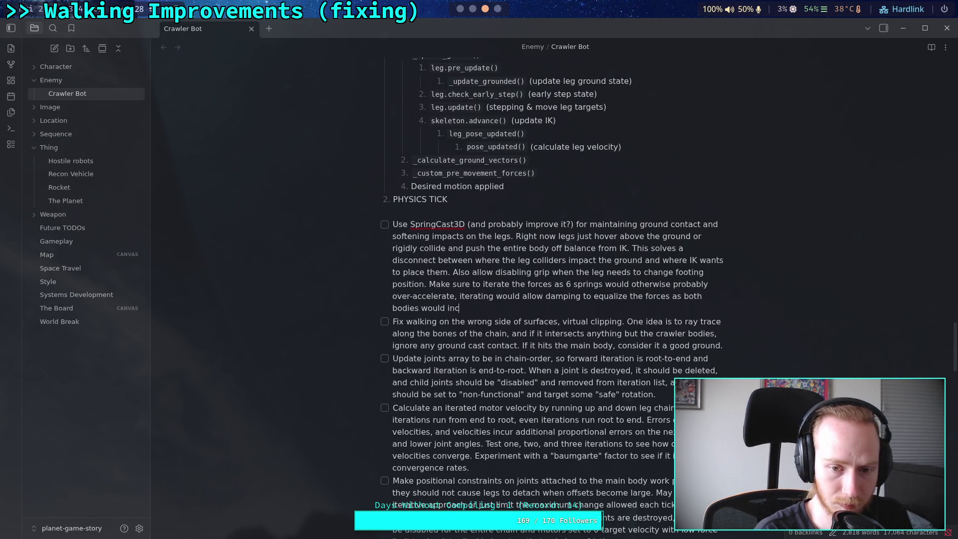
type("huge init")
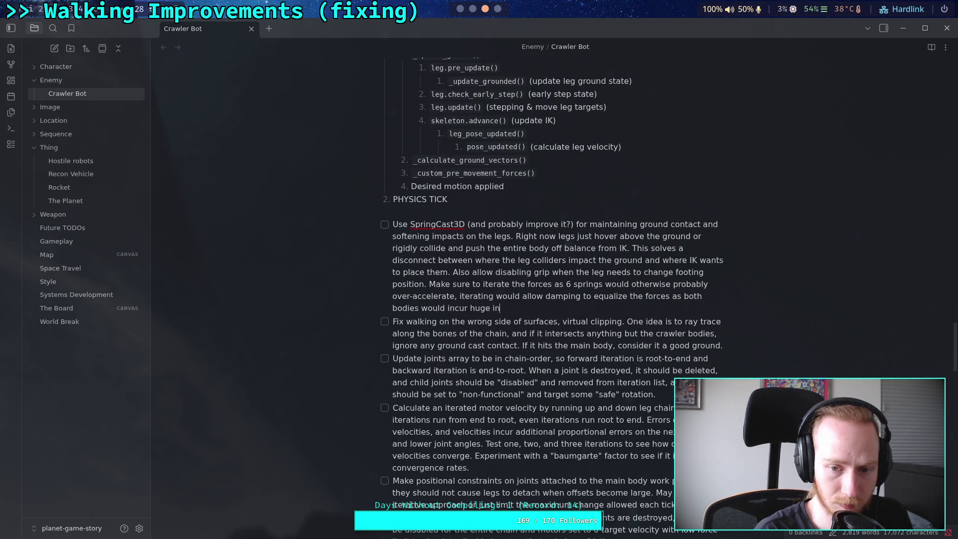
type("ial acceleratio")
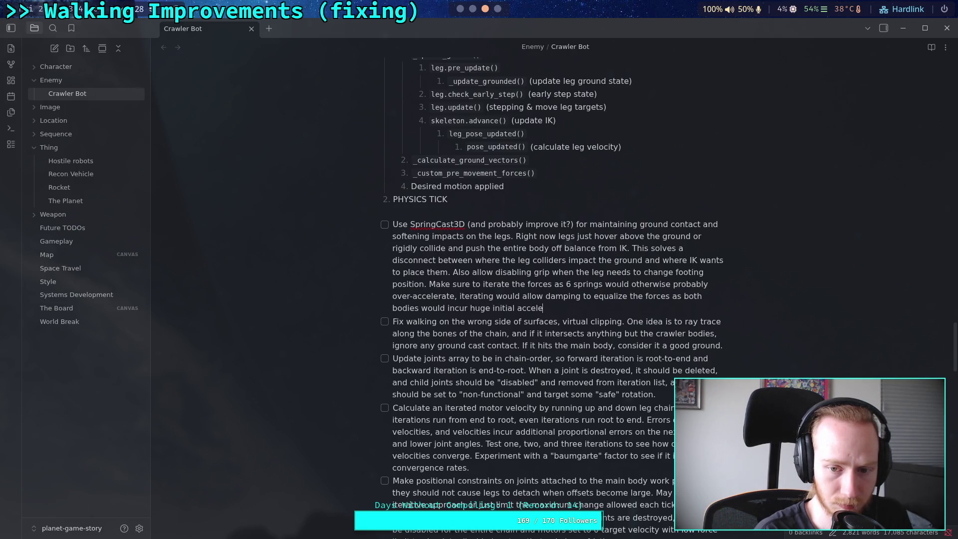
type("n")
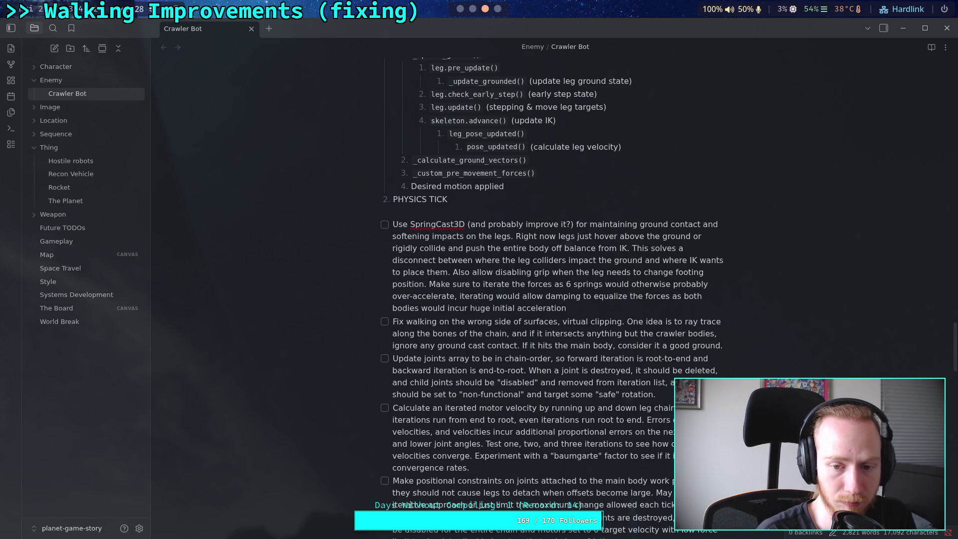
type("s")
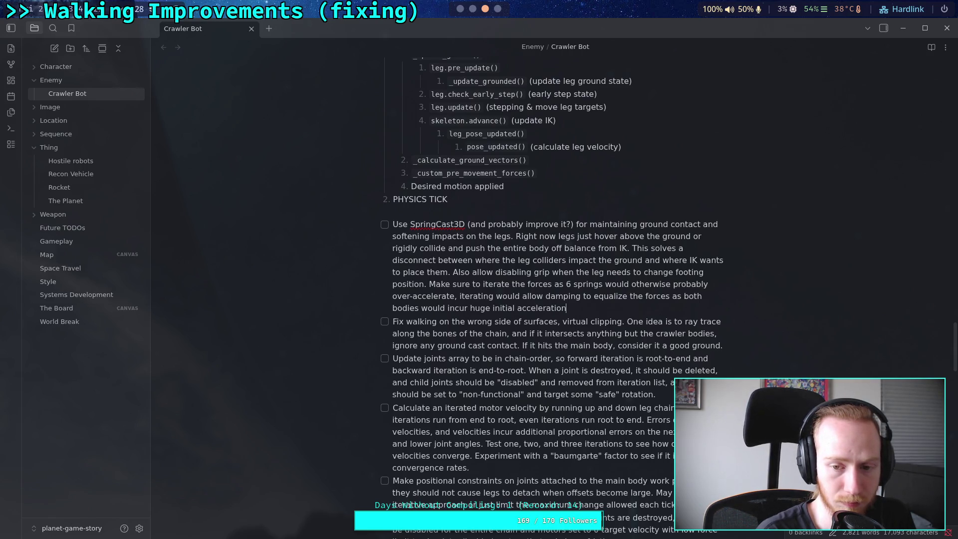
type(" each")
type(" tick")
Step: Return to Godot and save the CrawlerCharacter.gd script
key("alt+Tab")
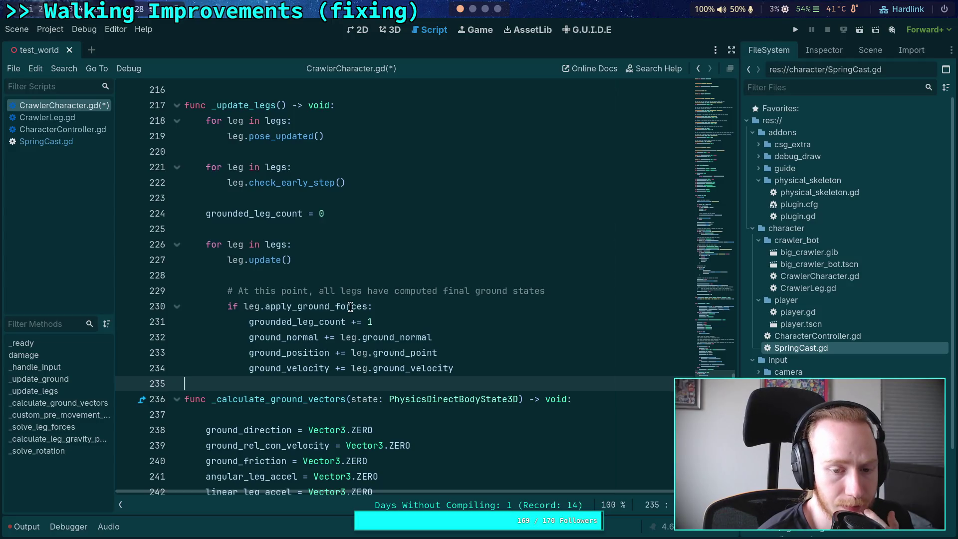
scroll(351, 306, "down", 4)
scroll(356, 325, "down", 4)
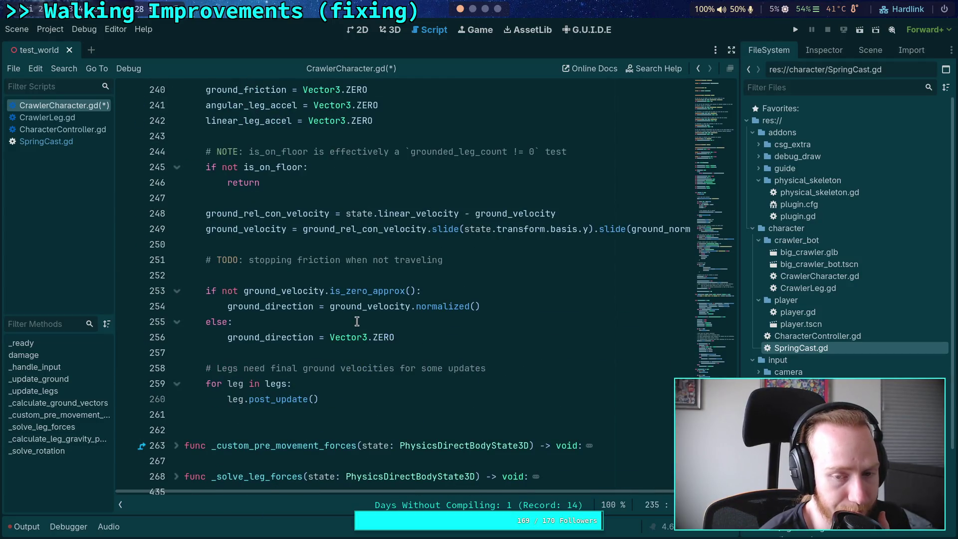
scroll(354, 321, "up", 6)
scroll(354, 321, "up", 4)
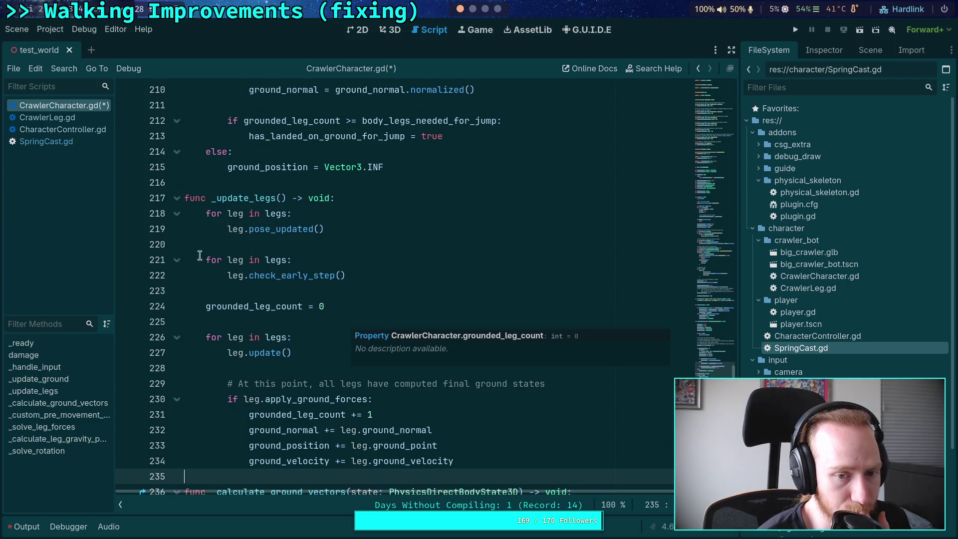
key("ctrl+s")
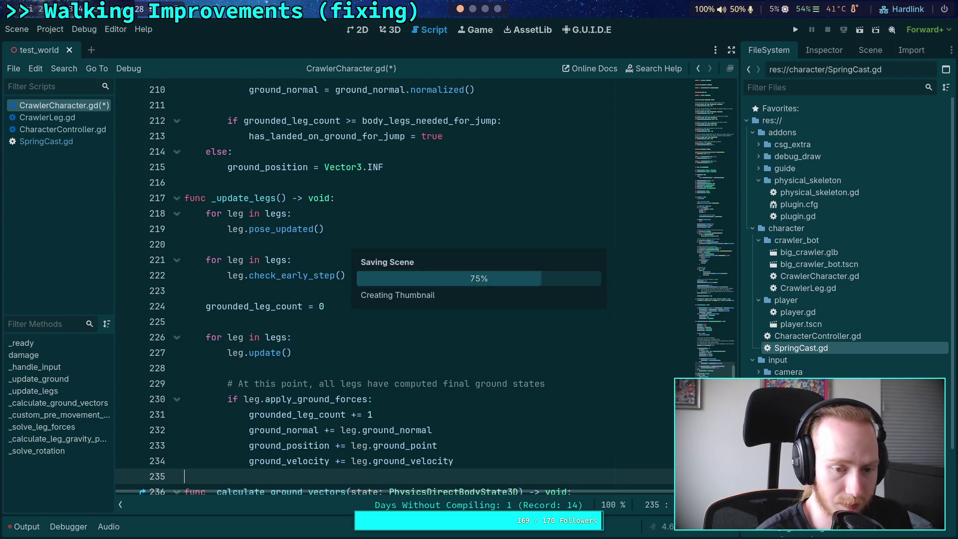
left_click(74, 118)
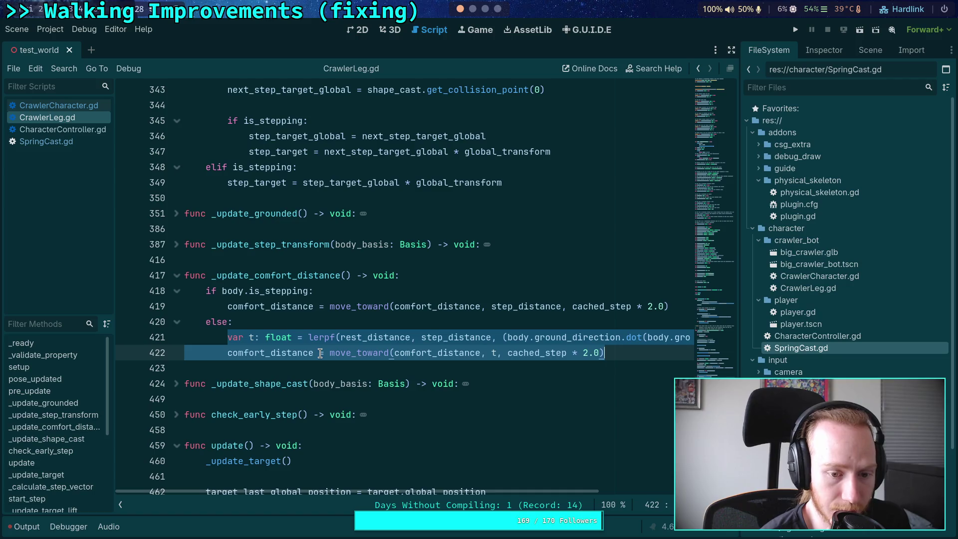
Step: Add a 'func post_update() -> void:' stub containing pass below update() in CrawlerLeg.gd and save
scroll(271, 352, "down", 7)
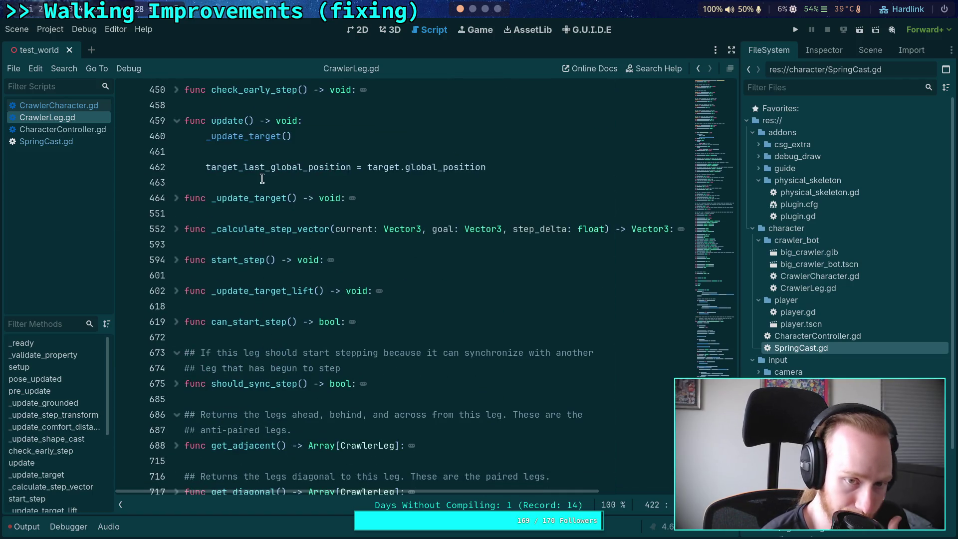
left_click(262, 180)
scroll(449, 350, "up", 2)
key("Return")
key("Return")
key("Up")
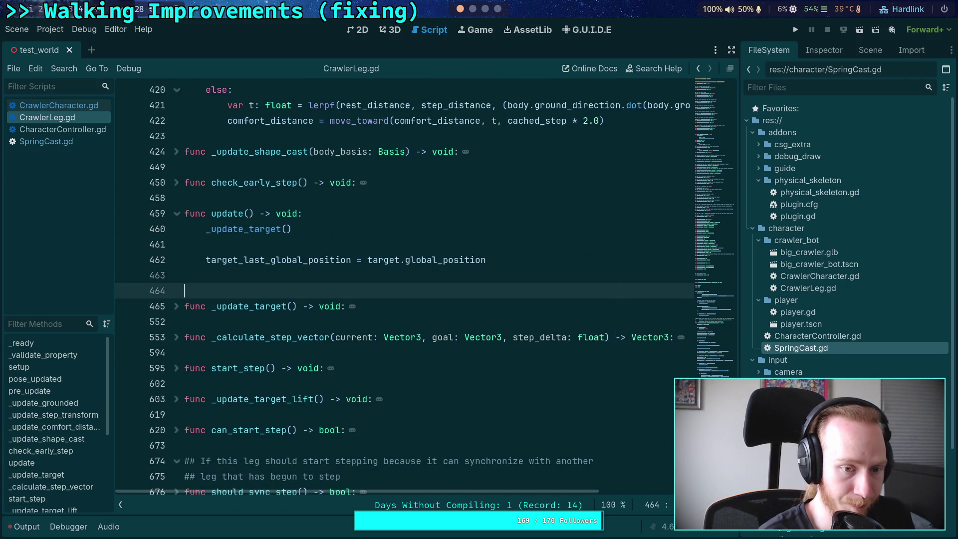
type("func ")
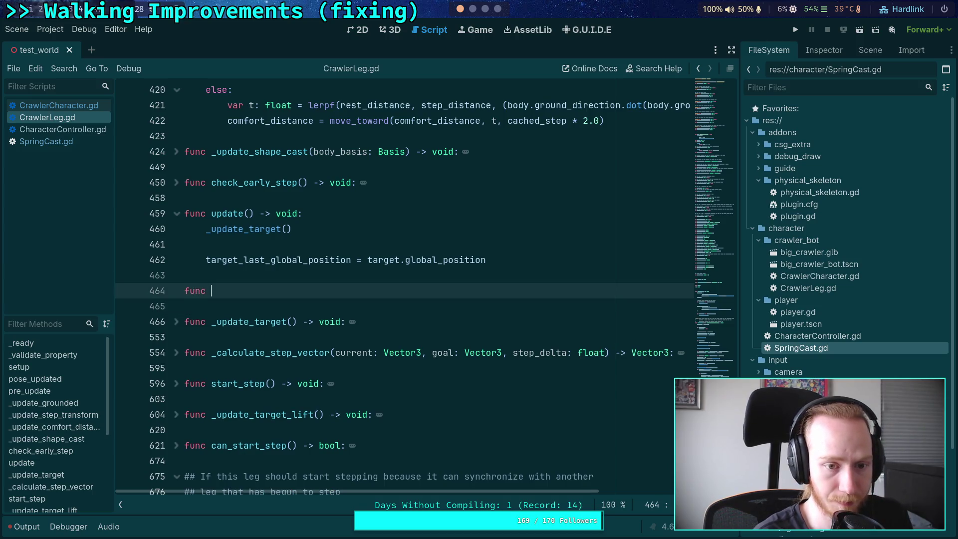
type("post_update()")
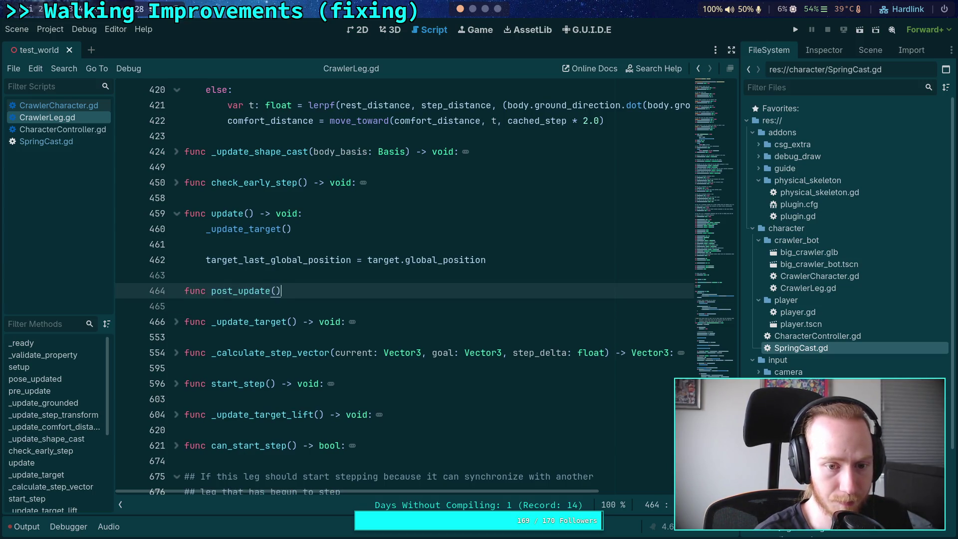
type(" -> void:")
key("Return")
type("p")
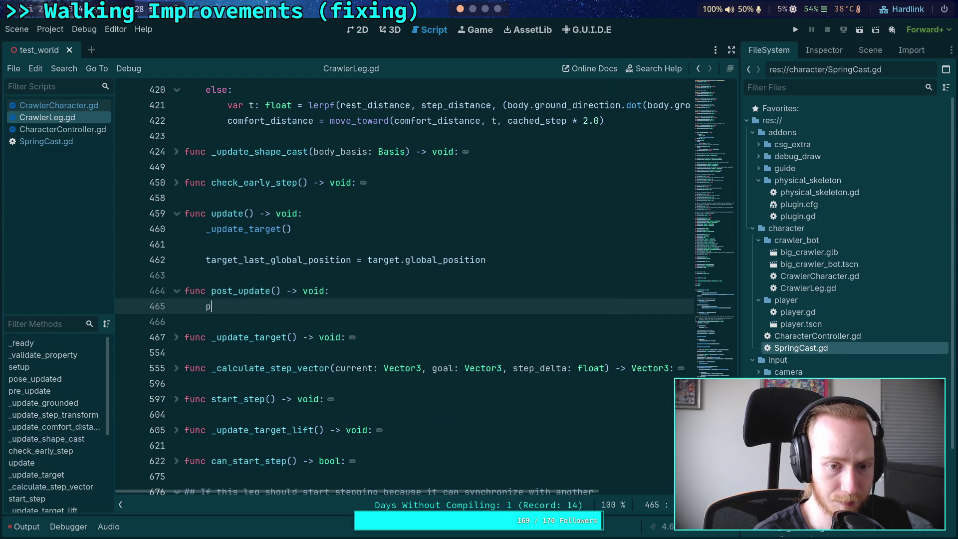
type("ass")
key("ctrl+s")
left_click(92, 108)
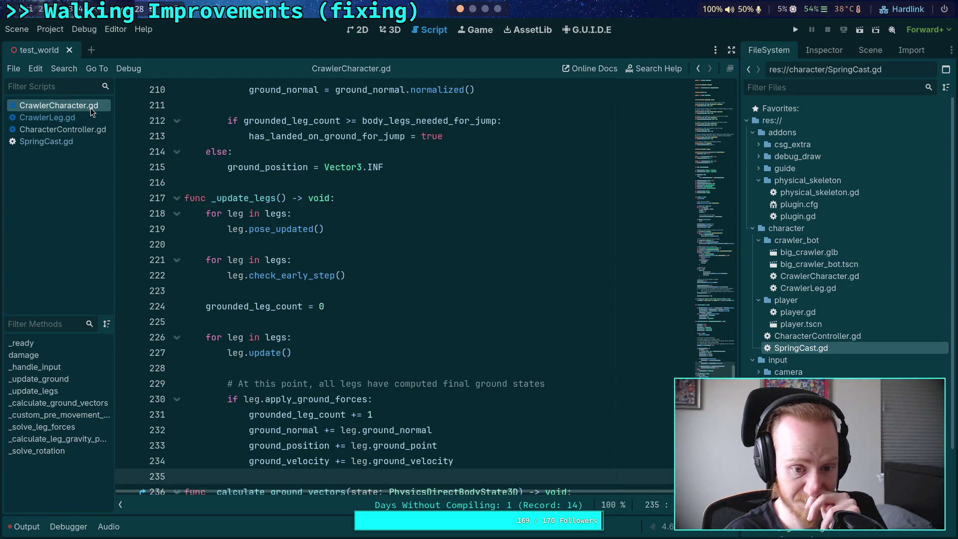
Step: Scroll through _update_ground and _calculate_ground_vectors in CrawlerCharacter.gd, then switch to CharacterController.gd
scroll(385, 305, "down", 12)
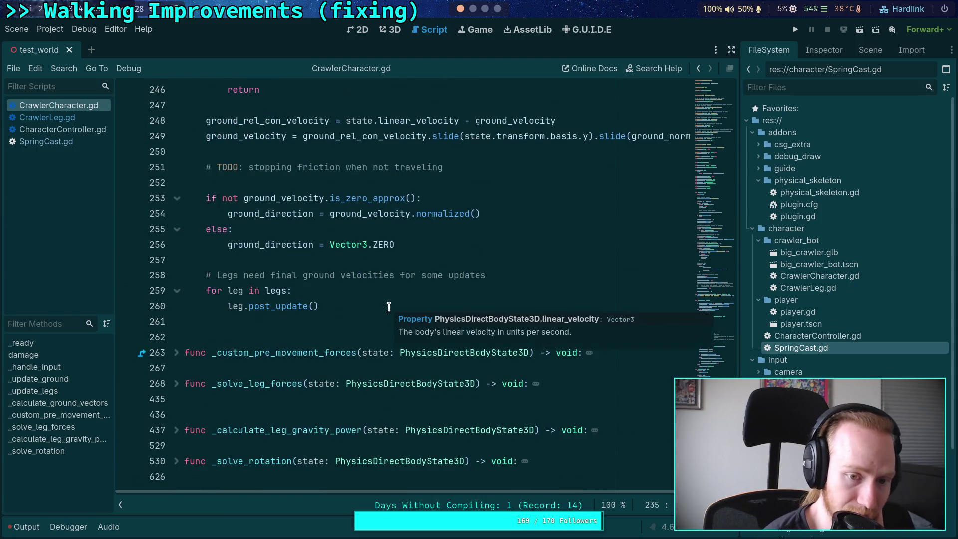
scroll(310, 294, "up", 1)
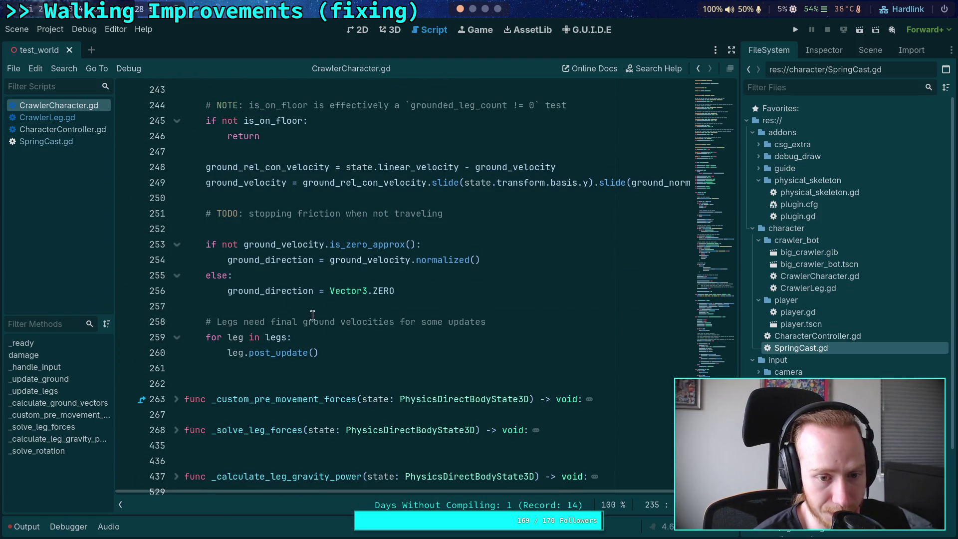
scroll(319, 348, "up", 3)
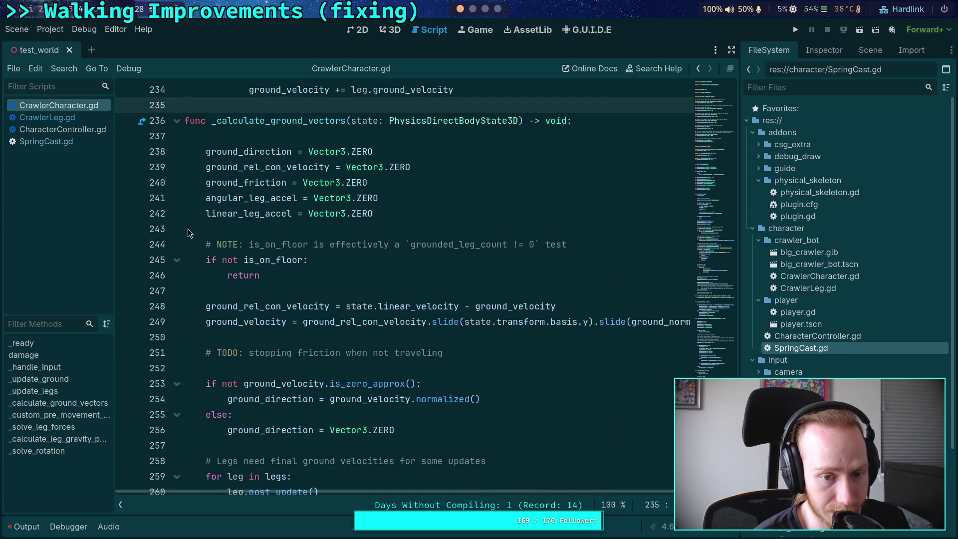
scroll(290, 275, "down", 1)
scroll(290, 275, "up", 15)
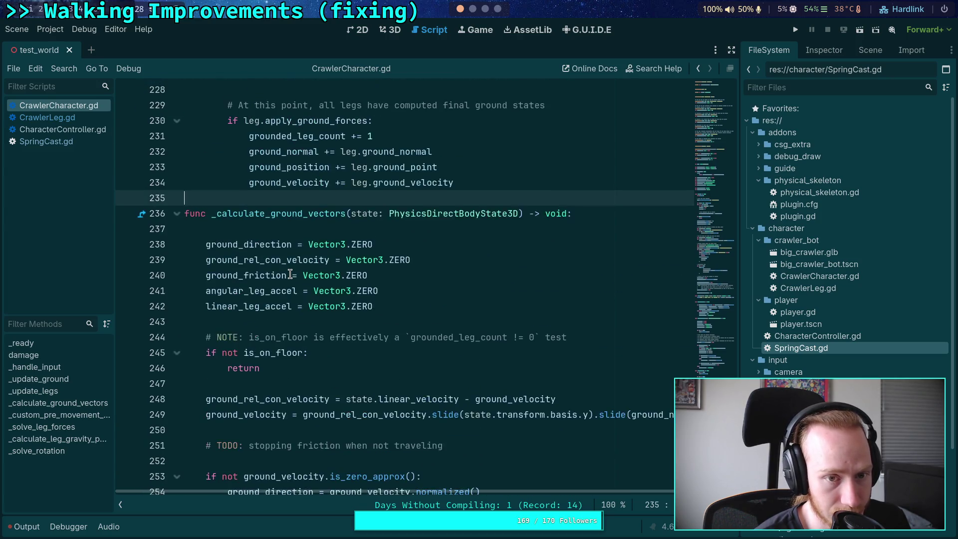
scroll(298, 268, "up", 7)
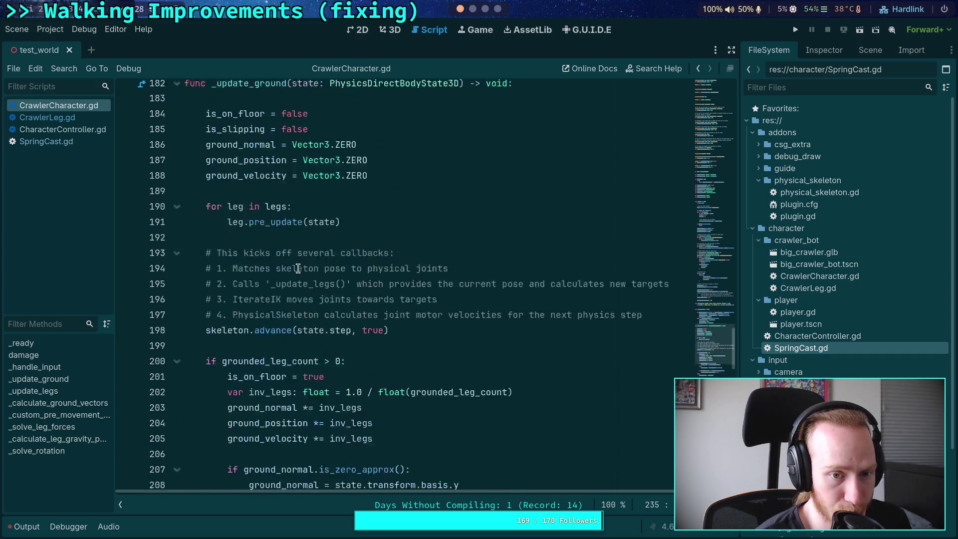
scroll(298, 269, "down", 8)
scroll(298, 269, "down", 11)
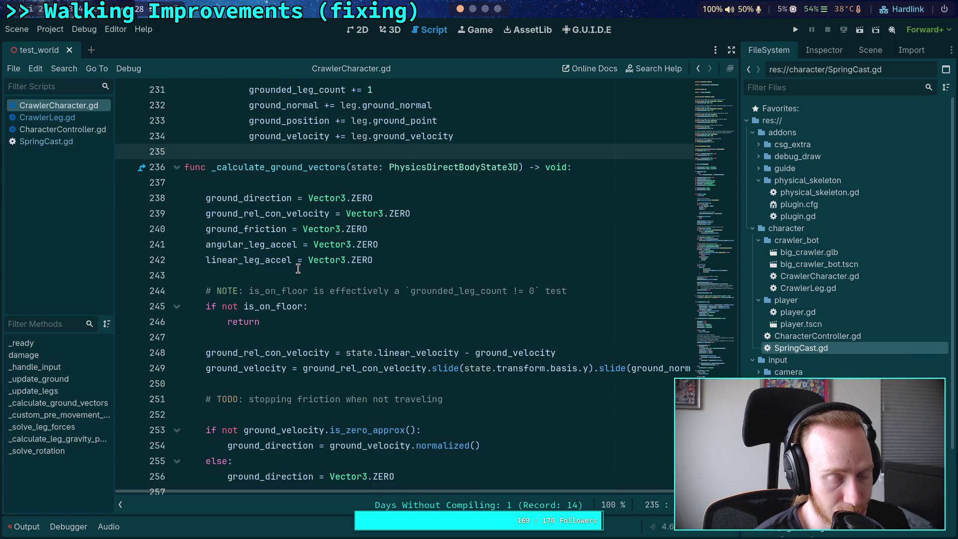
scroll(298, 269, "down", 3)
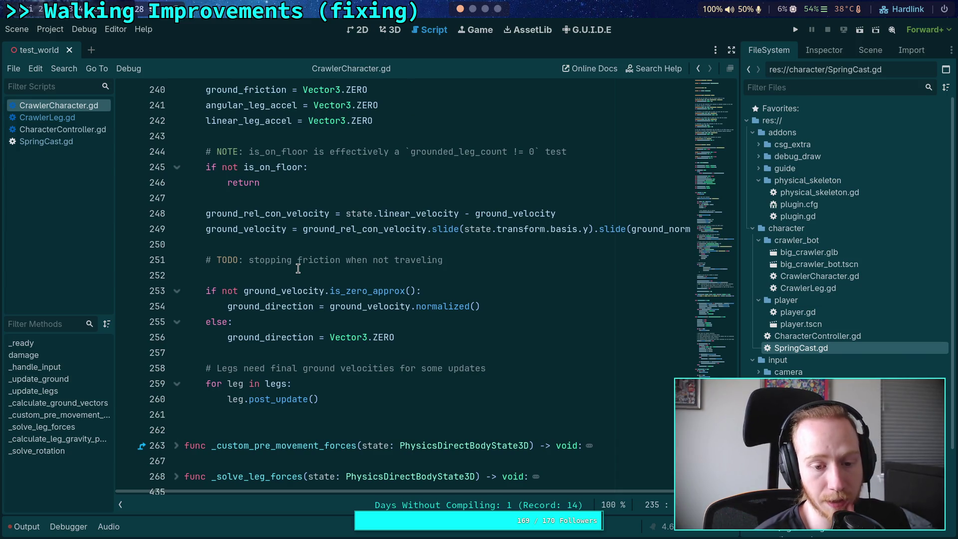
left_click(82, 130)
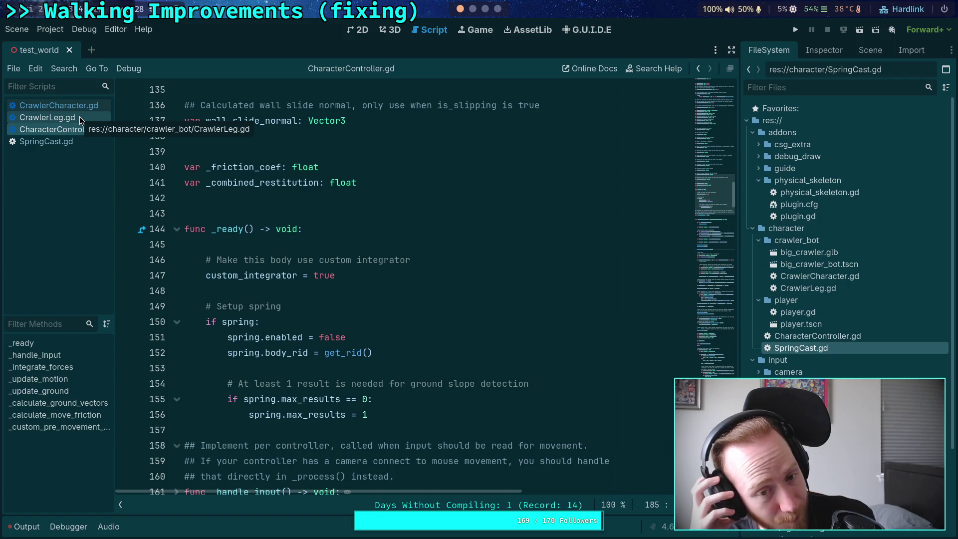
Step: Inspect the post_update stub and the two comfort_distance lines in CrawlerLeg.gd, then return to CrawlerCharacter.gd
left_click(79, 116)
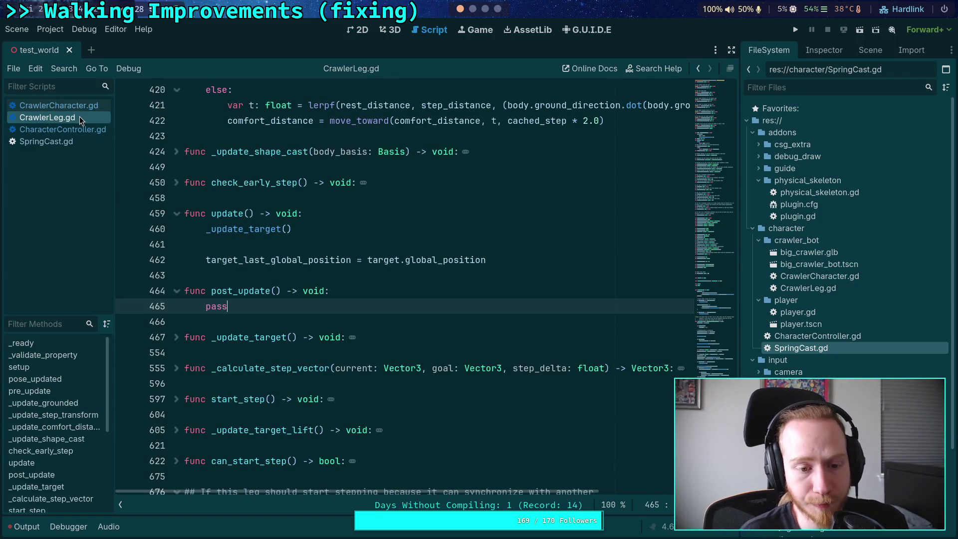
scroll(278, 279, "down", 1)
scroll(275, 285, "up", 4)
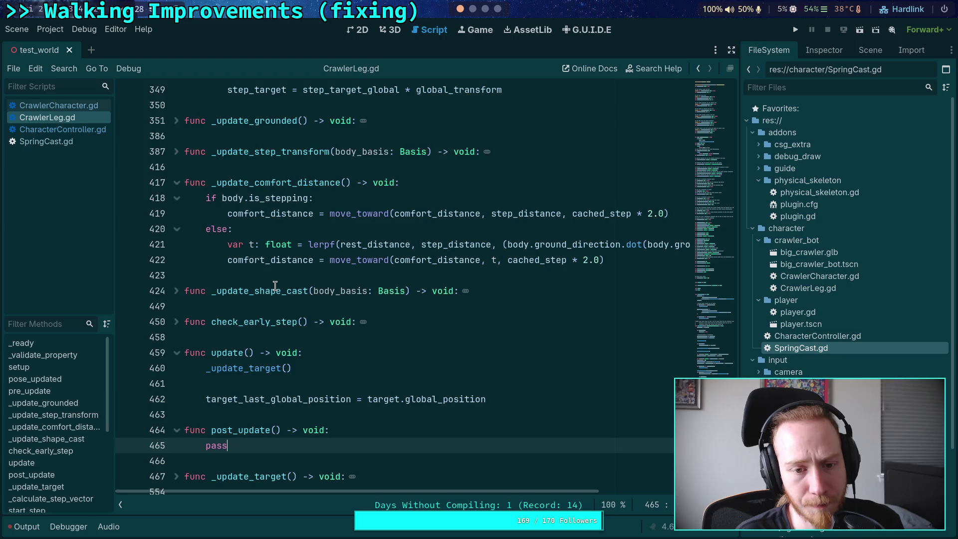
mouse_move(631, 263)
left_mouse_down()
mouse_move(223, 241)
mouse_move(229, 247)
left_mouse_up()
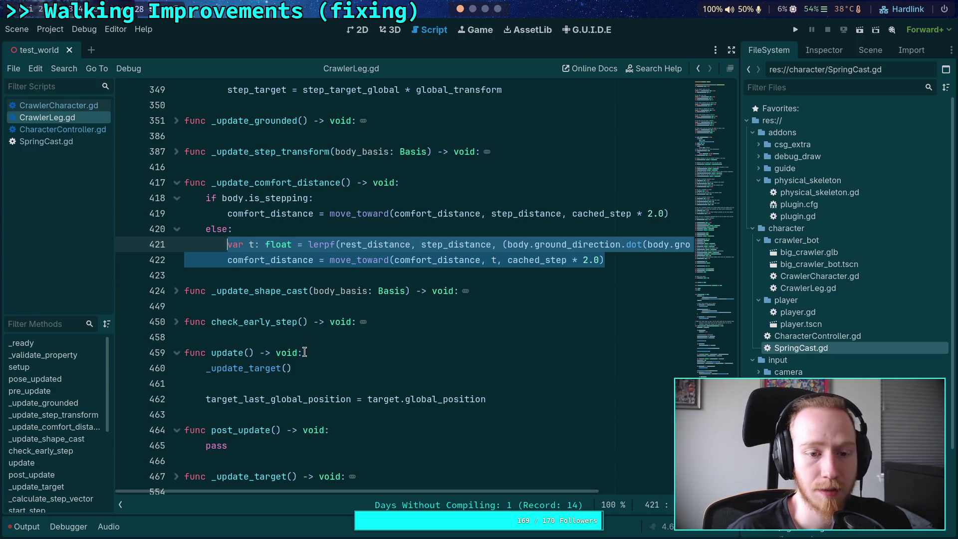
left_click(323, 256)
left_click(71, 105)
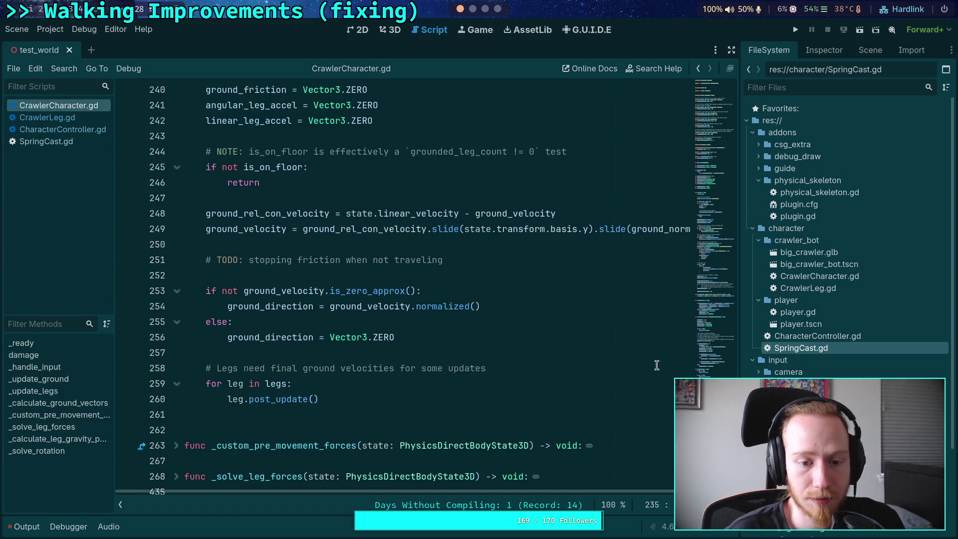
left_click_drag(719, 265, 731, 100)
scroll(500, 265, "up", 3)
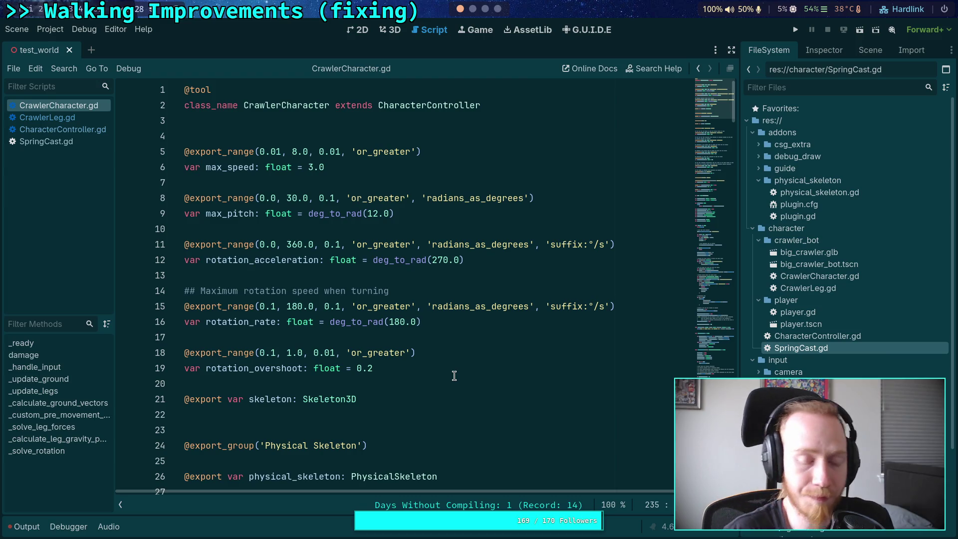
scroll(451, 378, "down", 7)
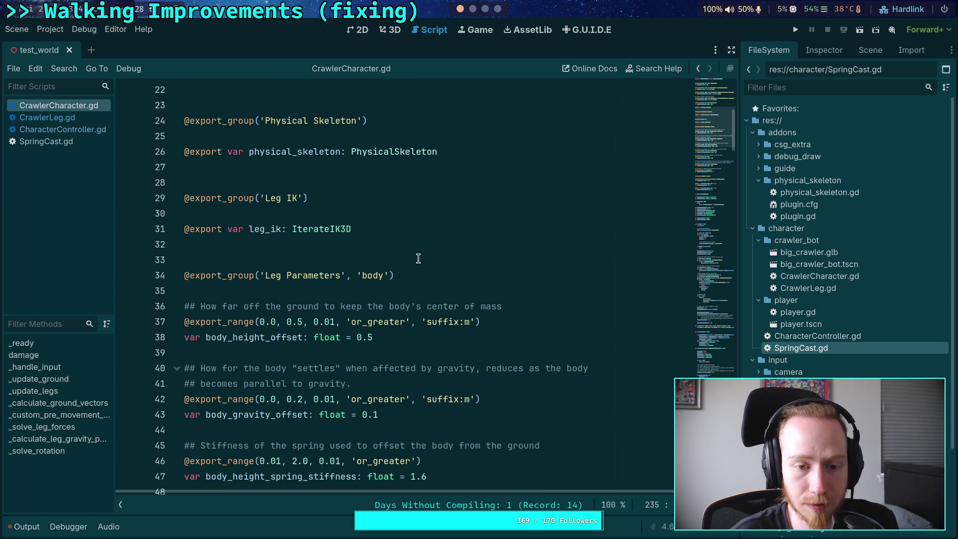
scroll(418, 258, "down", 2)
scroll(469, 199, "up", 2)
scroll(414, 250, "down", 13)
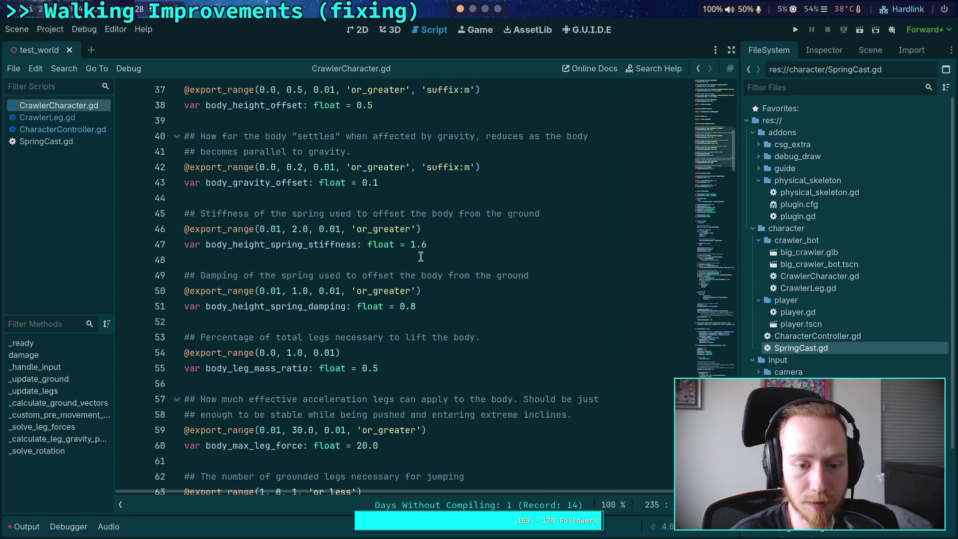
left_click(465, 245)
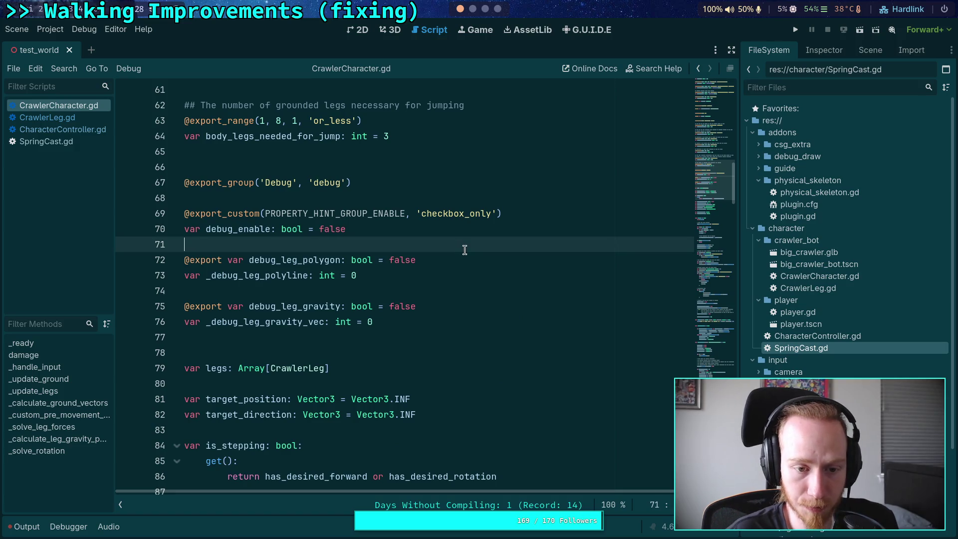
key("Return")
key("Return")
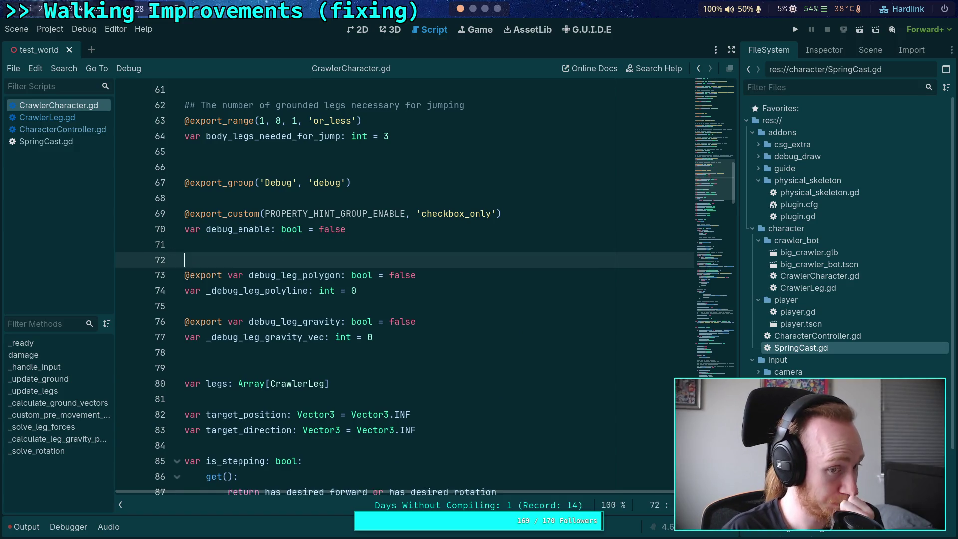
key("Up")
type("@expotr")
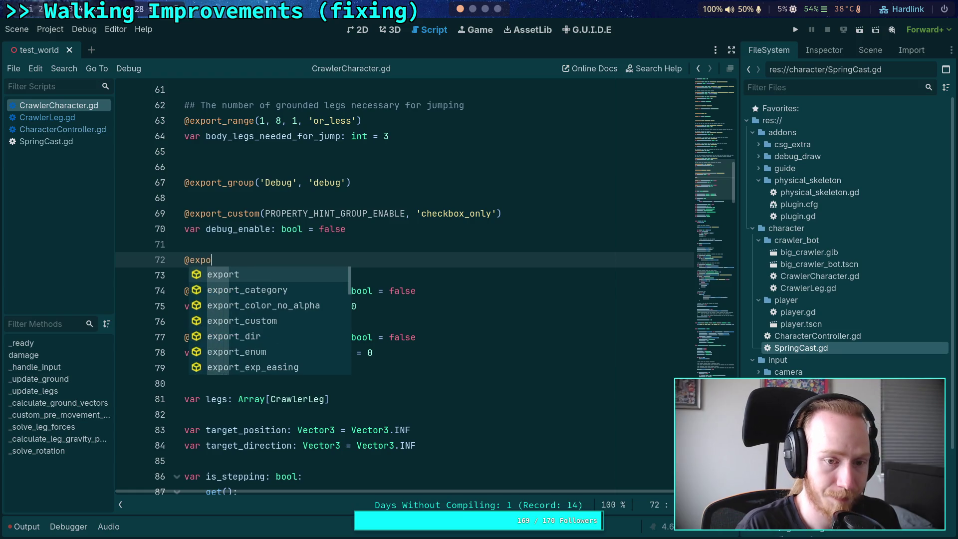
key("Escape")
key("BackSpace")
key("BackSpace")
key("BackSpace")
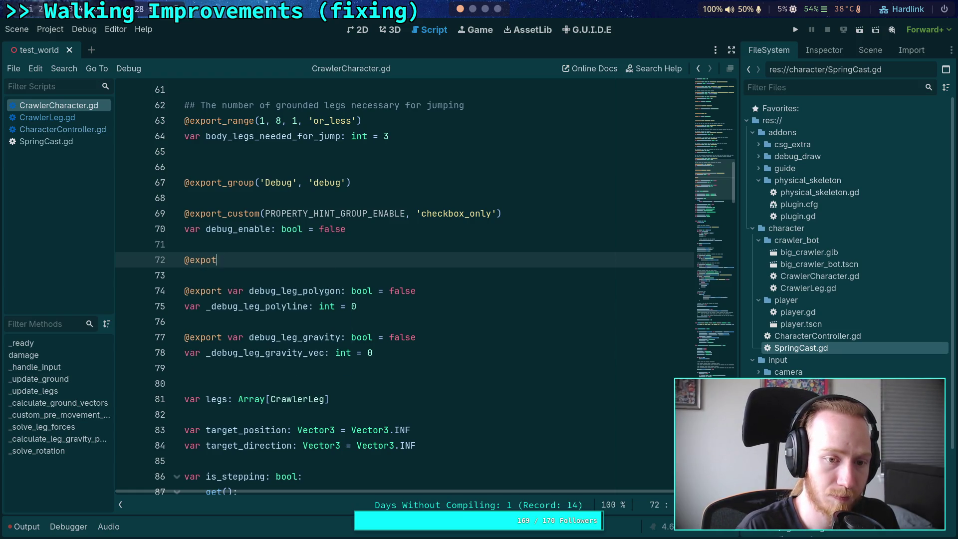
type("ort var")
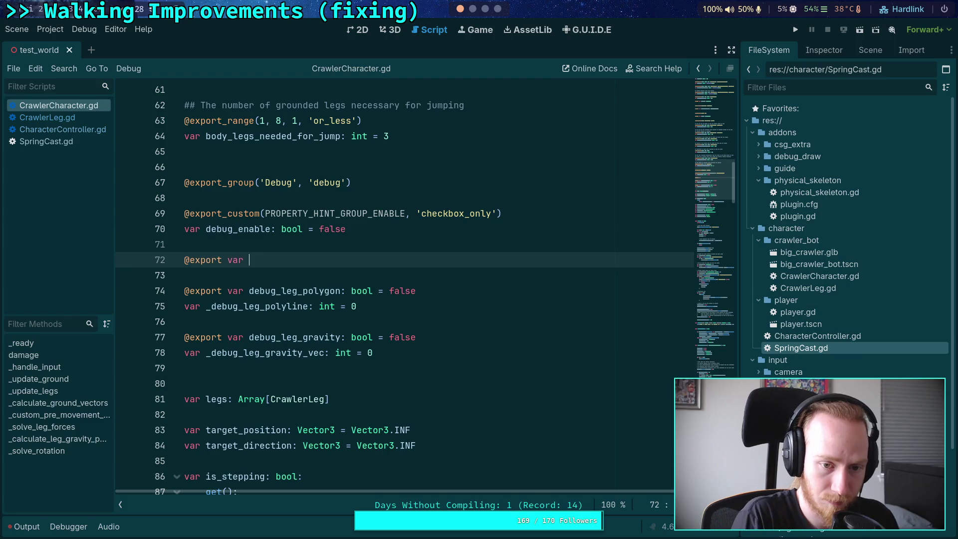
type(" _debug_")
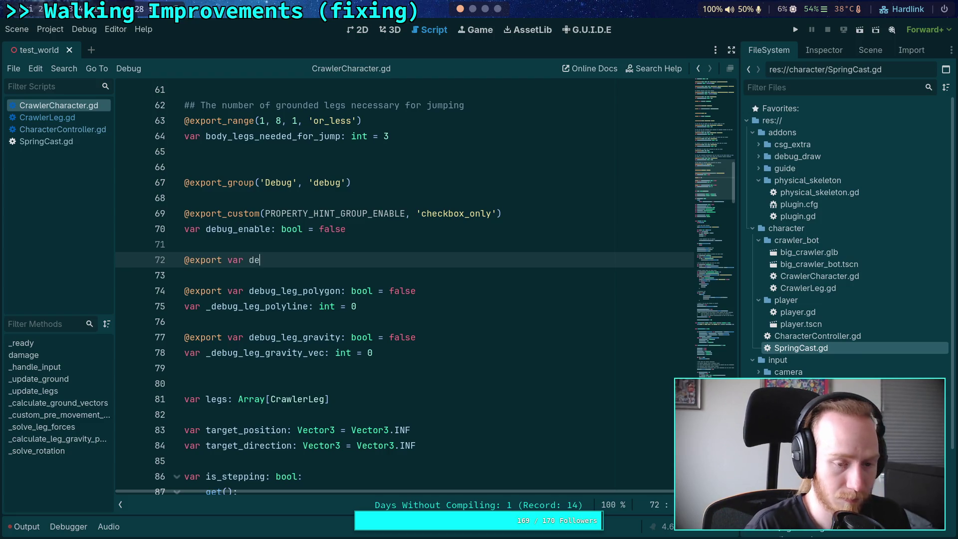
type("new_")
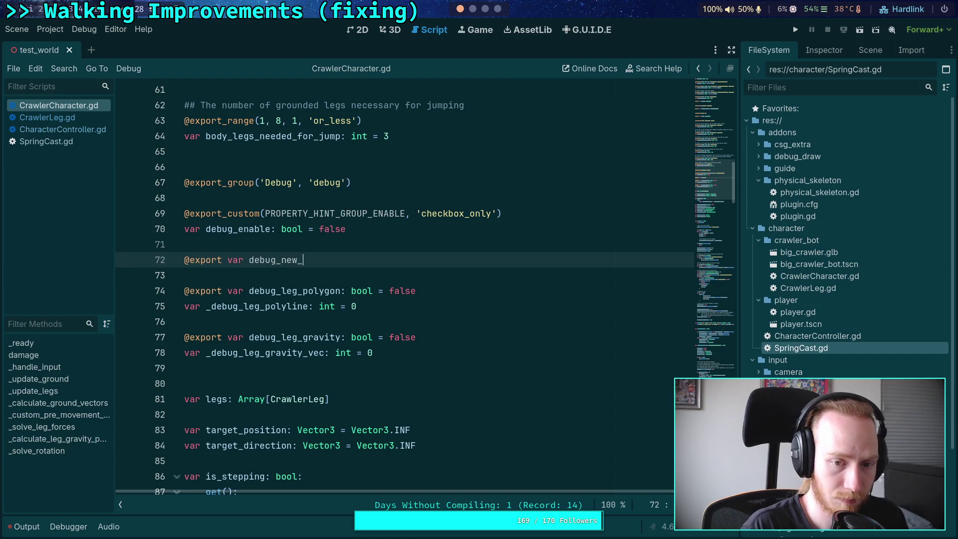
type("le")
key("BackSpace")
key("BackSpace")
type("leg_m")
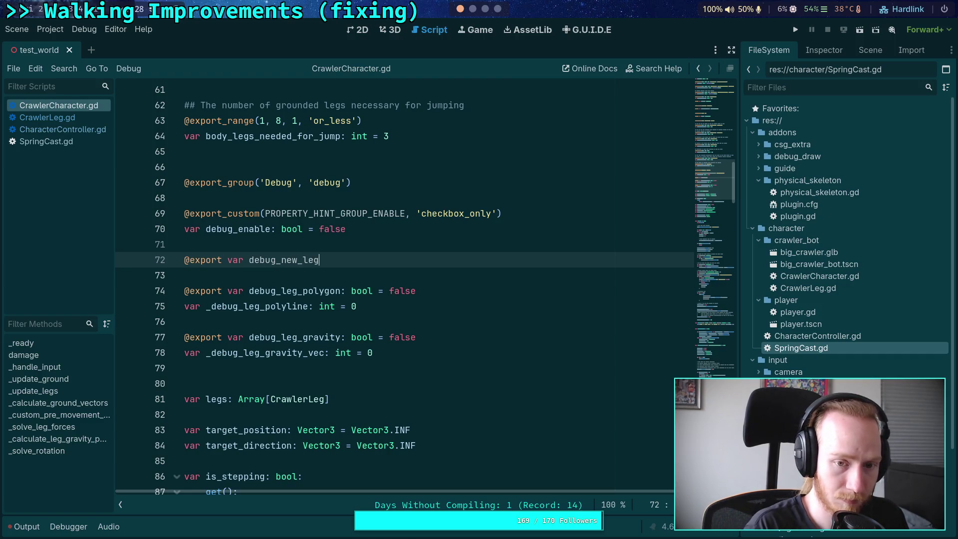
type("ode: bool")
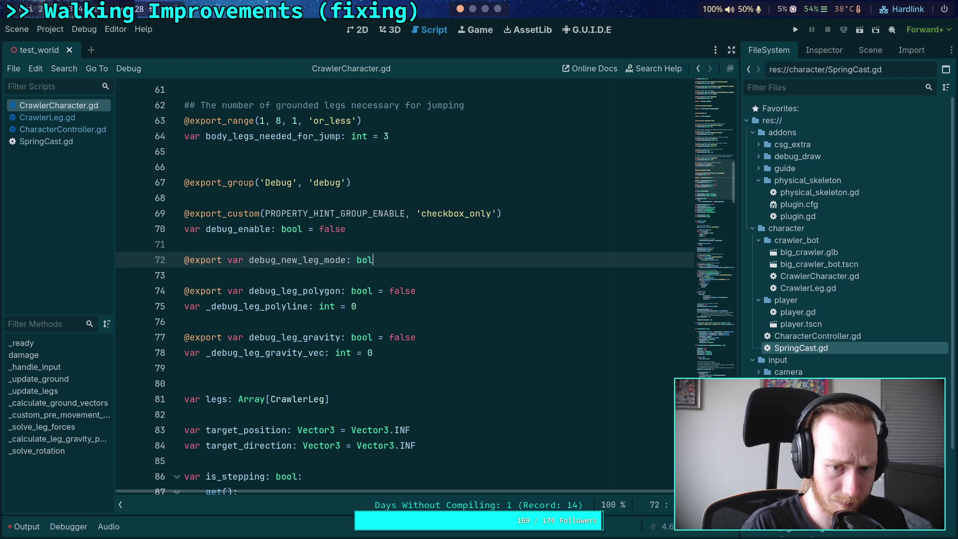
type(" = false")
key("Return")
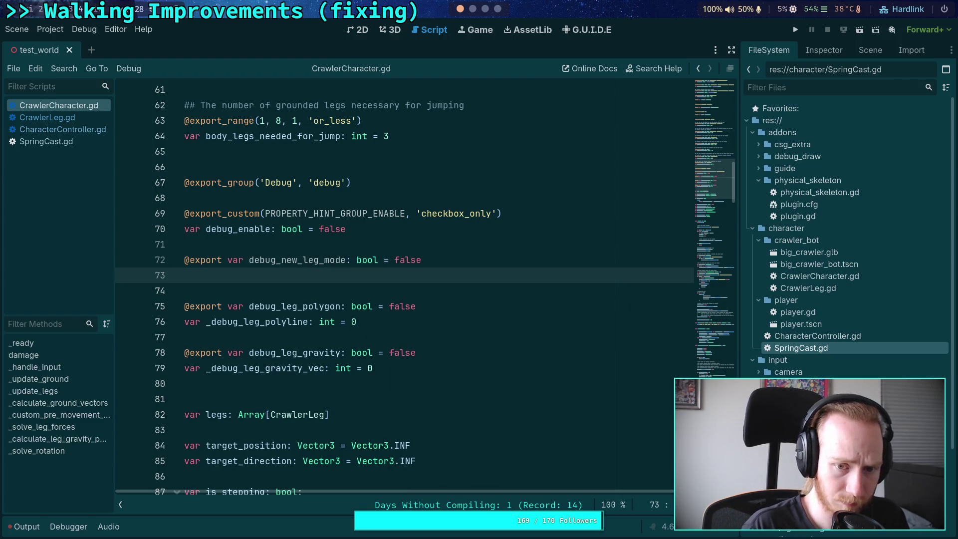
key("BackSpace")
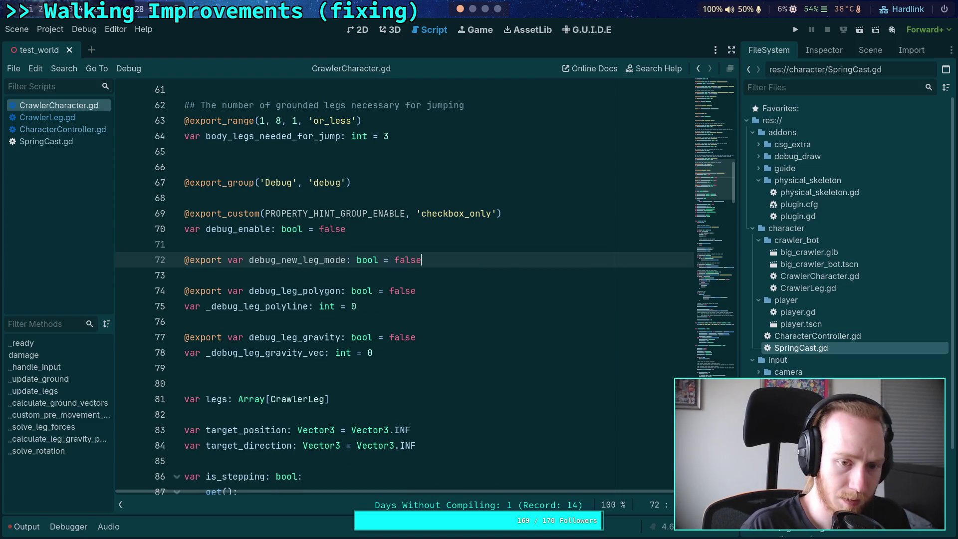
type(":")
key("Return")
type("set(value)")
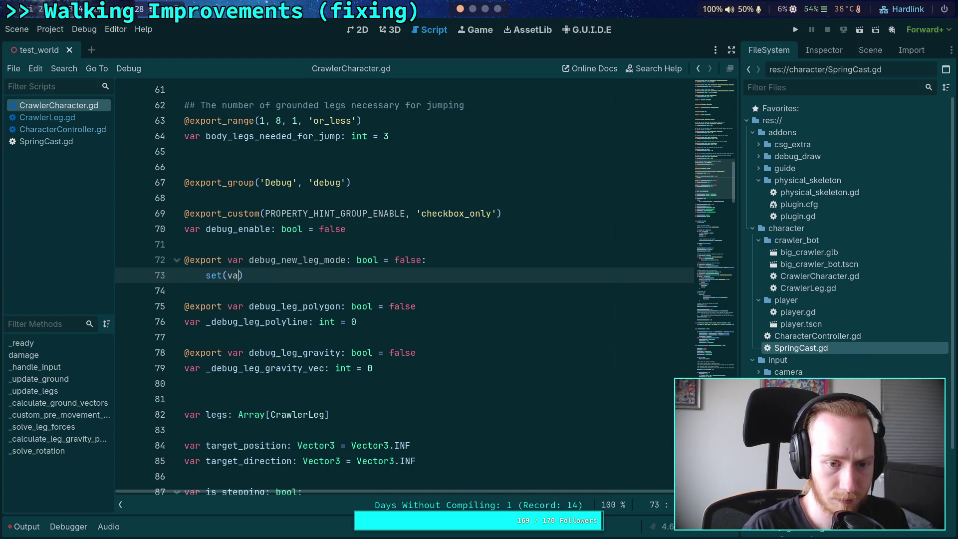
type(":")
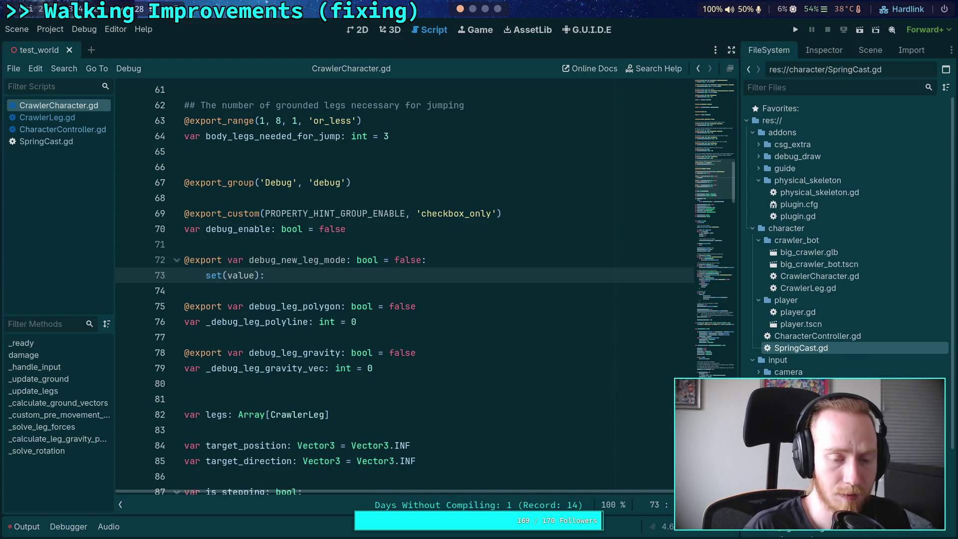
Step: Make the setter assign 'debug_new_leg_mode = value' and call _update_leg_modes(), then save
key("Return")
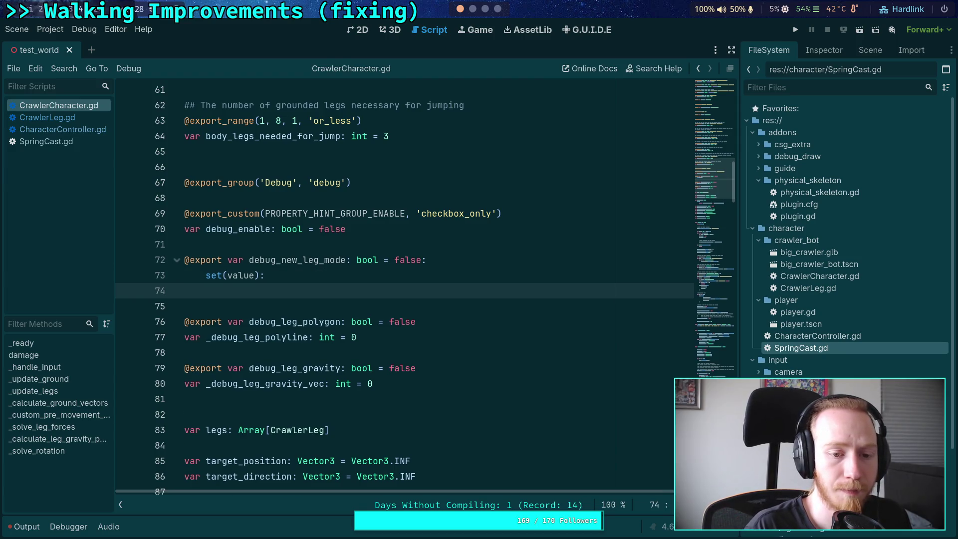
key("BackSpace")
key("BackSpace")
key("BackSpace")
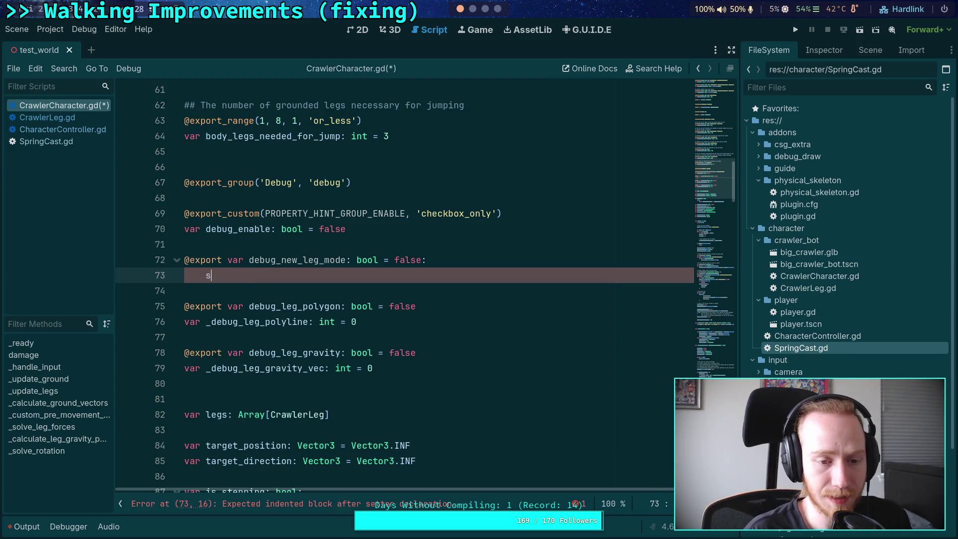
type("et(v")
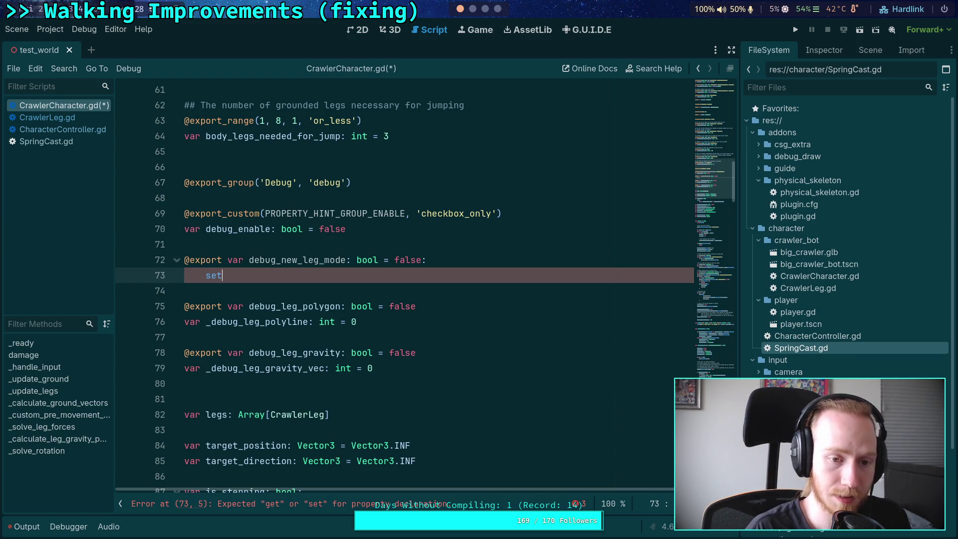
type("alue):")
key("Return")
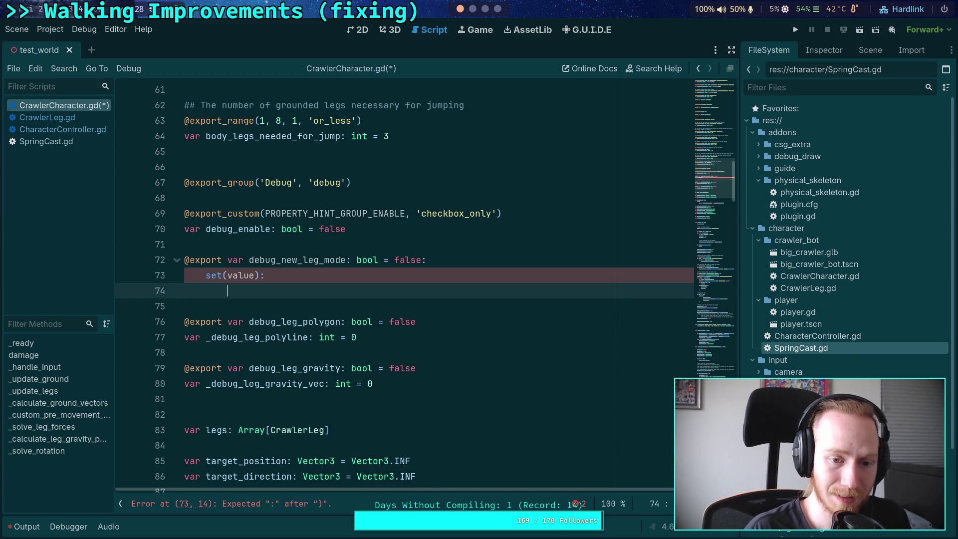
type("debu")
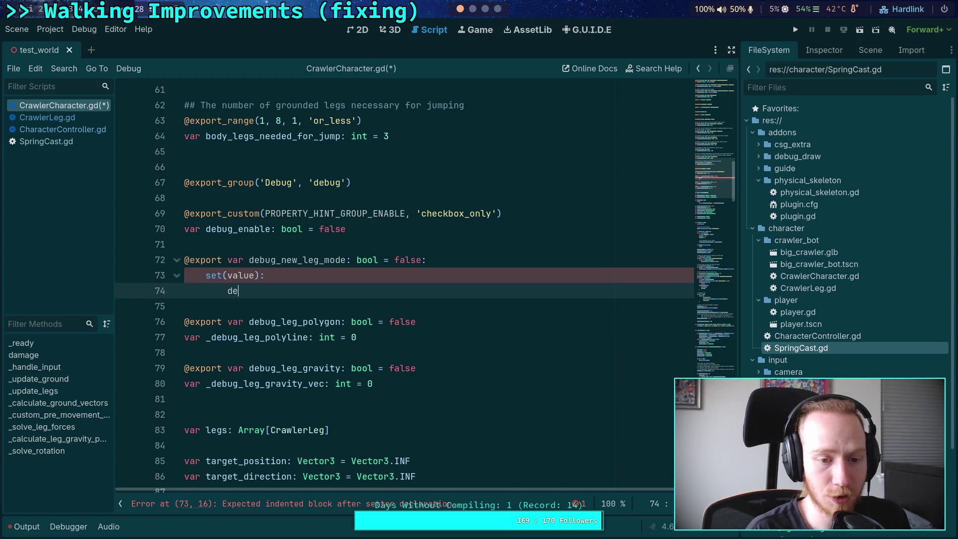
type("g_ne")
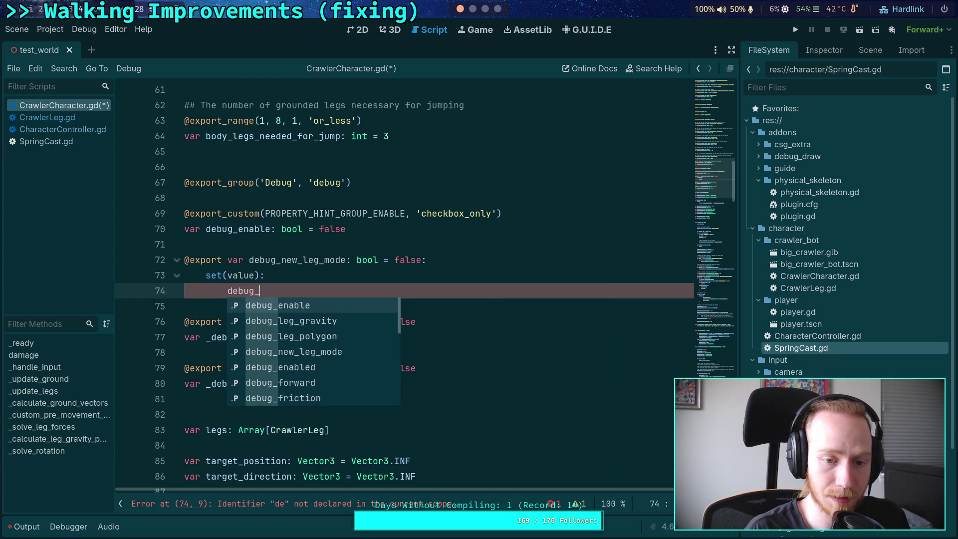
key("Return")
type("=")
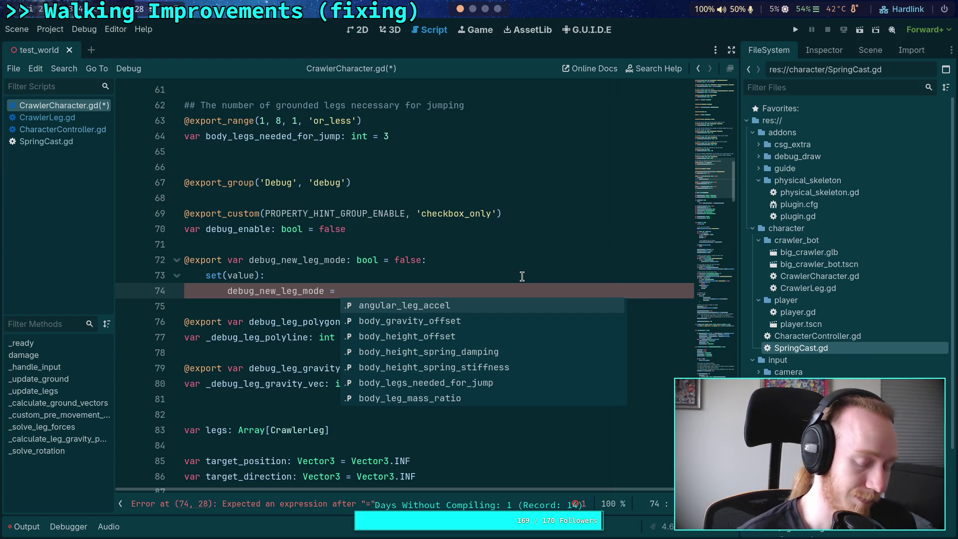
type("value")
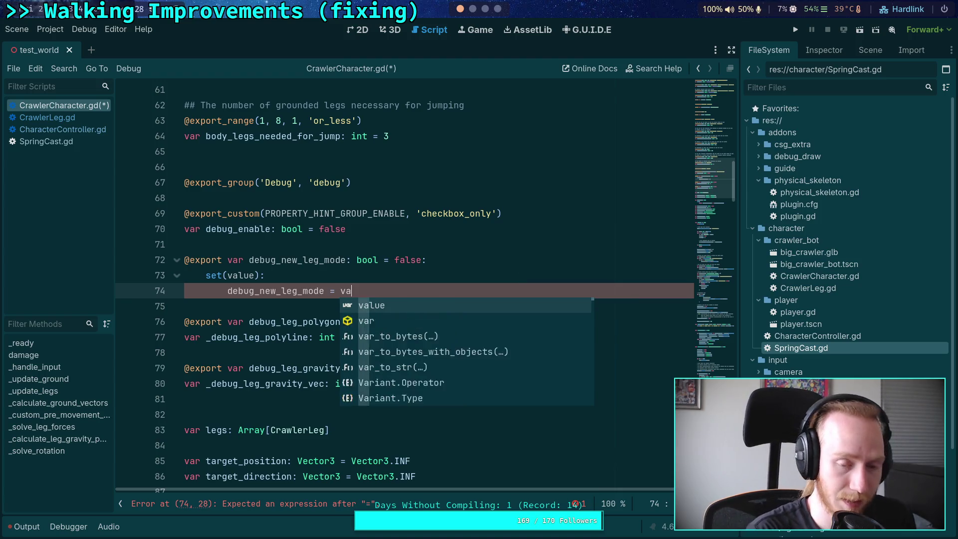
key("Return")
key("Return")
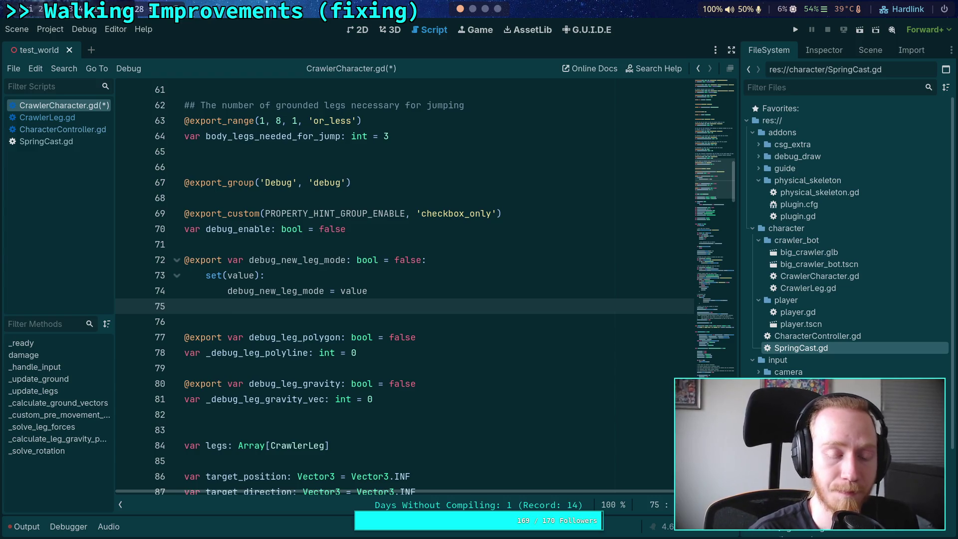
type("update")
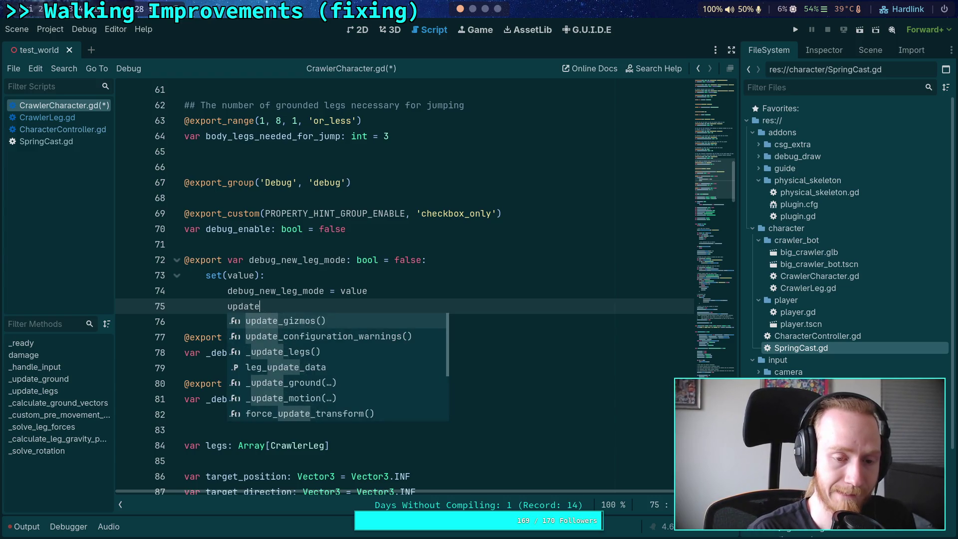
key("BackSpace")
key("BackSpace")
key("BackSpace")
key("BackSpace")
type("_update_leg_")
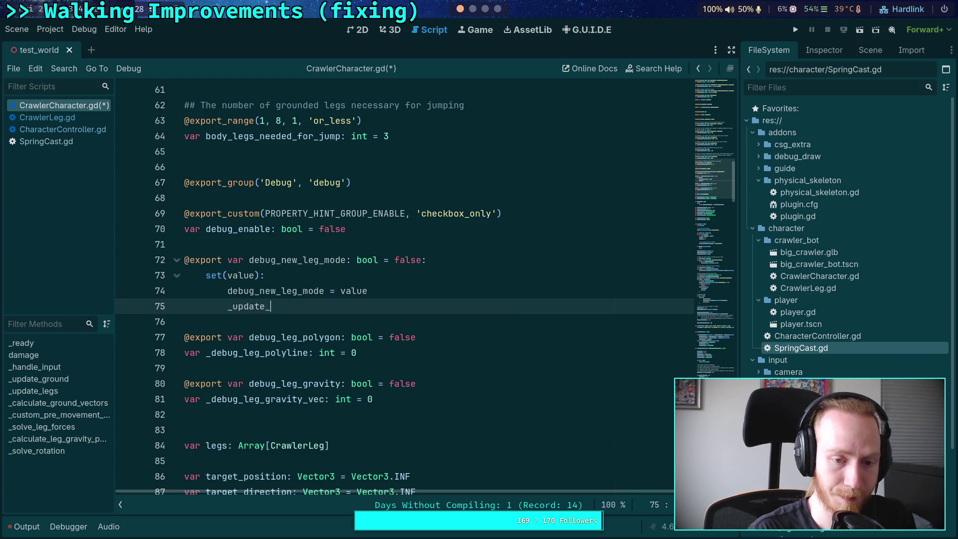
type("modes()")
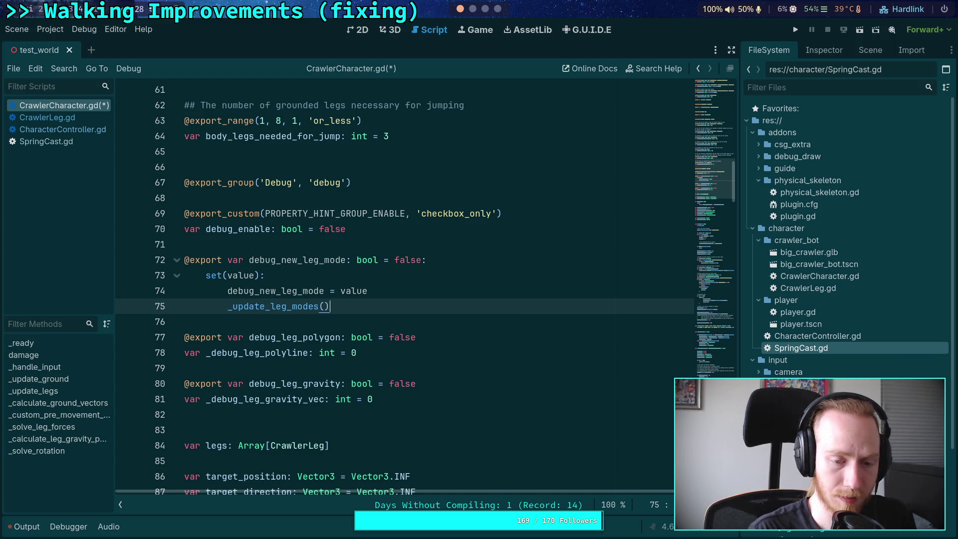
key("ctrl+s")
Step: Scroll down to the _ready leg setup and put the caret after its leg loop
scroll(499, 305, "down", 6)
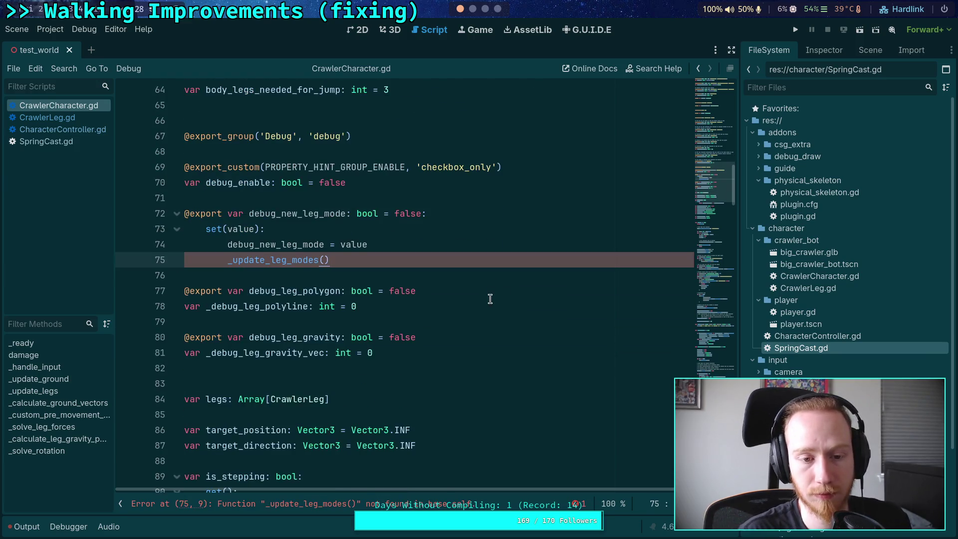
scroll(488, 300, "down", 7)
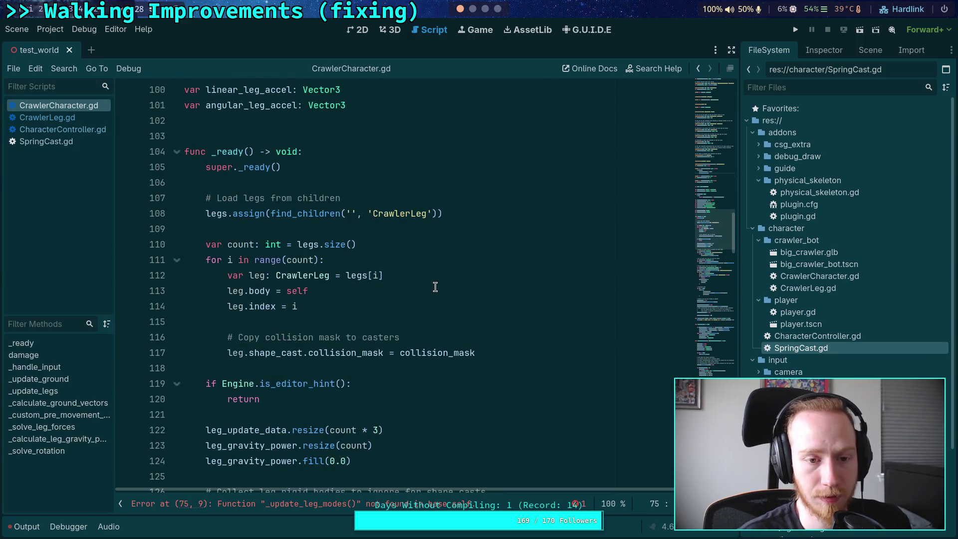
scroll(422, 281, "down", 5)
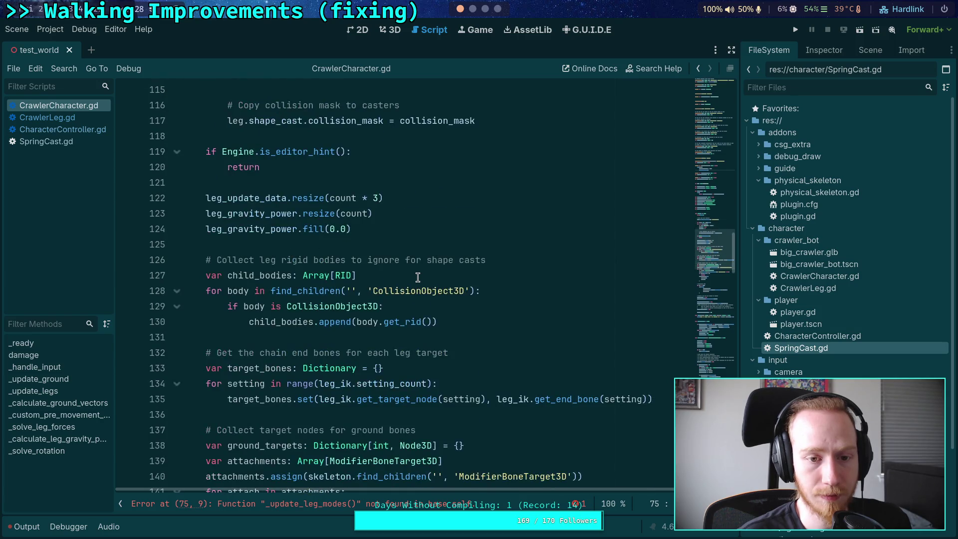
scroll(418, 277, "down", 11)
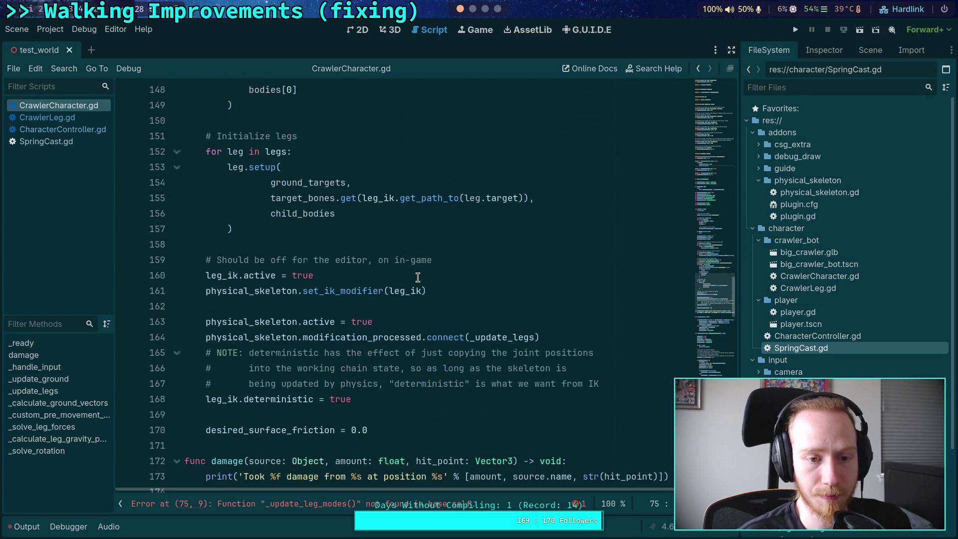
scroll(369, 249, "down", 2)
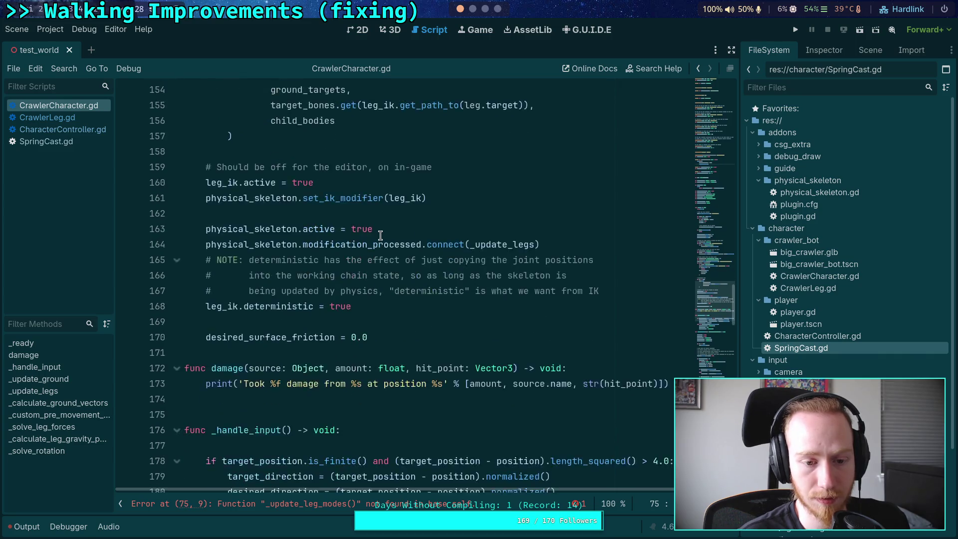
scroll(357, 246, "up", 2)
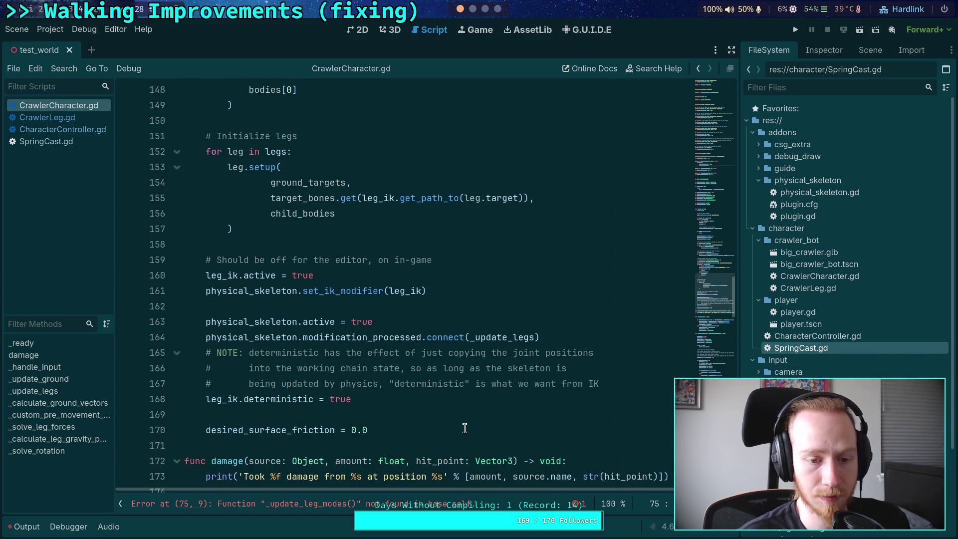
left_click(317, 247)
Step: Call _update_leg_modes() after the leg setup loop and save the script
key("Return")
key("Return")
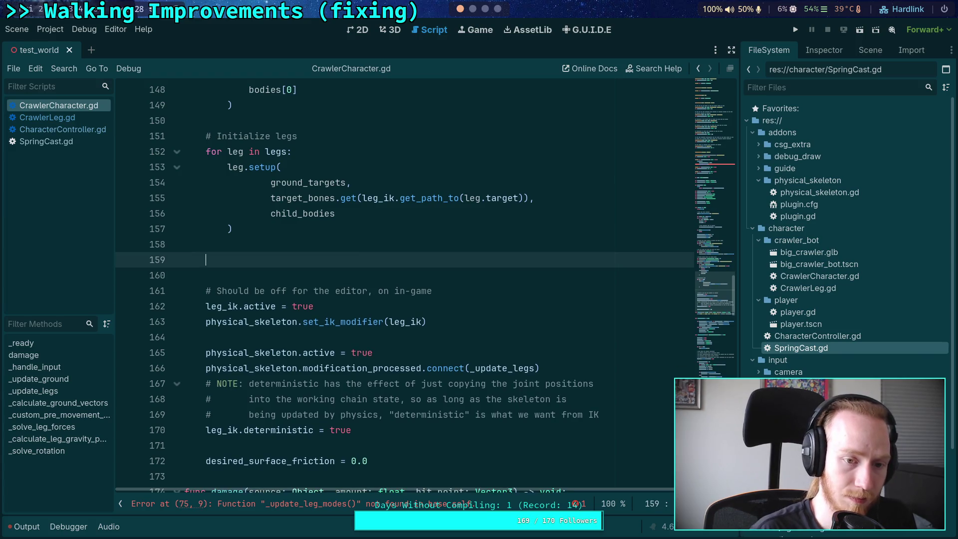
type("_update_leg_mo")
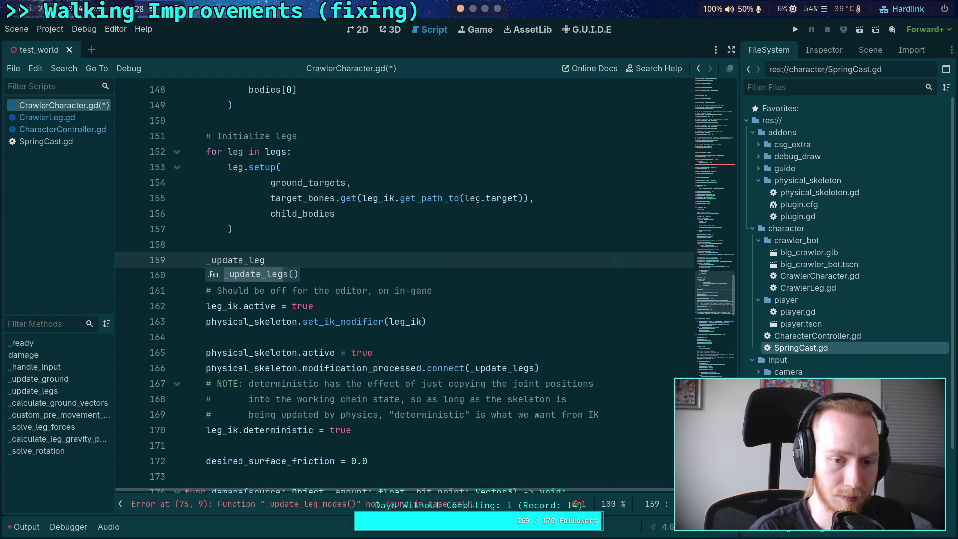
type("des()")
key("ctrl+s")
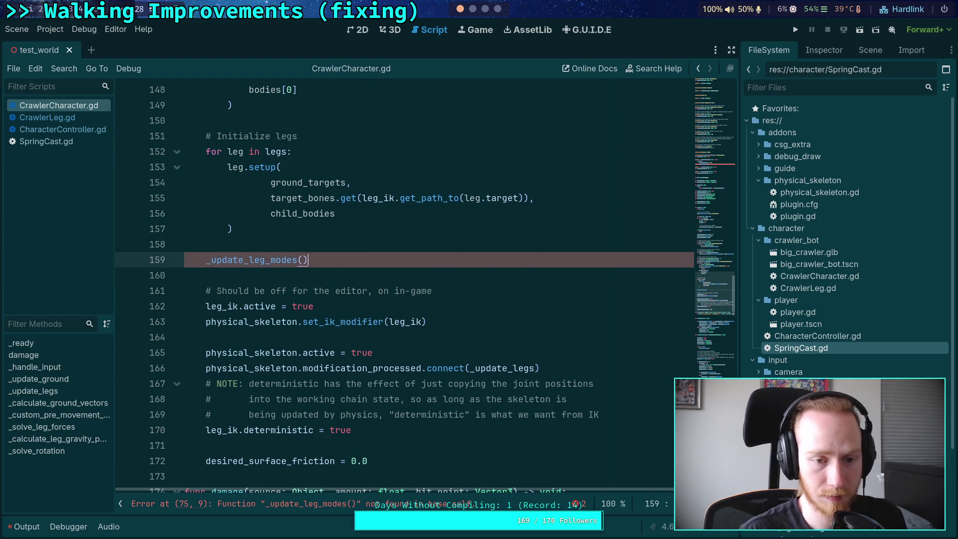
scroll(377, 253, "down", 6)
scroll(384, 260, "down", 11)
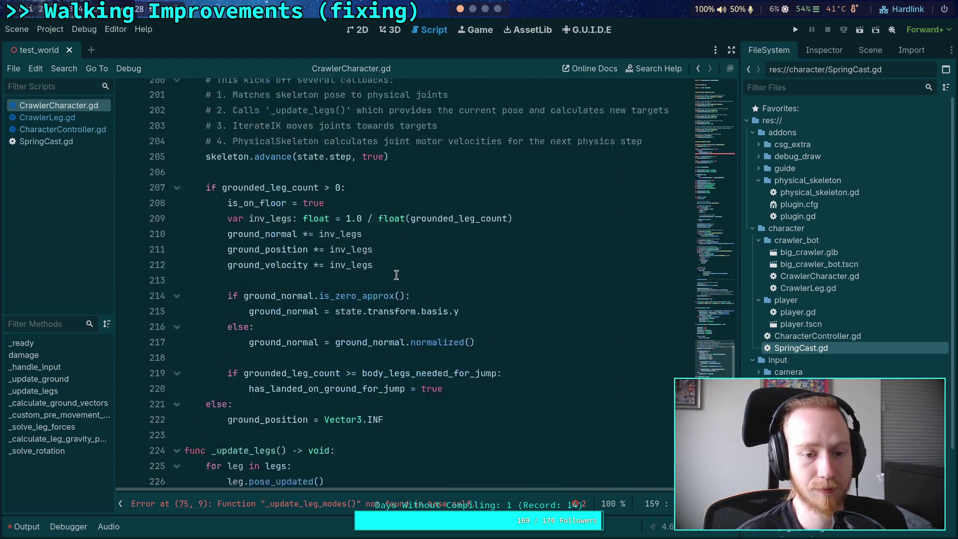
scroll(278, 244, "up", 6)
scroll(279, 243, "up", 4)
Step: Define 'func _update_leg_modes() -> void:' below damage() and begin its 'for leg in legs:' loop
left_click(235, 337)
scroll(235, 337, "up", 3)
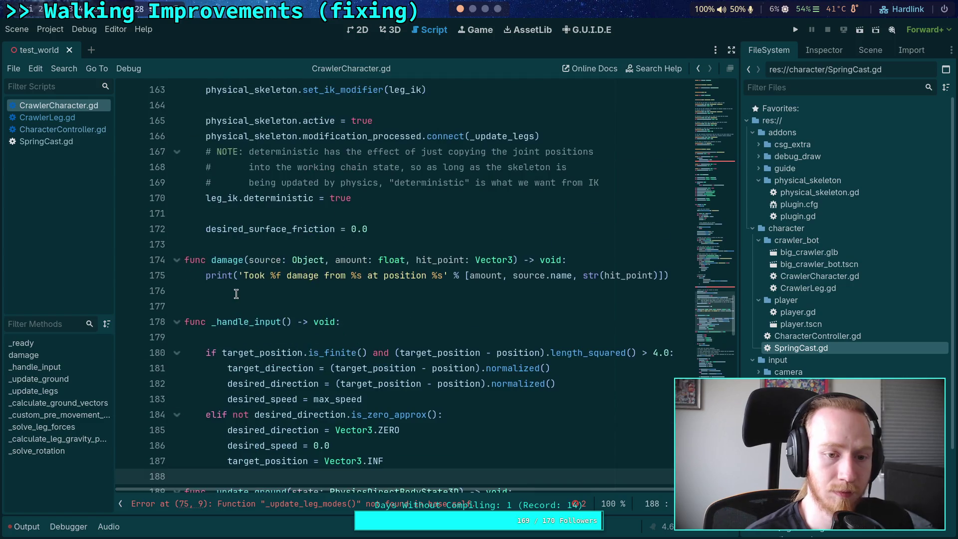
left_click(237, 293)
key("Return")
type("func _upda")
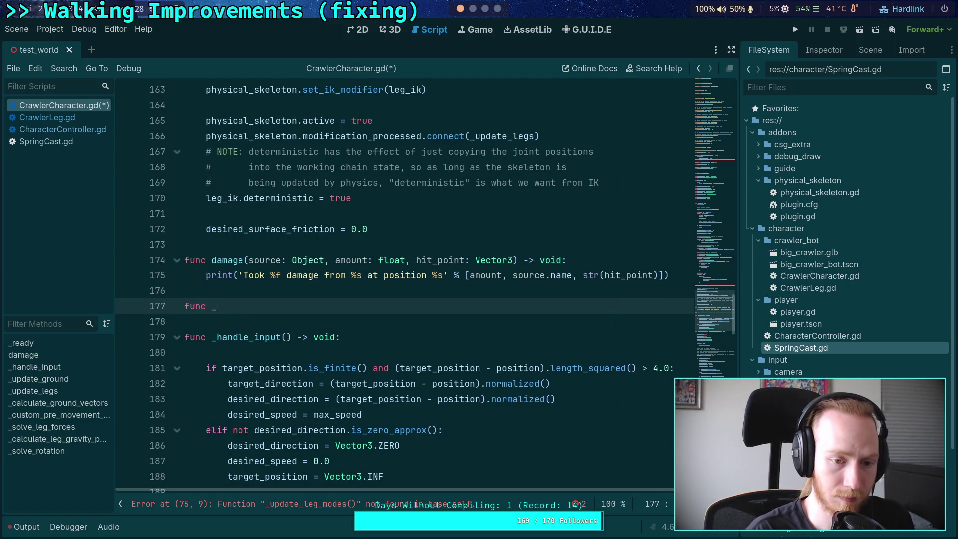
type("te_leg_modes()")
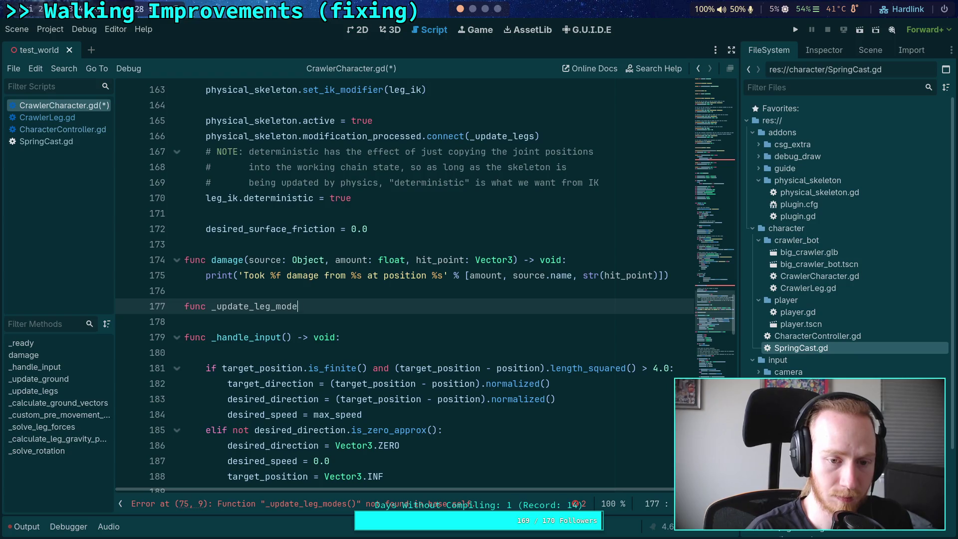
type(" -> void;")
key("Return")
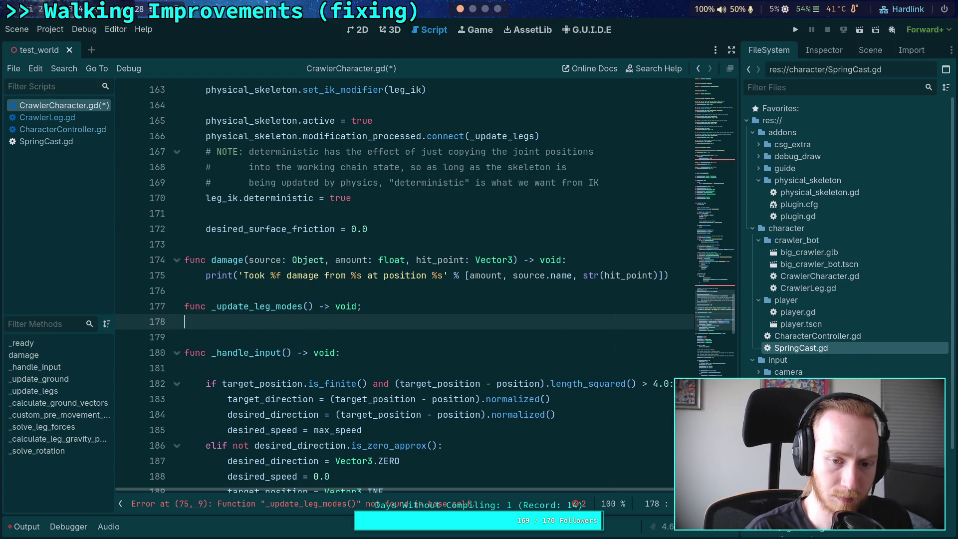
key("BackSpace")
key("BackSpace")
type(":")
key("Return")
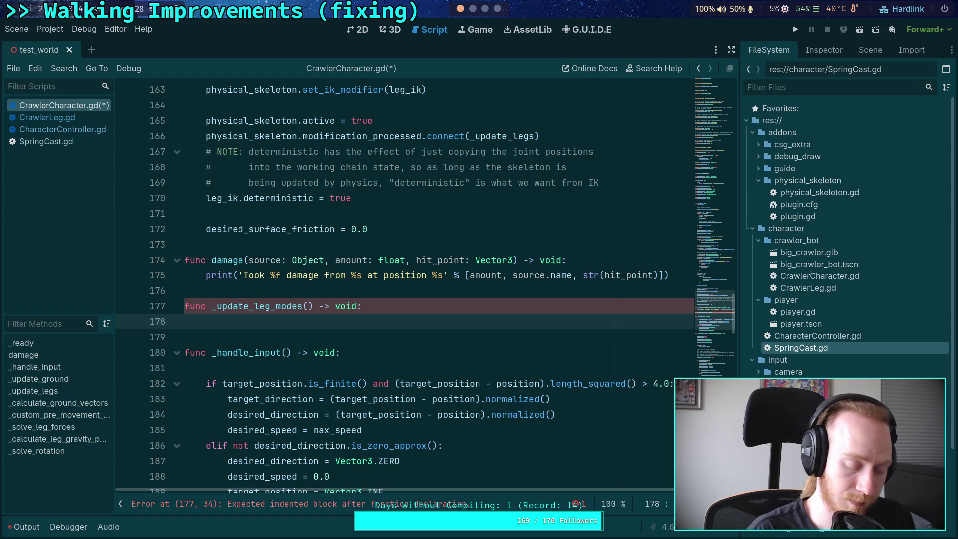
type("for leg in legs")
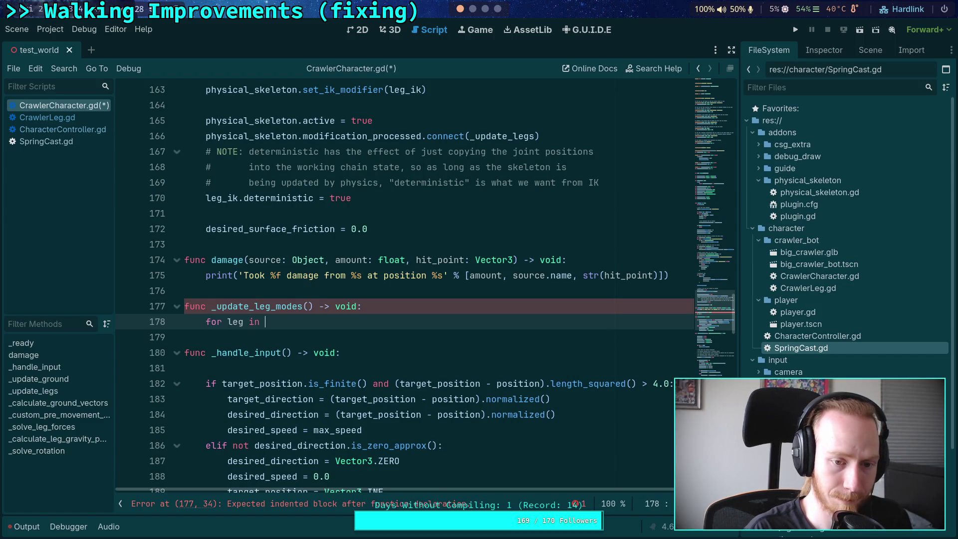
type(":")
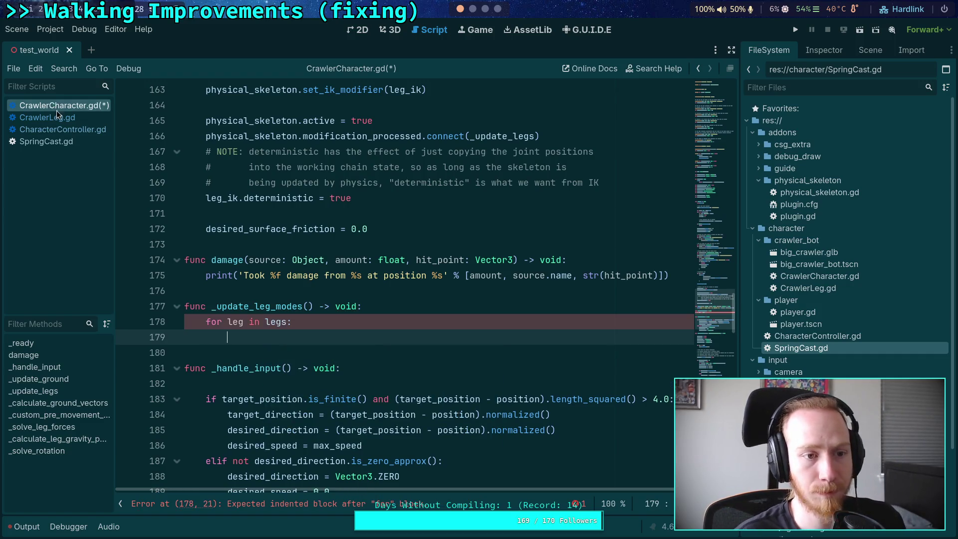
Step: In CrawlerLeg.gd, start a new var line below the step_height declaration
left_click(47, 117)
scroll(443, 323, "up", 20)
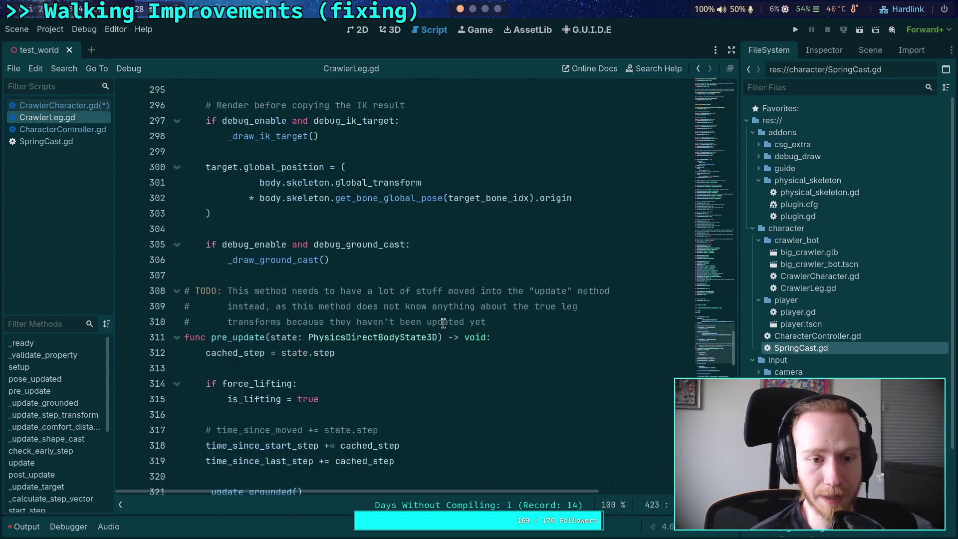
scroll(443, 323, "up", 4)
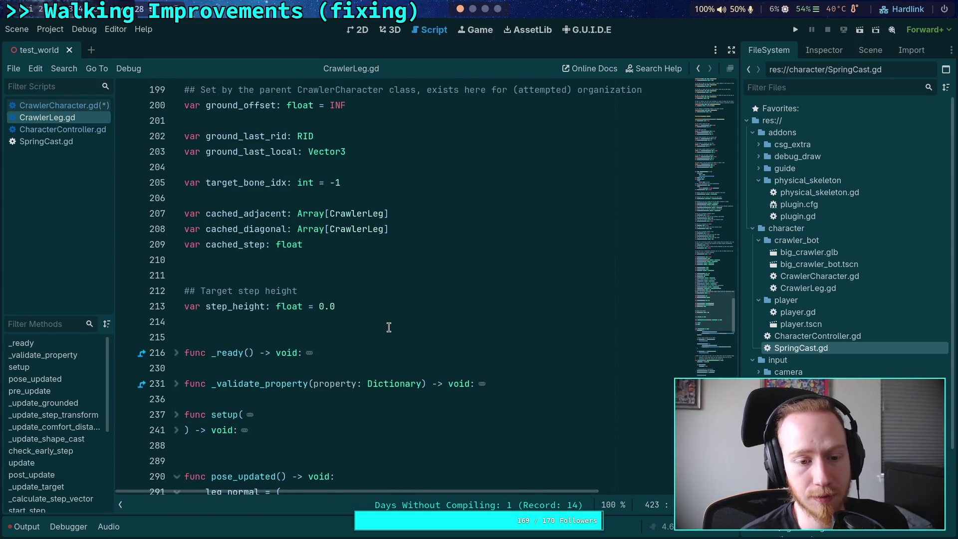
left_click(400, 306)
key("Return")
key("Return")
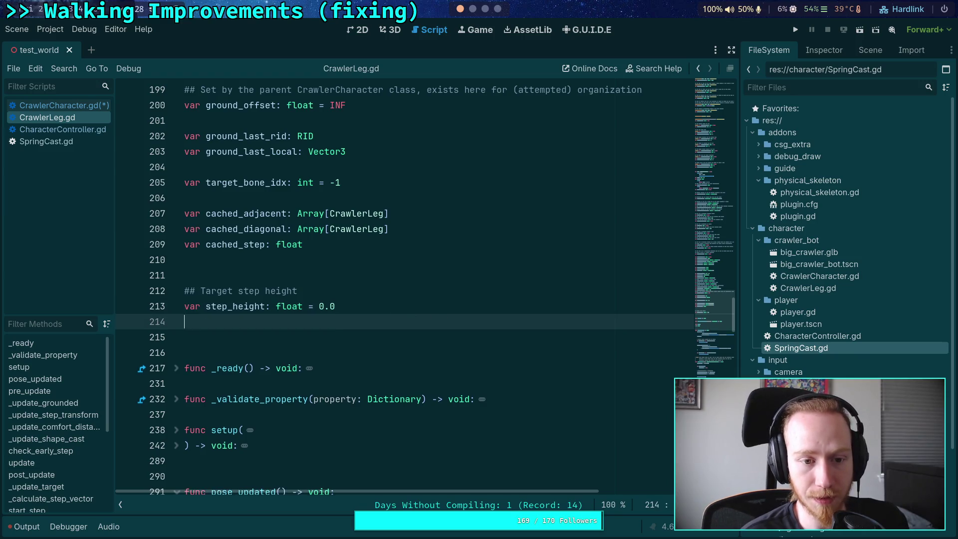
type("var")
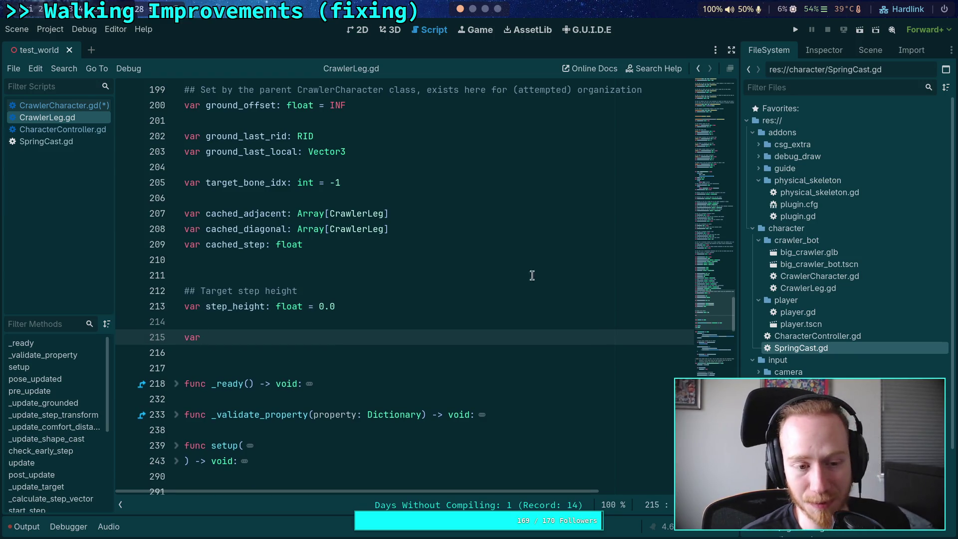
Step: Review the earlier variable declarations, selecting the step_cast_angle comment and annotation
left_click(717, 282)
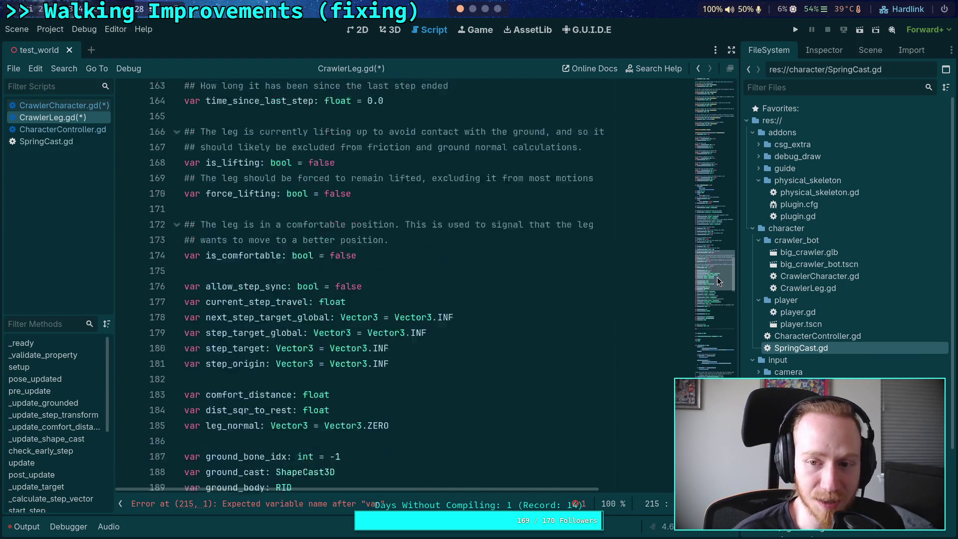
mouse_move(717, 277)
left_mouse_down()
mouse_move(718, 97)
mouse_move(699, 319)
left_mouse_up()
scroll(371, 370, "down", 1)
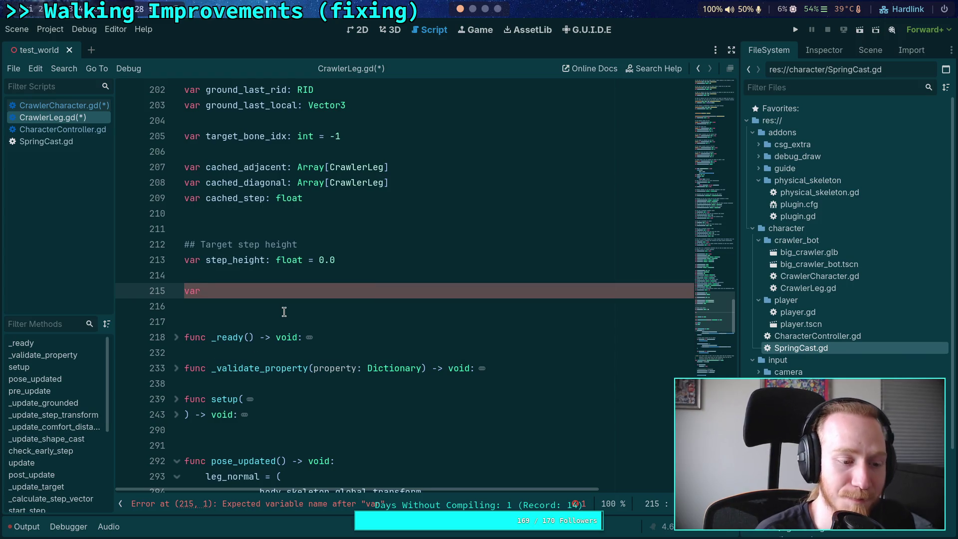
scroll(299, 315, "up", 18)
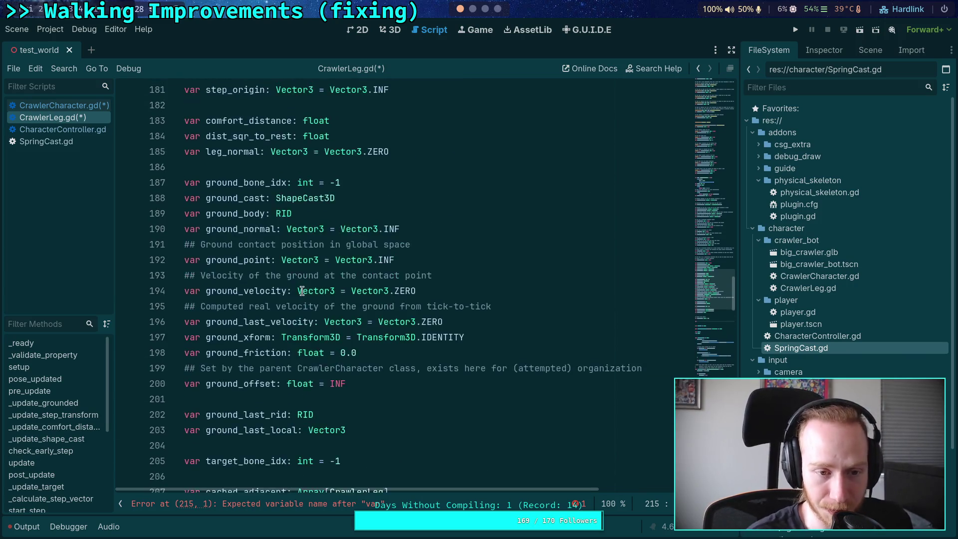
scroll(315, 318, "up", 20)
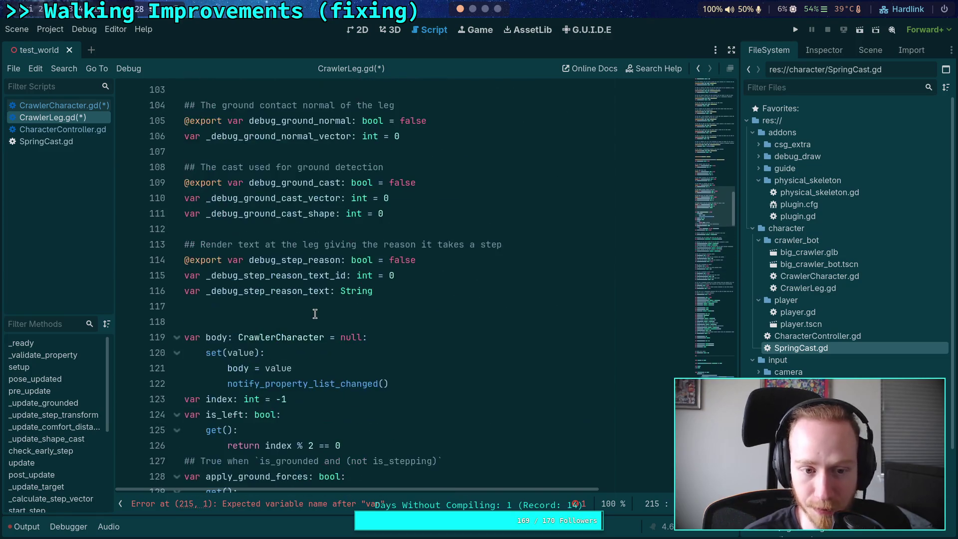
scroll(315, 314, "up", 15)
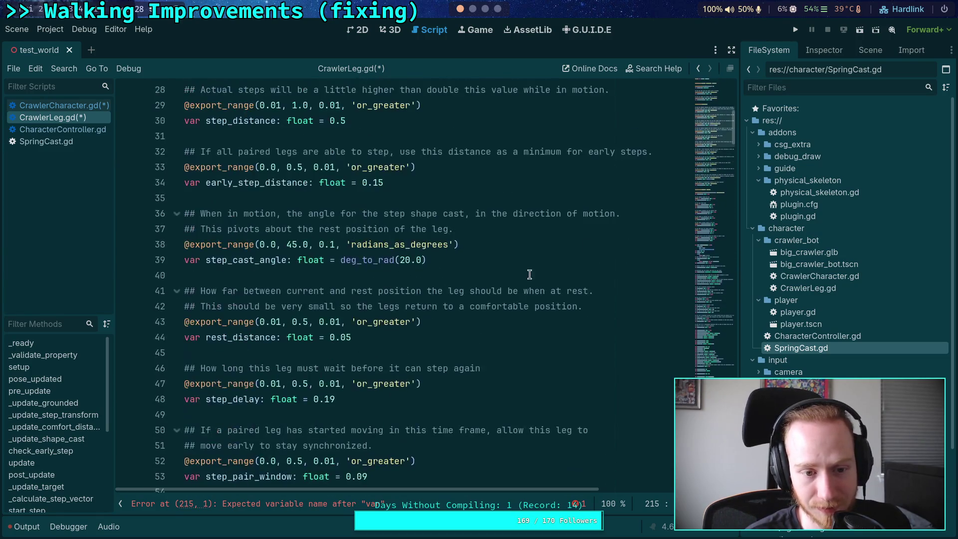
left_click_drag(488, 257, 136, 198)
left_click_drag(491, 249, 186, 199)
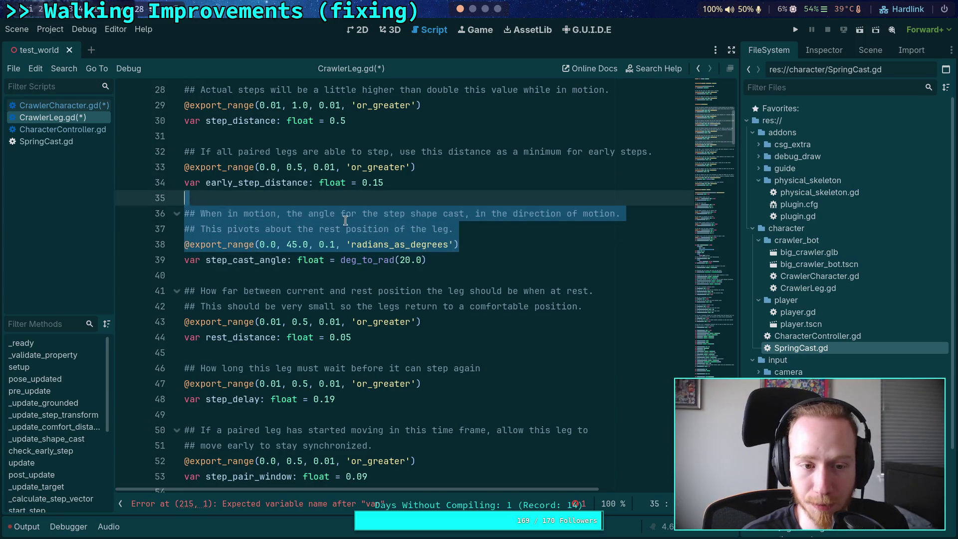
Step: Complete the line as 'var use_new_leg_mode: bool = false' and save CrawlerLeg.gd
left_click_drag(724, 136, 726, 295)
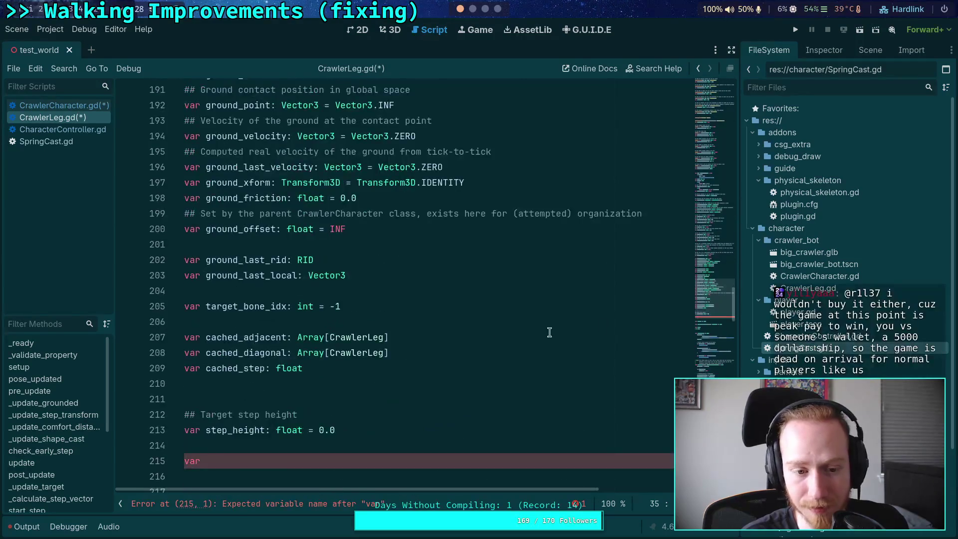
left_click(292, 366)
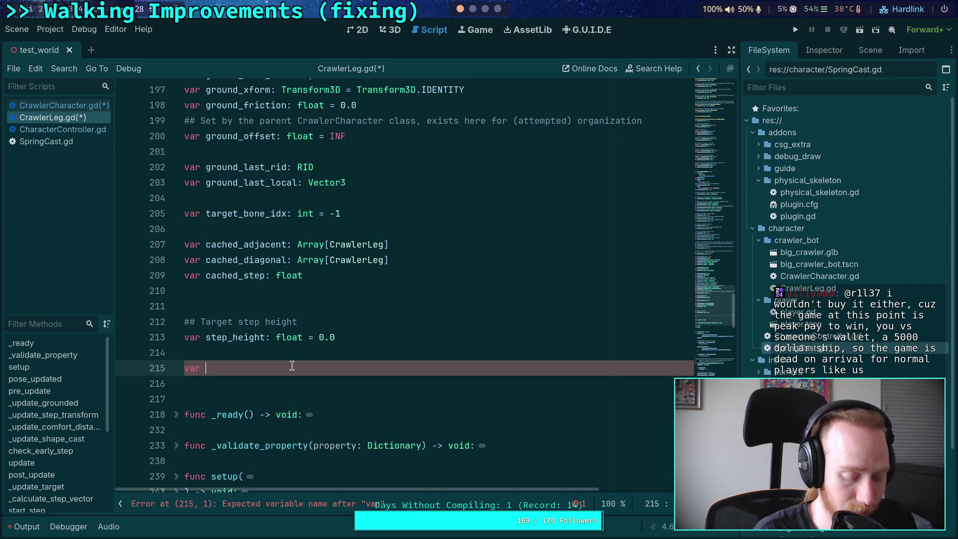
type("use_n")
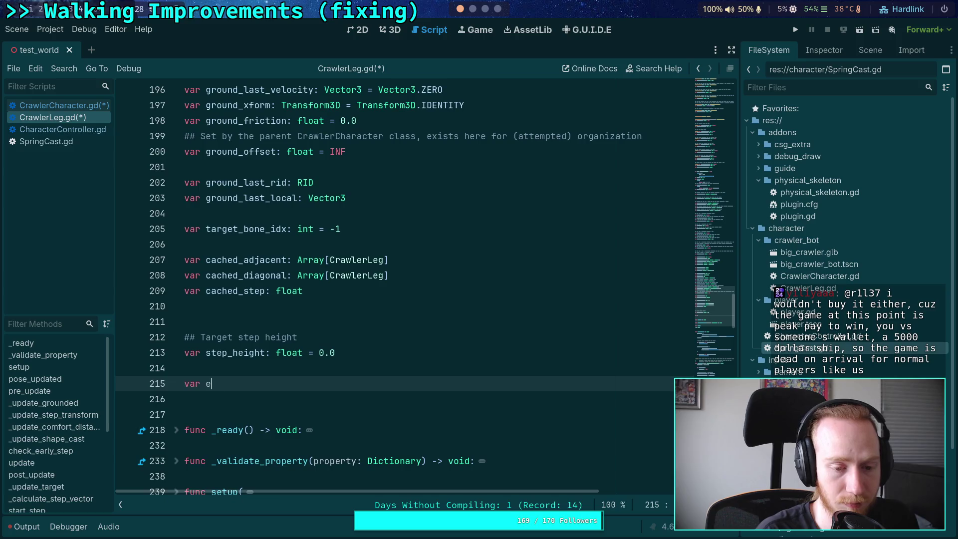
type("ew_leg_mode: ")
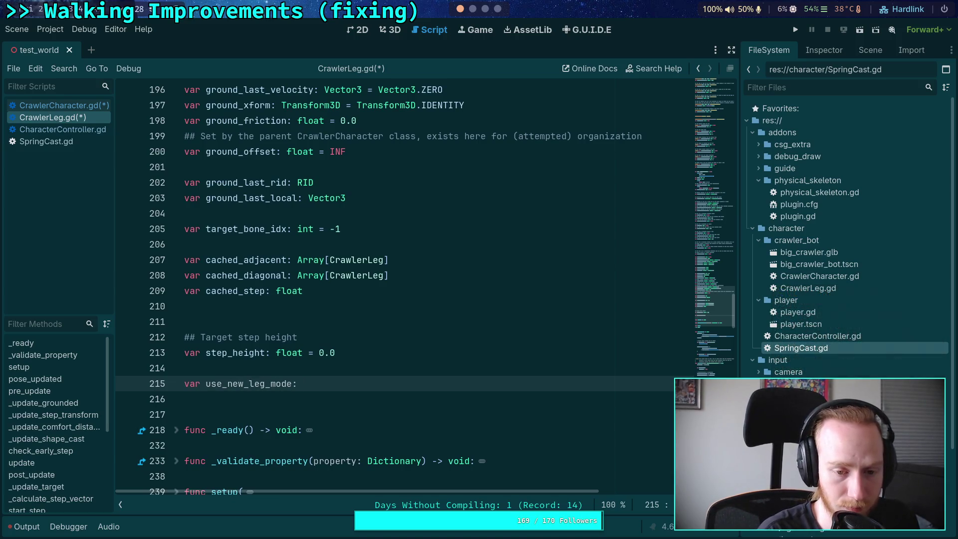
type("bool = false")
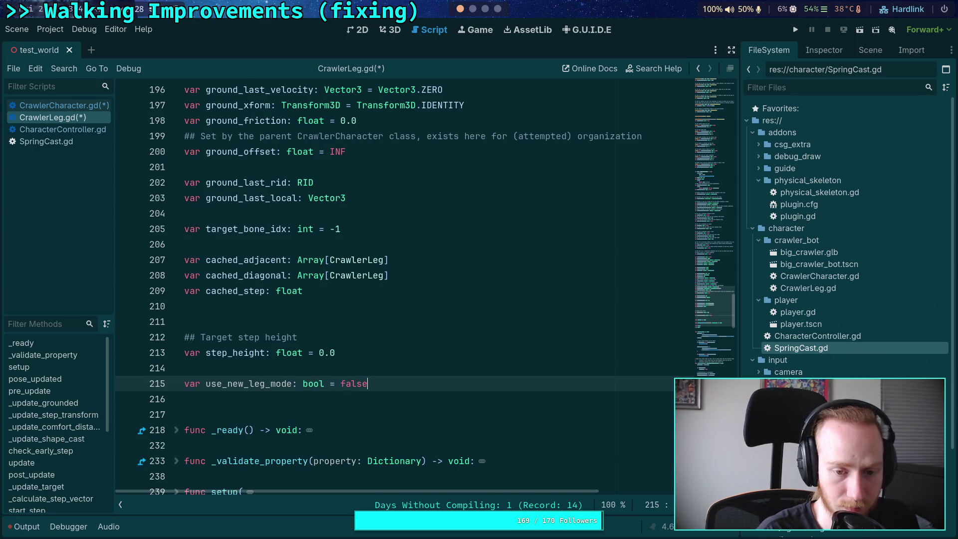
key("ctrl+s")
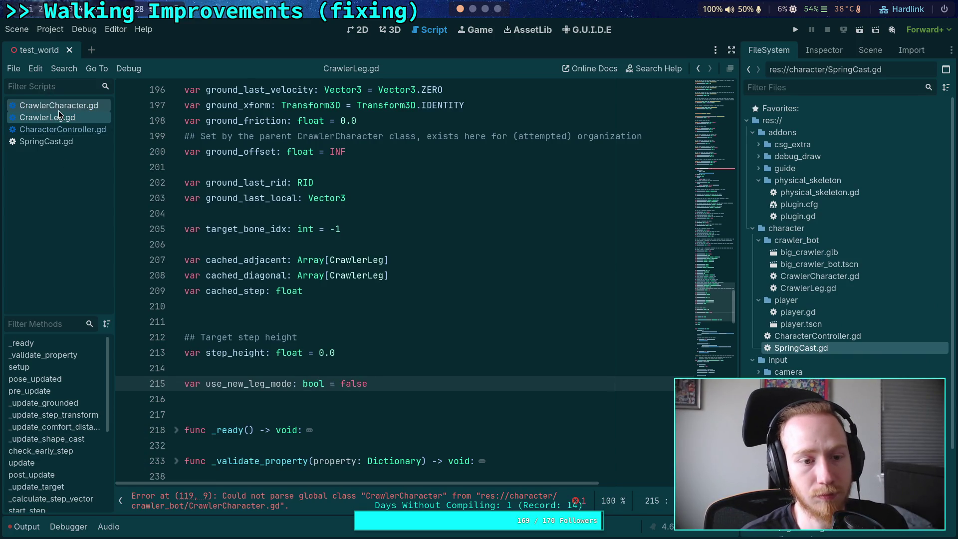
Step: In CrawlerCharacter.gd's leg loop, assign leg.use_new_leg_mode from debug_new_leg_mode and save
left_click(59, 111)
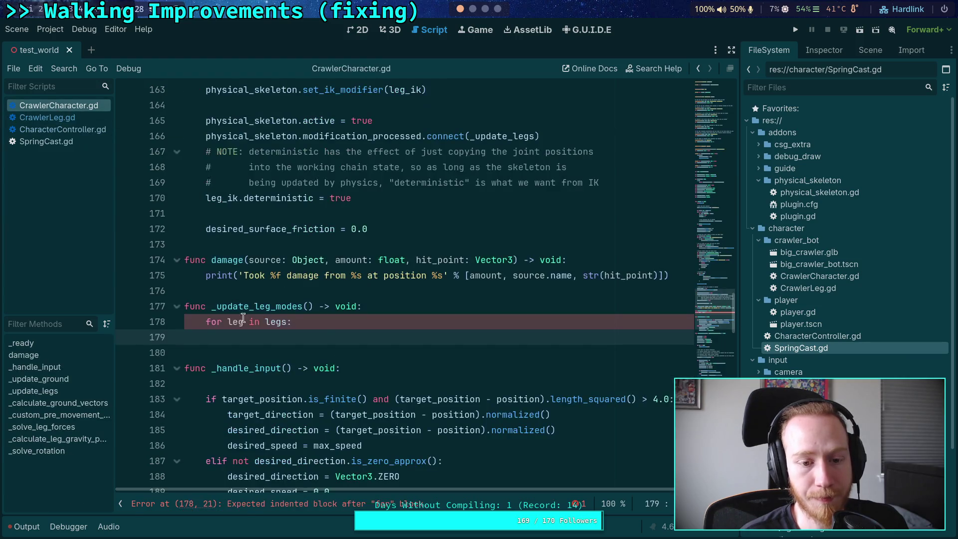
left_click(313, 325)
key("Return")
type("leg.")
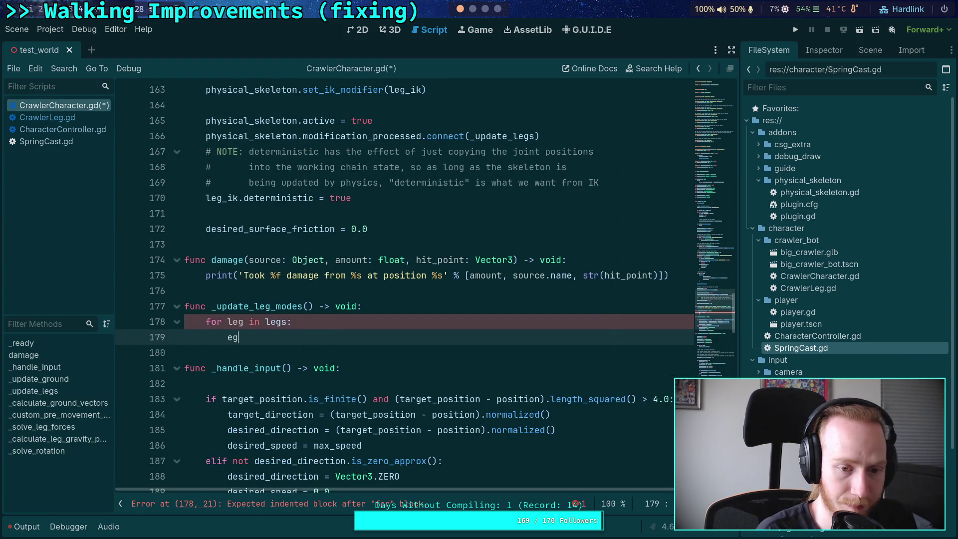
type("use")
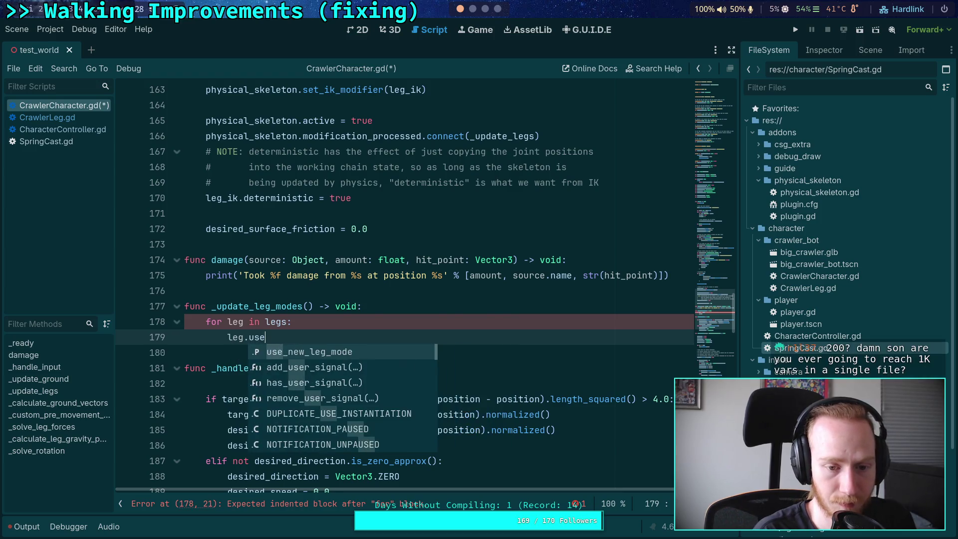
key("Return")
type("leg")
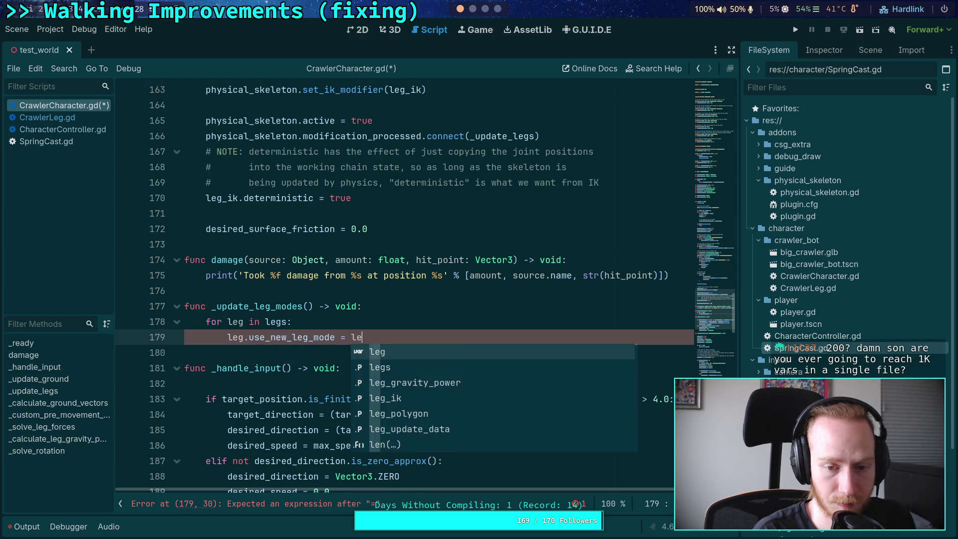
type("_mode")
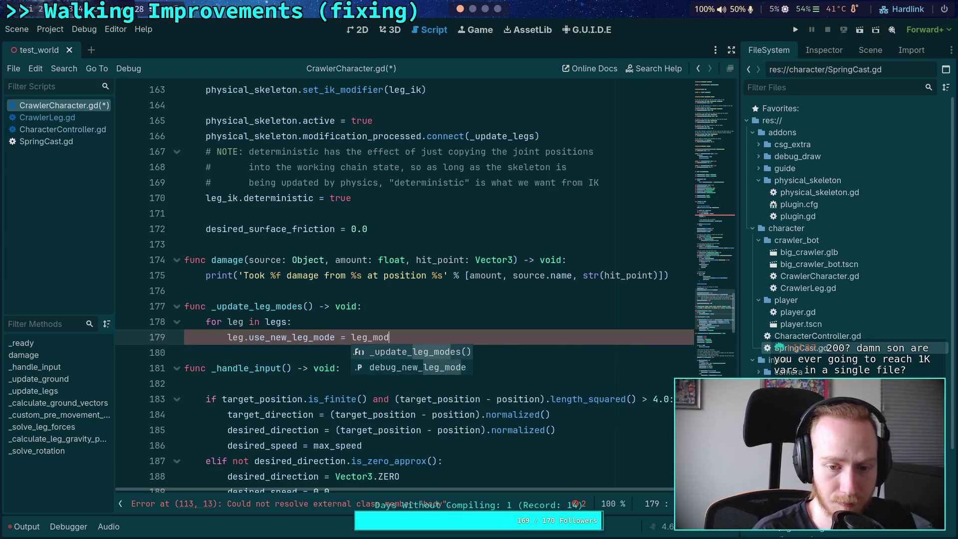
key("Down")
key("Return")
key("ctrl+s")
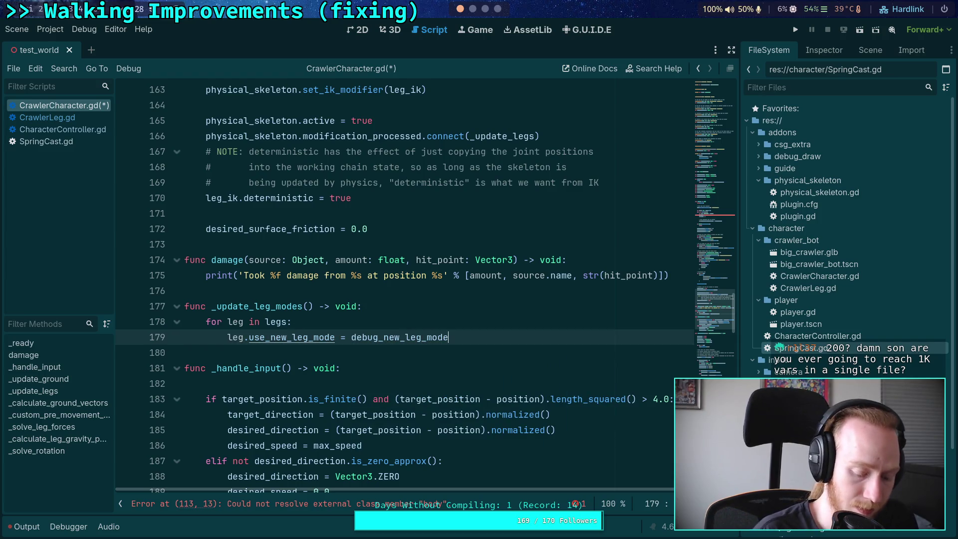
Step: Return to CrawlerLeg.gd after checking back on CrawlerCharacter.gd's loop
left_click(397, 352)
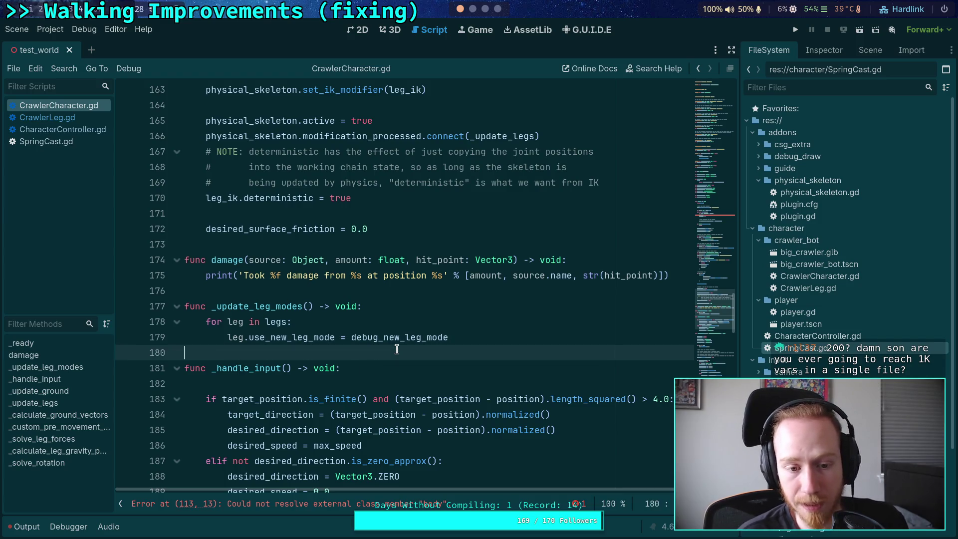
scroll(439, 332, "up", 3)
scroll(440, 332, "up", 20)
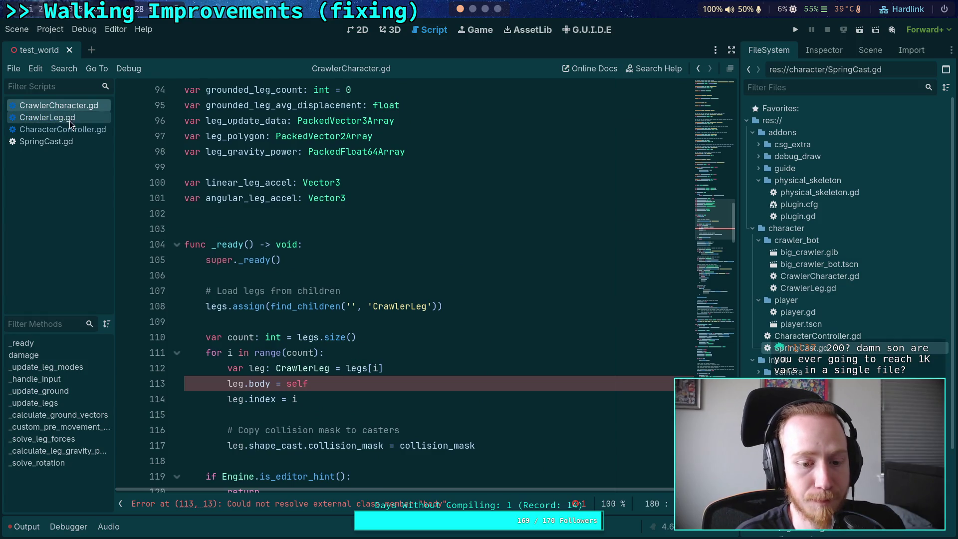
left_click(74, 118)
left_click(76, 110)
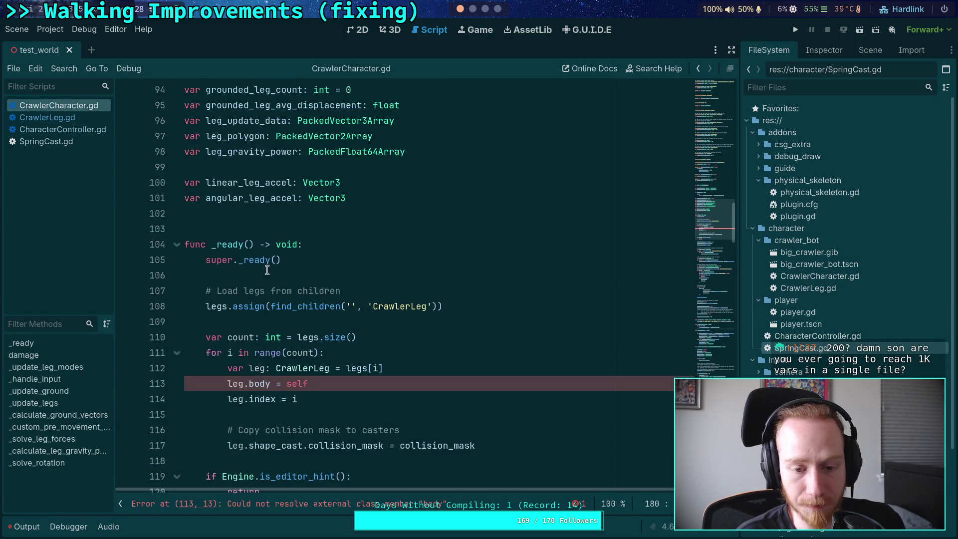
left_click(334, 395)
left_click(69, 118)
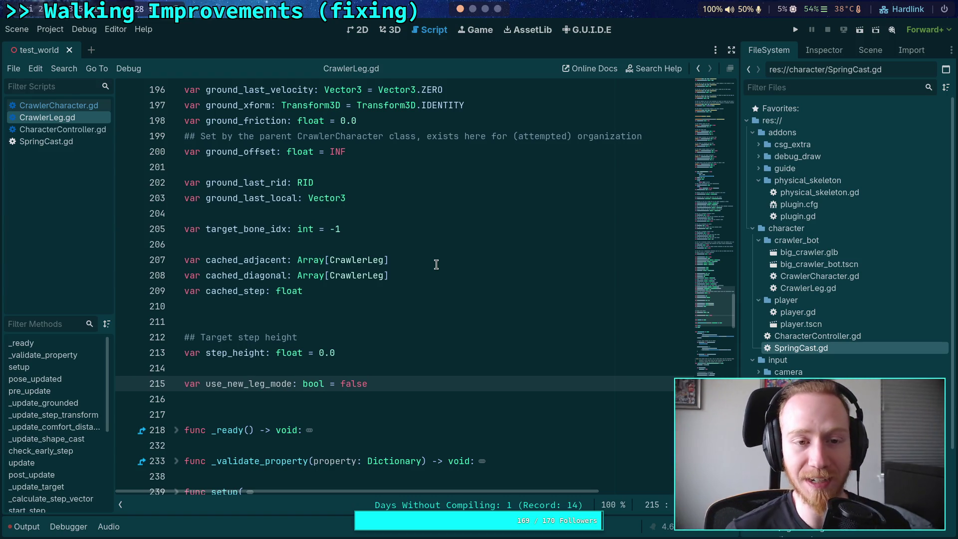
Step: Scroll up through CrawlerLeg.gd's leg state variables
scroll(436, 264, "up", 10)
left_click_drag(443, 439, 260, 182)
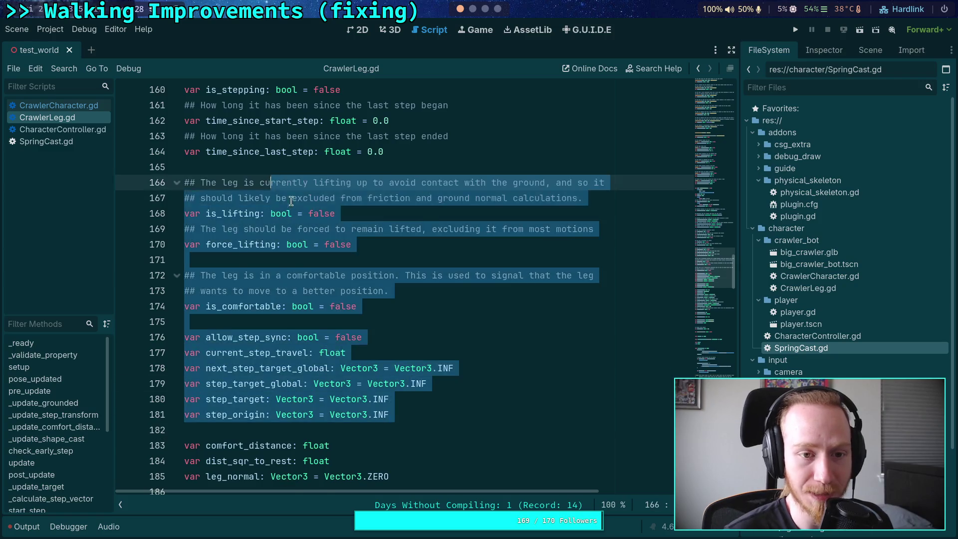
scroll(270, 200, "up", 3)
left_click(281, 213)
Step: Browse CharacterController.gd's member variables, then come back to CrawlerCharacter.gd
left_click(77, 131)
scroll(309, 242, "up", 10)
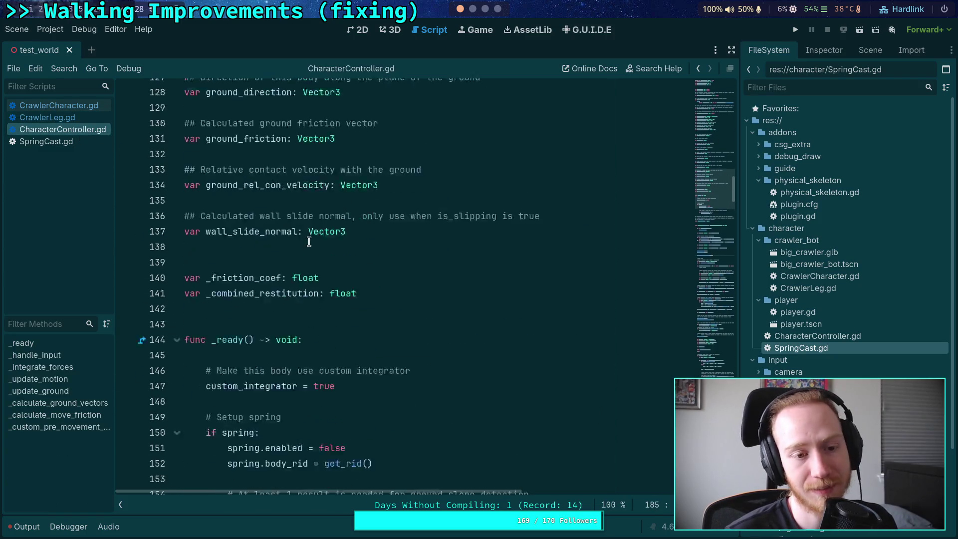
scroll(309, 241, "down", 6)
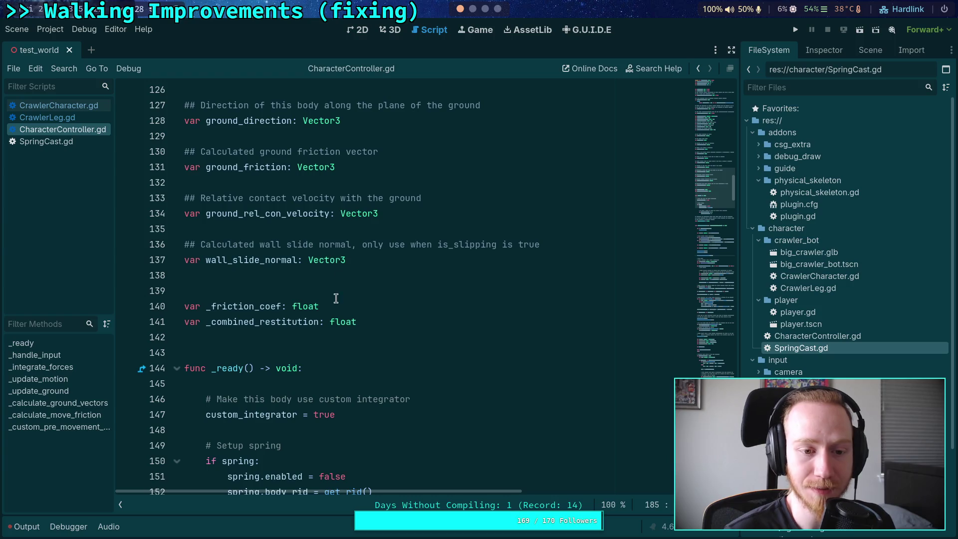
left_click(351, 322)
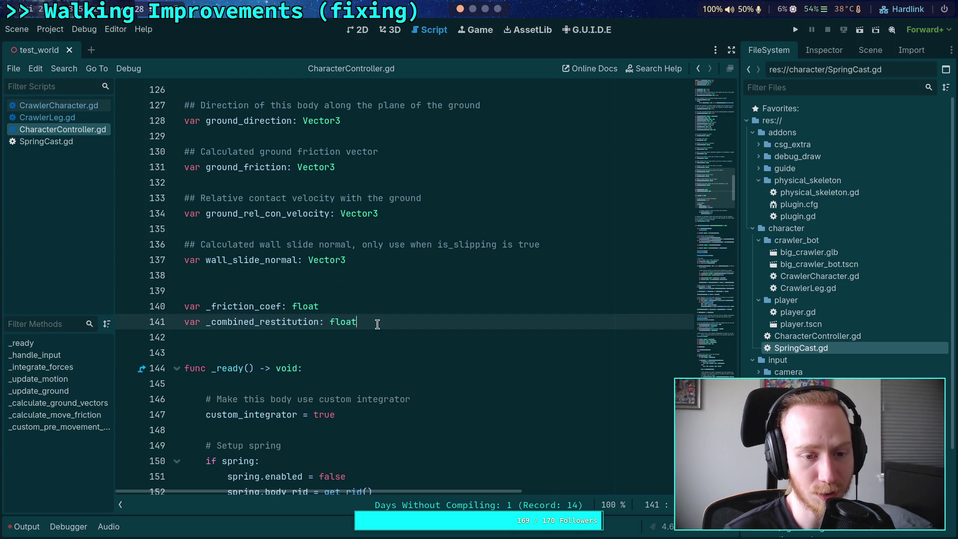
scroll(377, 318, "up", 20)
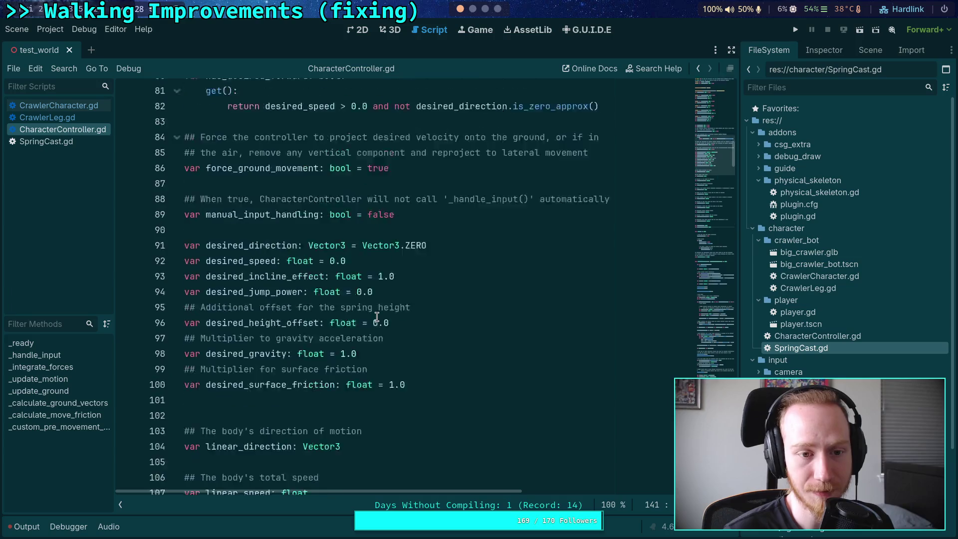
scroll(377, 317, "up", 13)
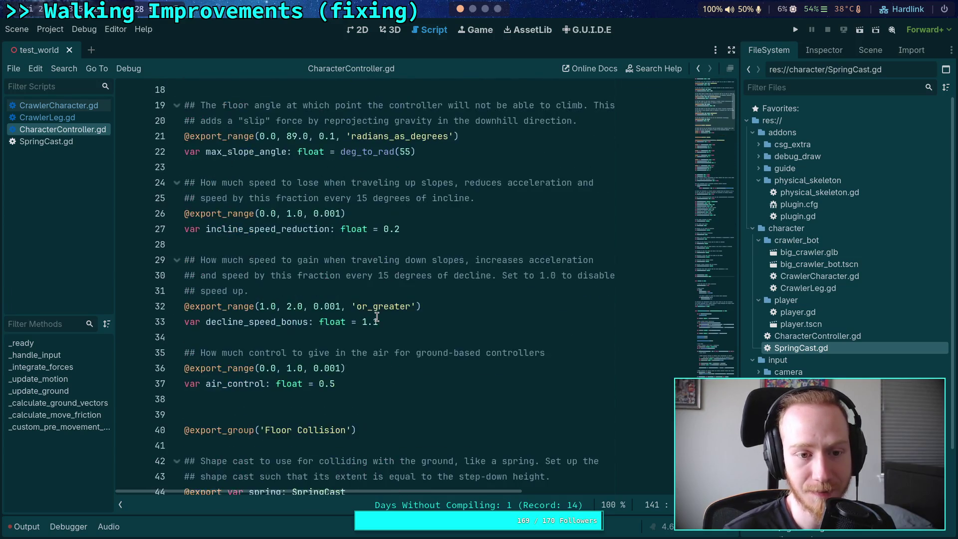
scroll(377, 317, "down", 20)
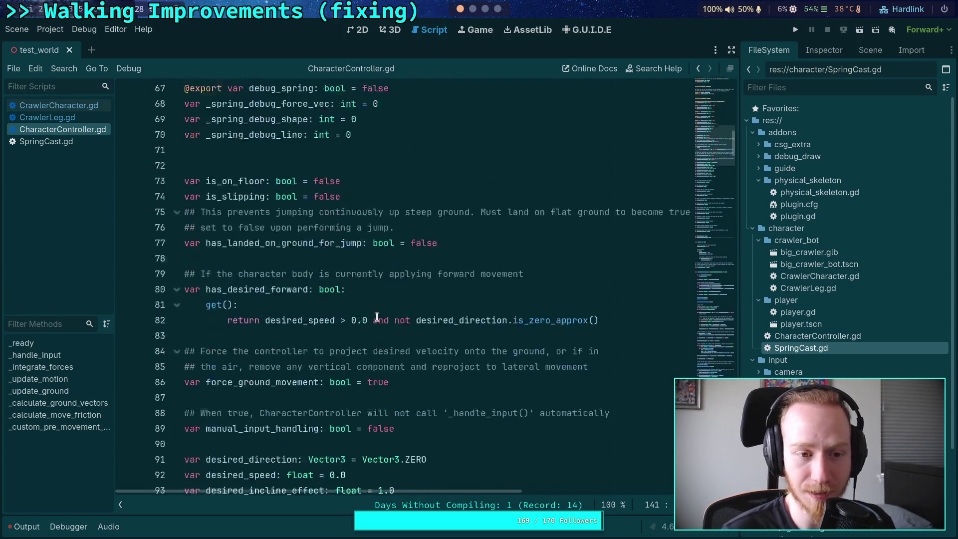
left_click(68, 107)
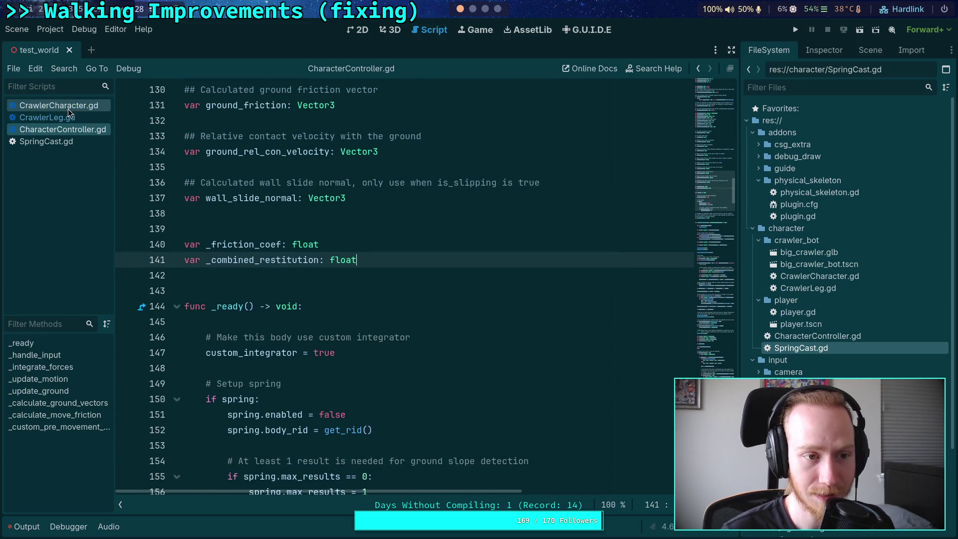
scroll(447, 276, "up", 15)
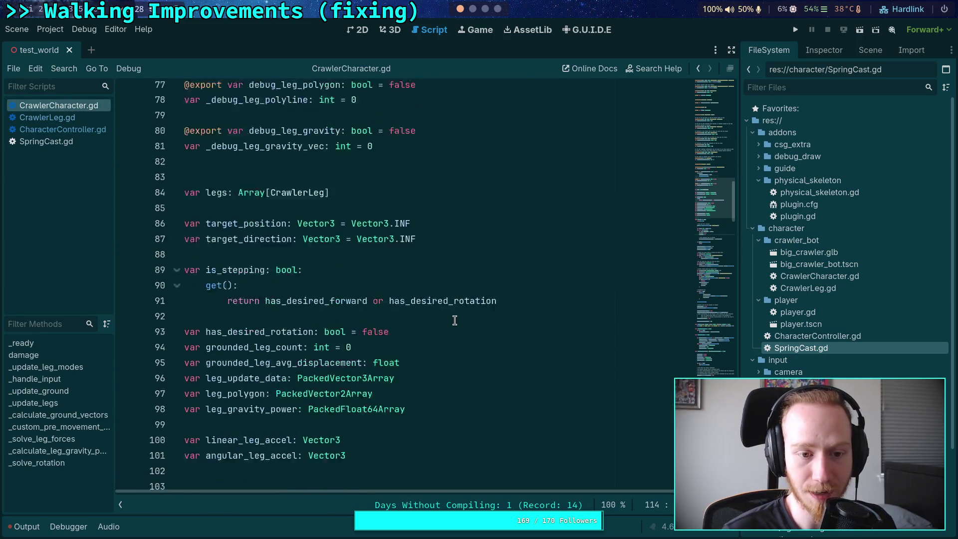
Step: Review CrawlerCharacter.gd's is_stepping line and the jump legs comment with its export range
scroll(455, 320, "down", 15)
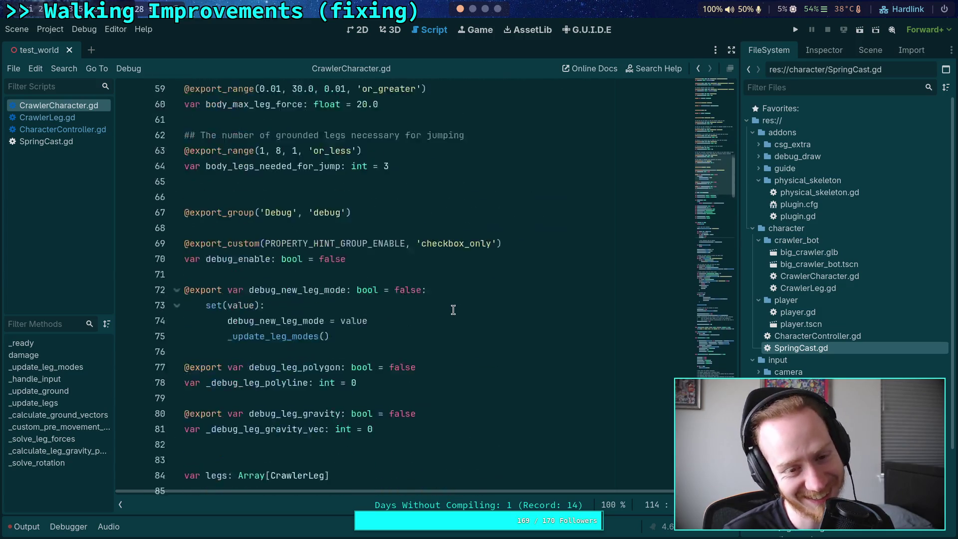
left_click(264, 242)
left_click(264, 234)
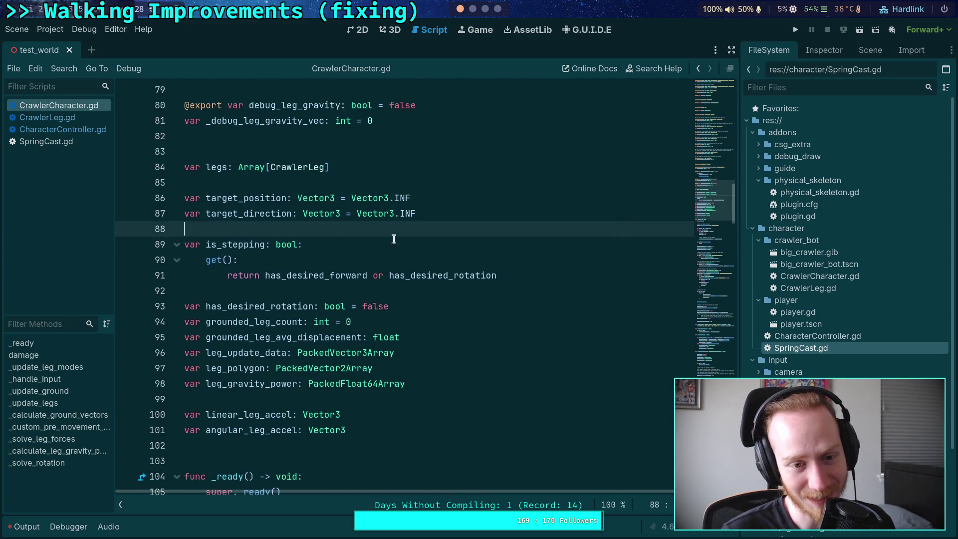
scroll(266, 240, "up", 8)
left_click(268, 253)
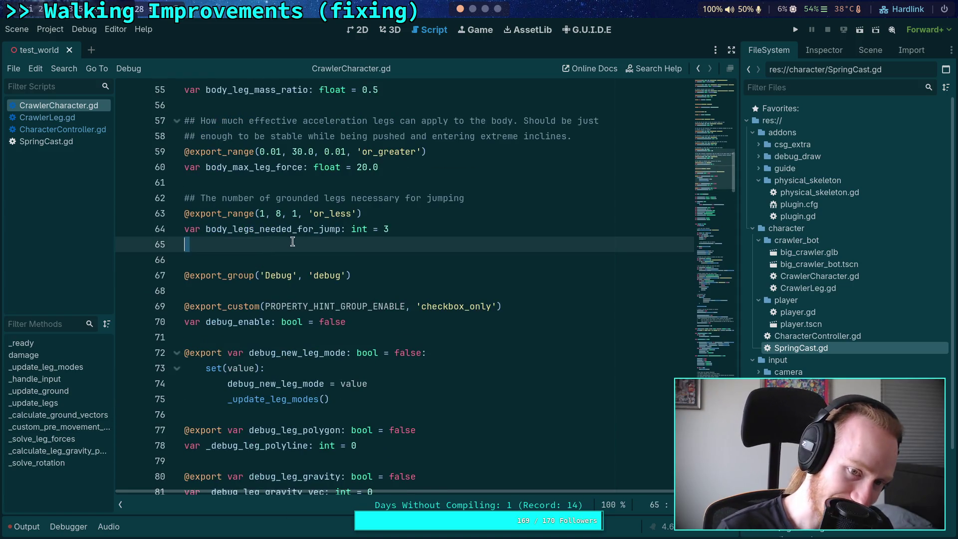
left_click_drag(363, 214, 127, 197)
scroll(364, 225, "up", 15)
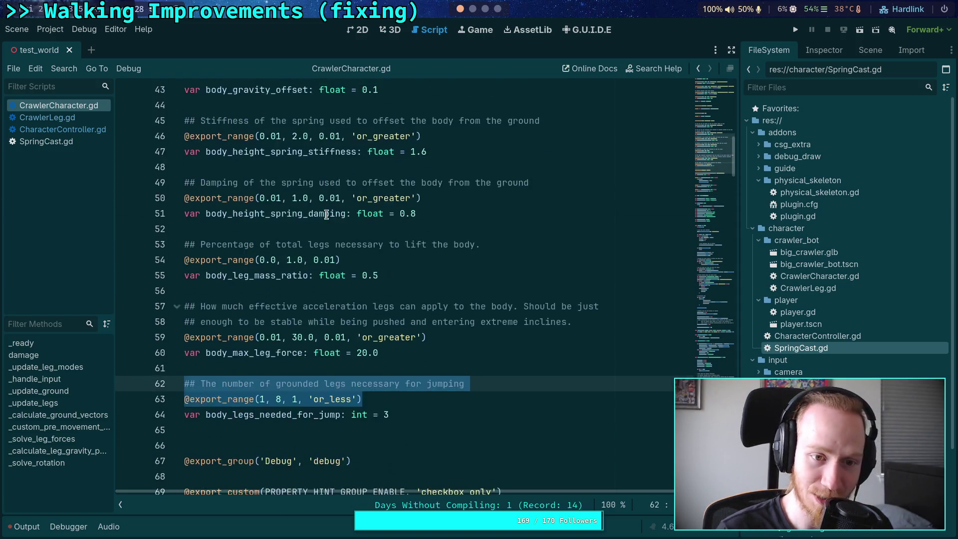
scroll(363, 225, "up", 3)
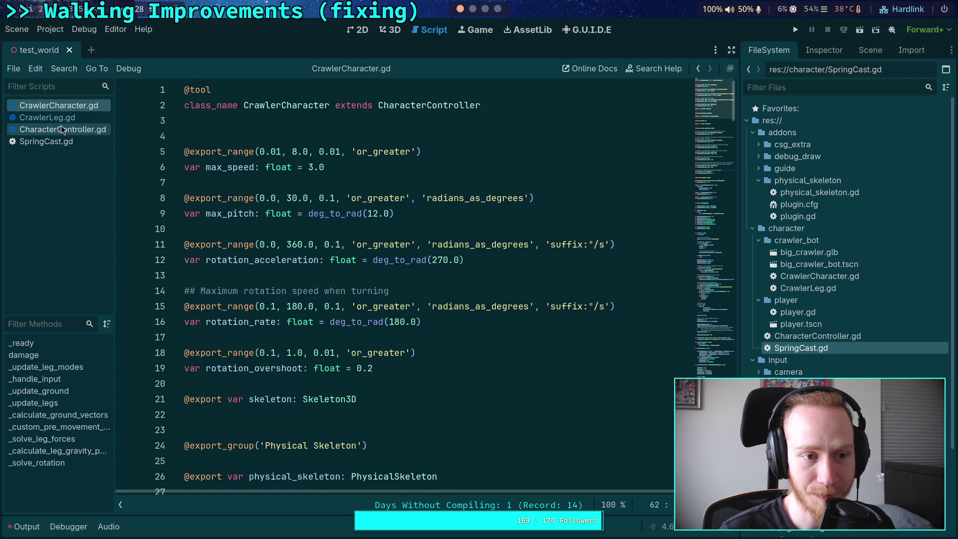
Step: Bring up CrawlerLeg.gd at its ground contact and cached neighbour variables
left_click(47, 117)
scroll(547, 237, "down", 7)
scroll(550, 240, "down", 4)
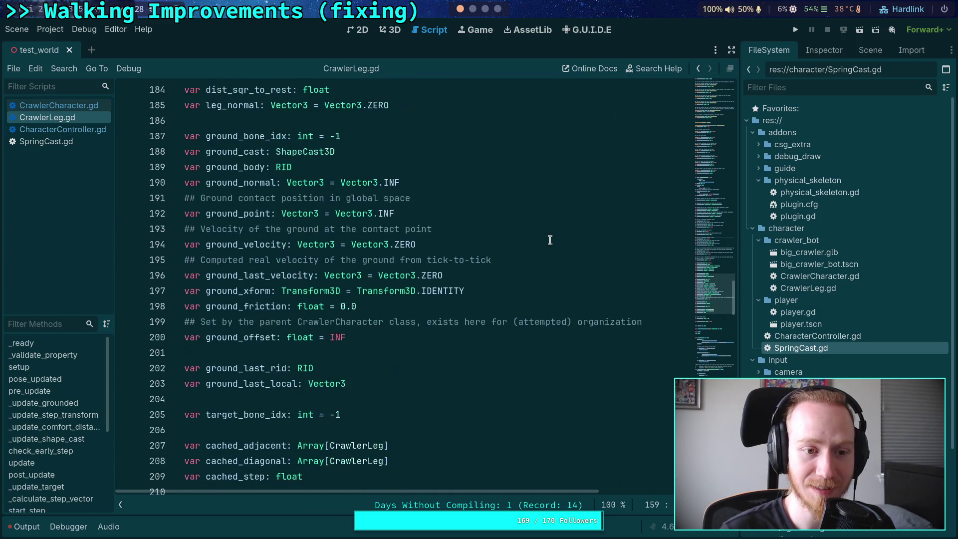
scroll(550, 240, "up", 20)
scroll(550, 240, "up", 6)
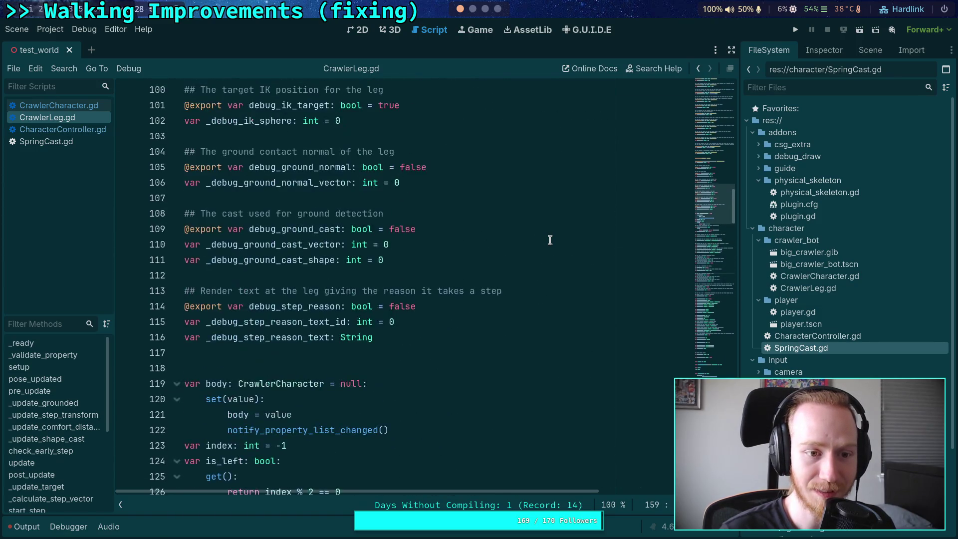
scroll(550, 240, "down", 3)
scroll(550, 240, "up", 5)
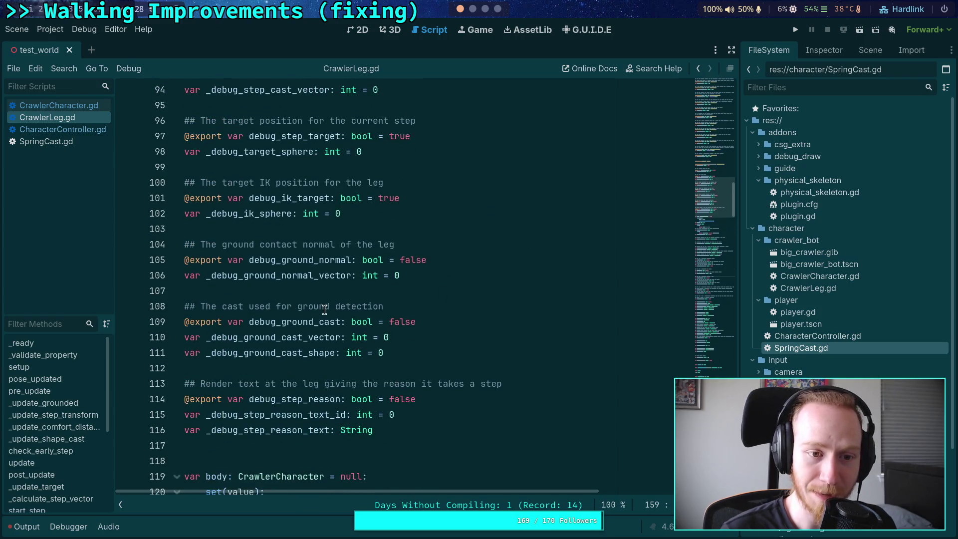
scroll(264, 274, "up", 19)
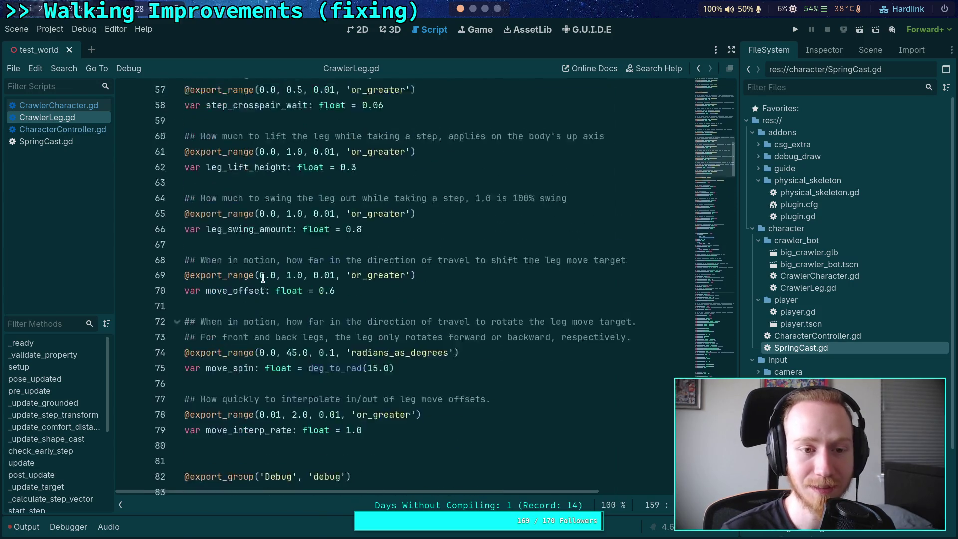
scroll(264, 274, "down", 20)
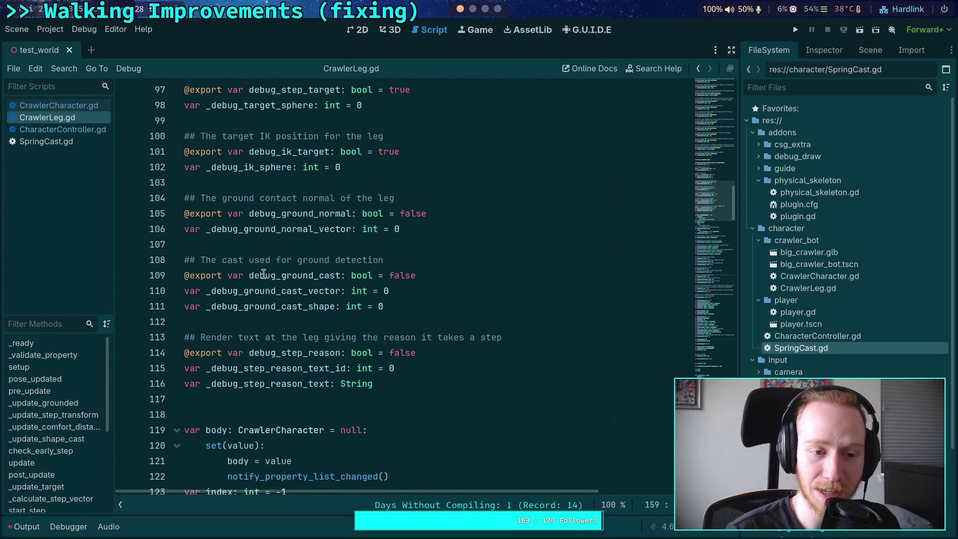
scroll(264, 274, "down", 5)
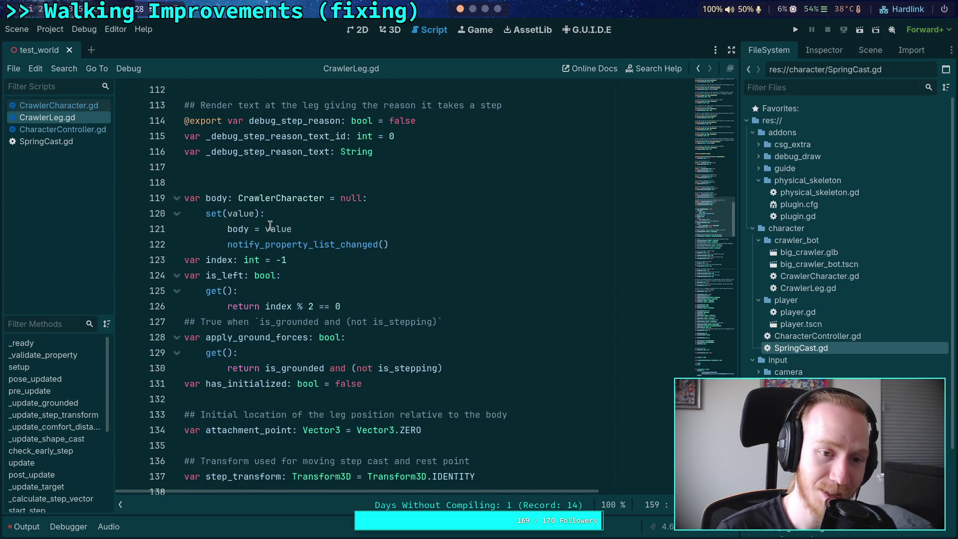
scroll(292, 230, "down", 17)
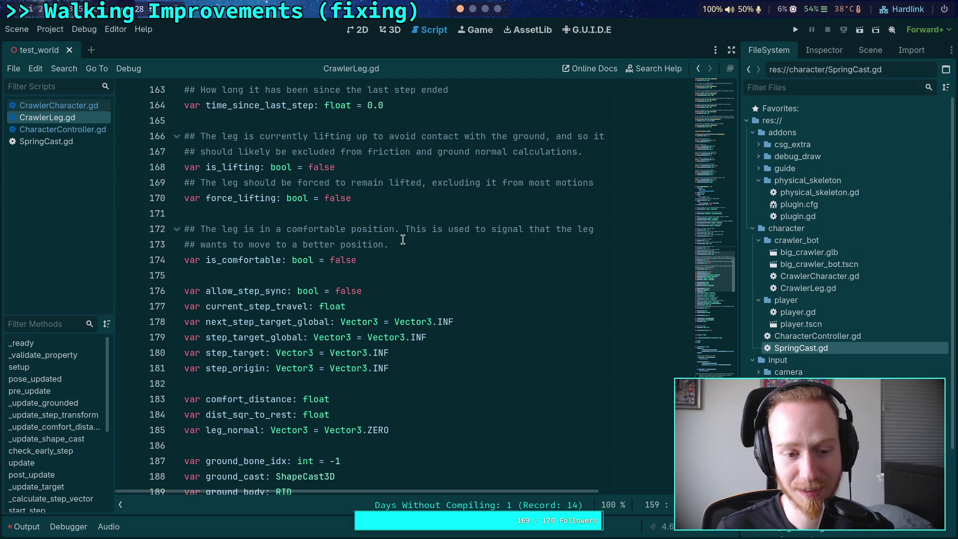
scroll(404, 240, "down", 7)
left_click(414, 338)
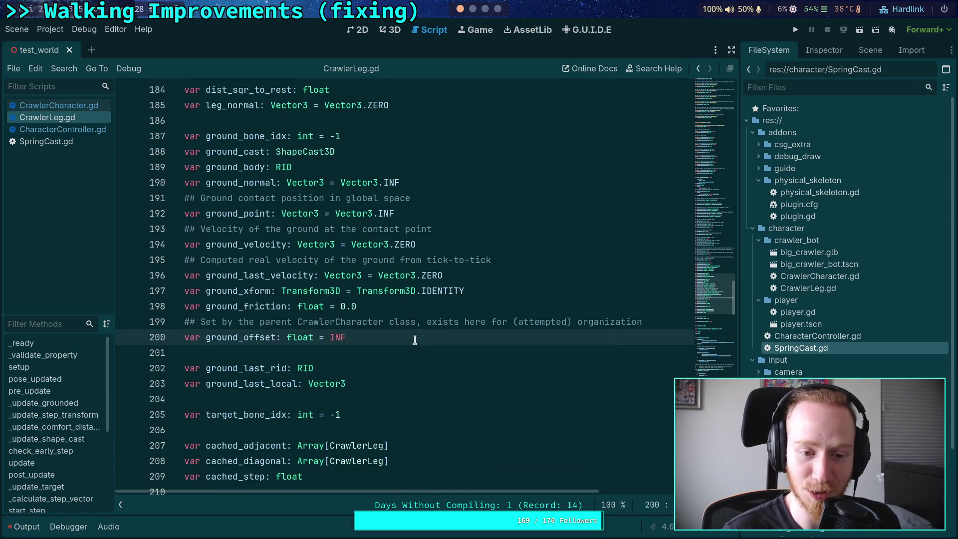
scroll(413, 334, "down", 4)
left_click(404, 294)
left_click(395, 315)
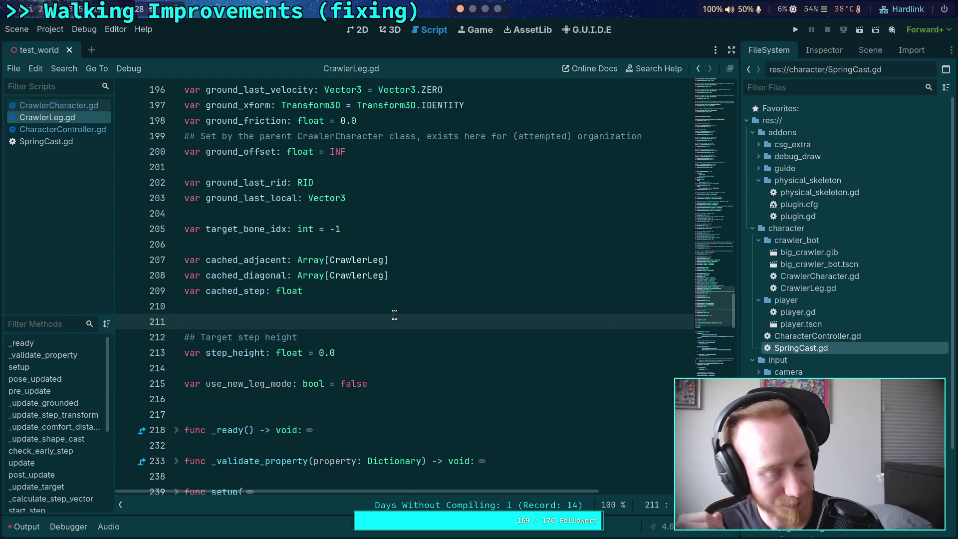
left_click(362, 306)
scroll(342, 298, "up", 3)
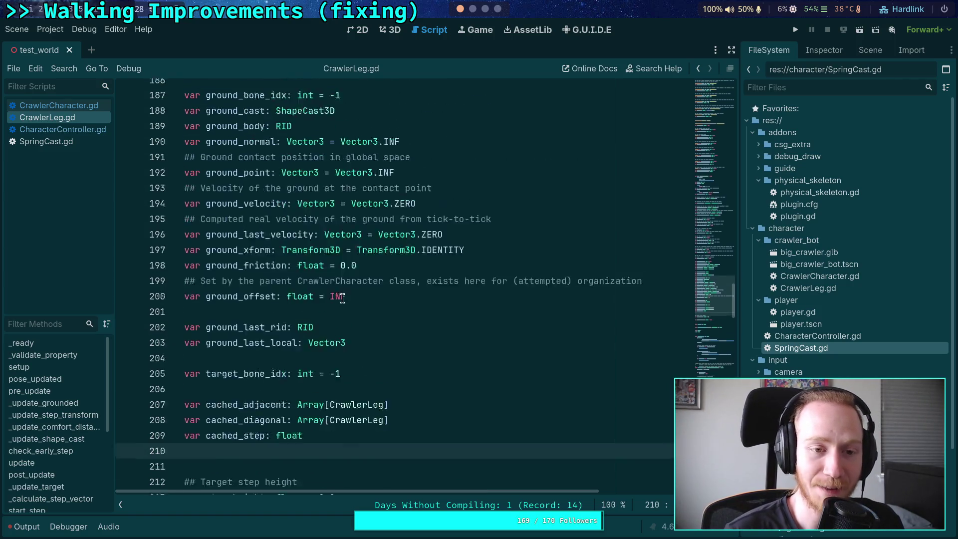
scroll(343, 298, "up", 8)
left_click_drag(405, 384, 288, 147)
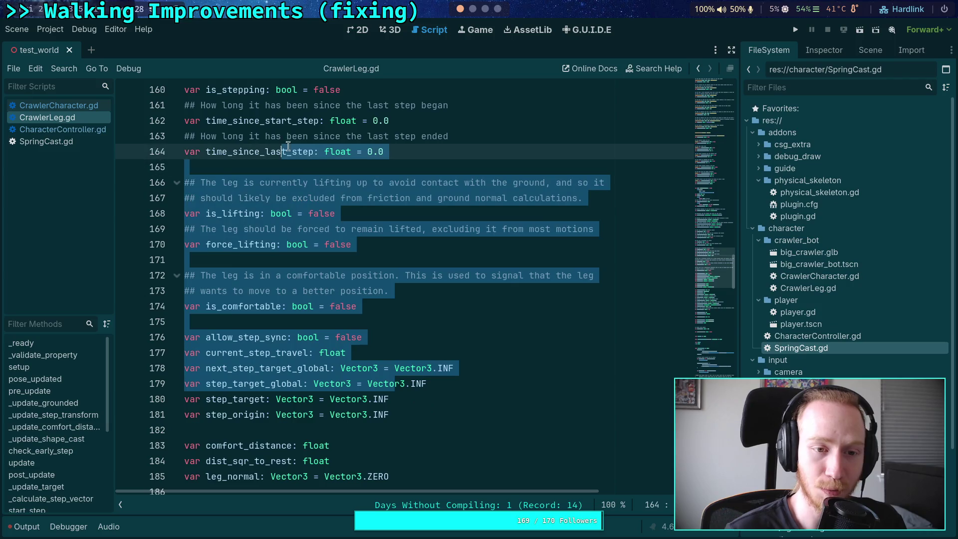
scroll(409, 276, "up", 2)
left_click(366, 258)
scroll(366, 265, "up", 6)
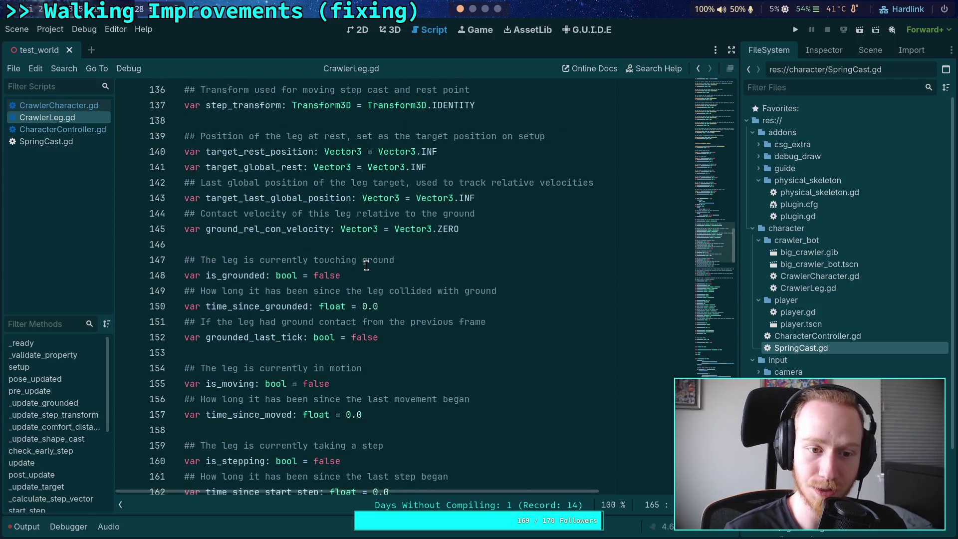
left_click(378, 260)
scroll(361, 269, "up", 3)
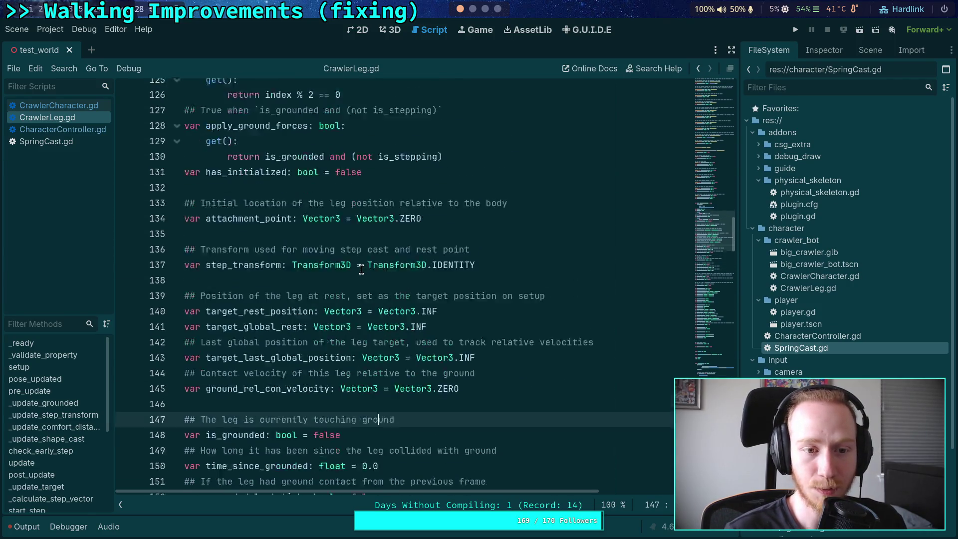
scroll(361, 270, "down", 15)
scroll(364, 272, "up", 4)
left_click_drag(394, 321, 303, 136)
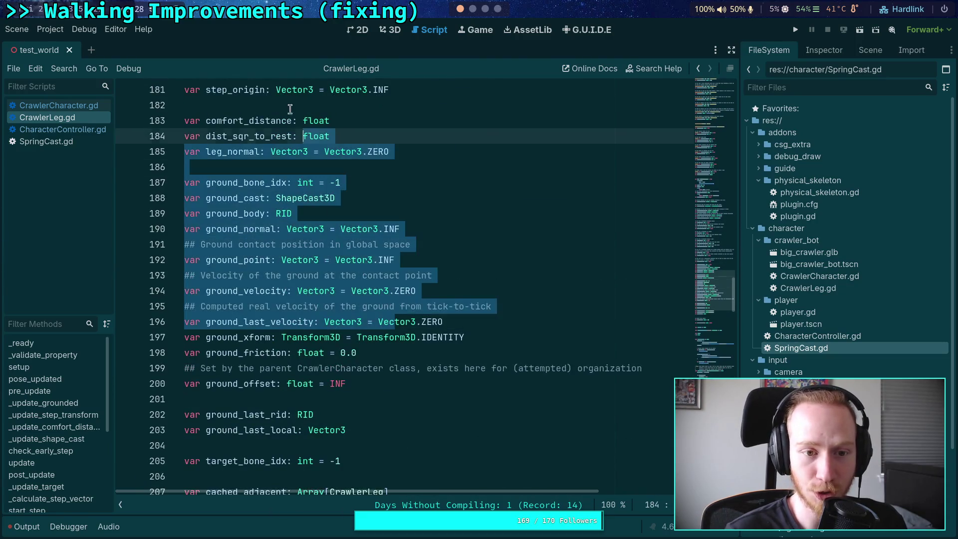
left_click(435, 236)
scroll(483, 287, "down", 12)
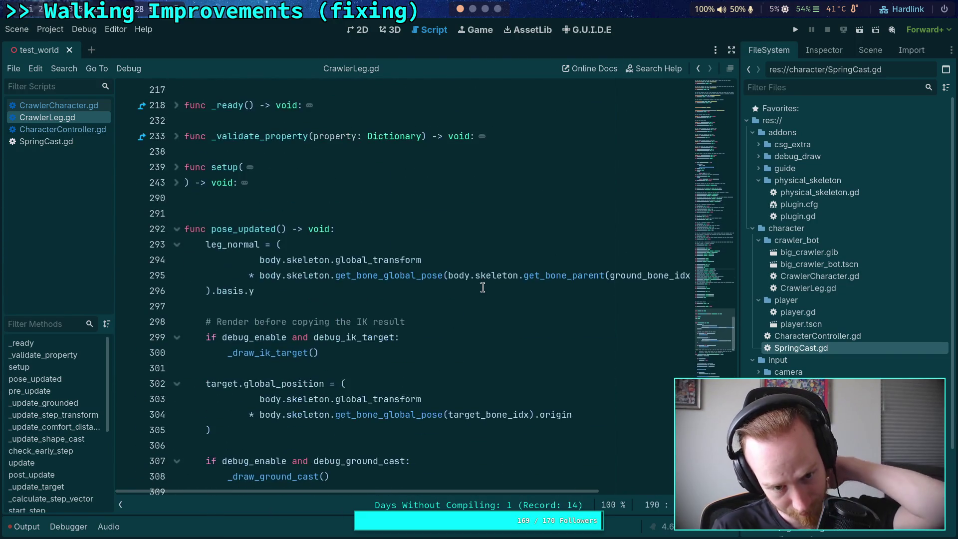
left_click_drag(714, 328, 714, 345)
scroll(399, 270, "up", 3)
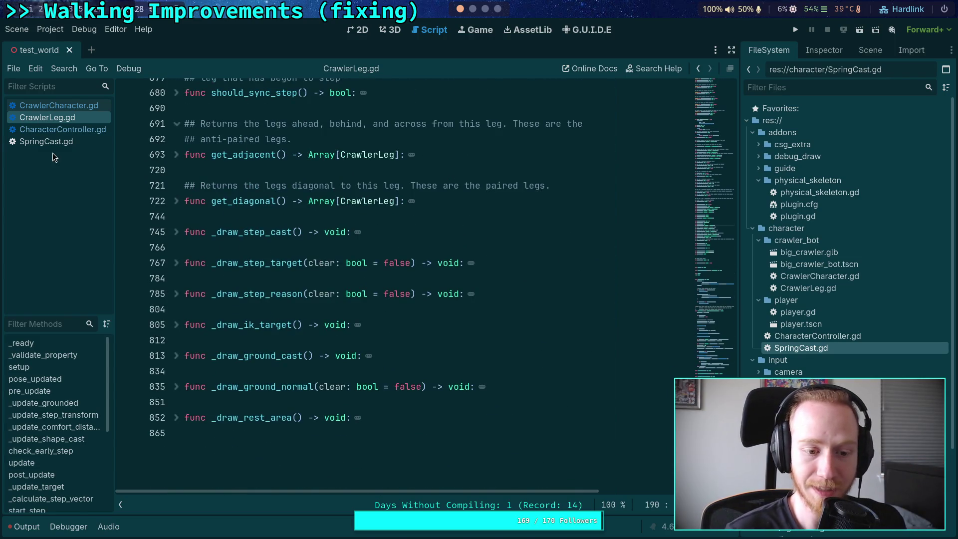
left_click(75, 108)
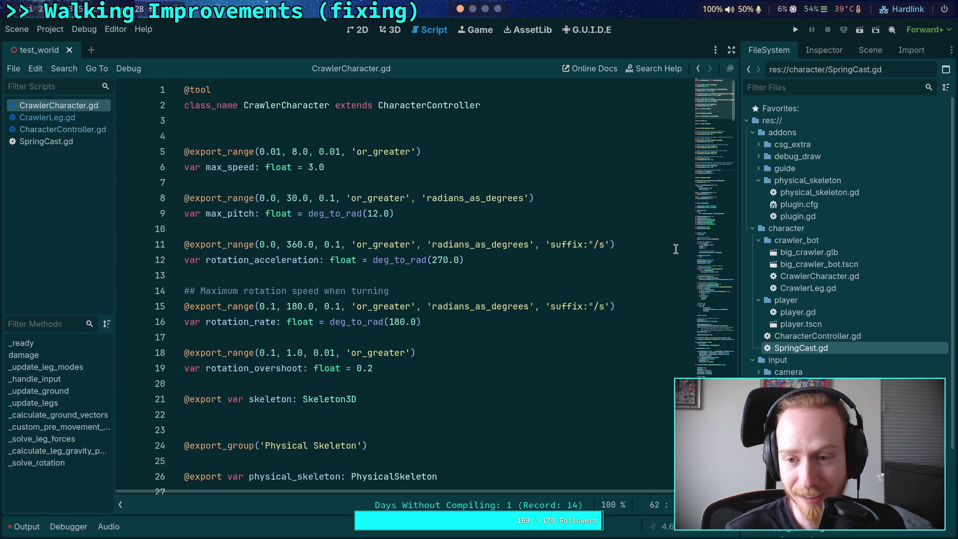
scroll(659, 417, "down", 20)
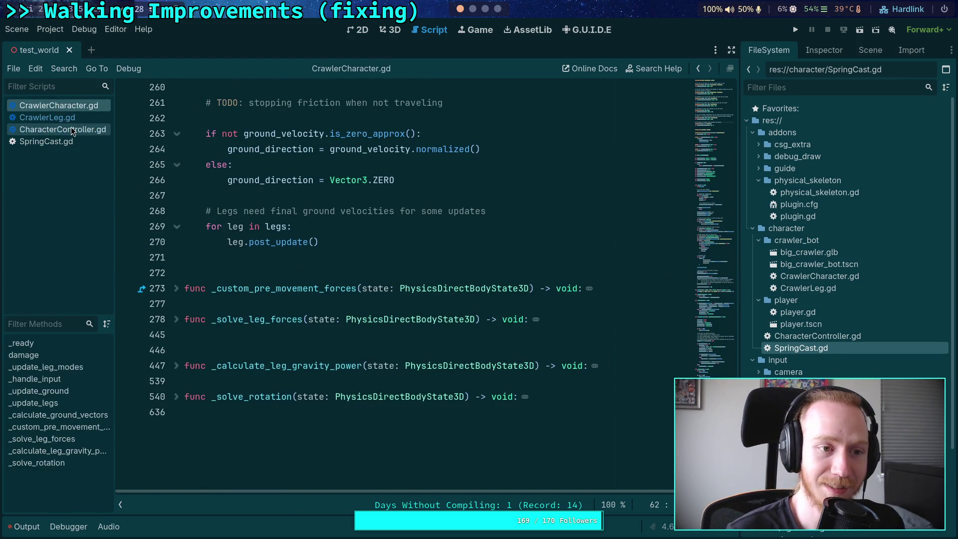
left_click(43, 130)
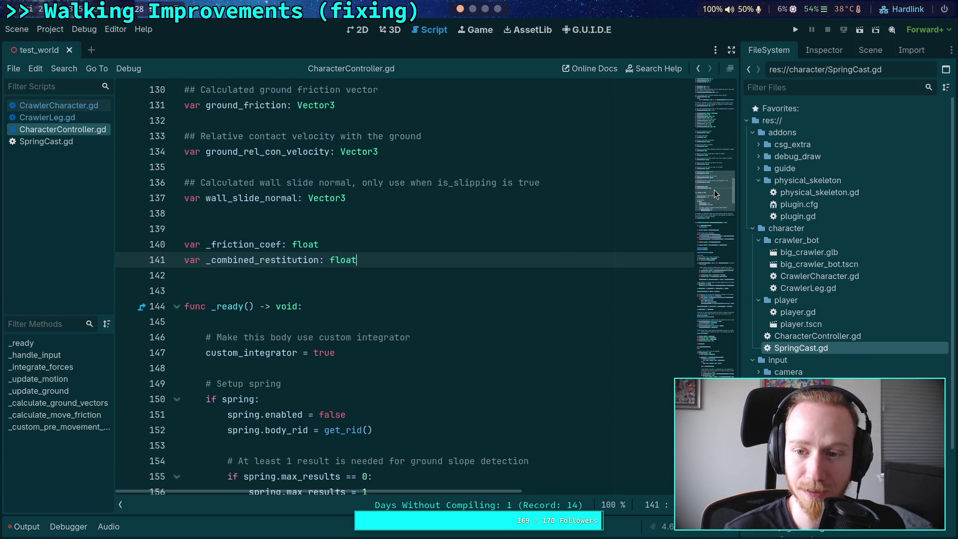
scroll(579, 240, "down", 20)
scroll(400, 239, "up", 1)
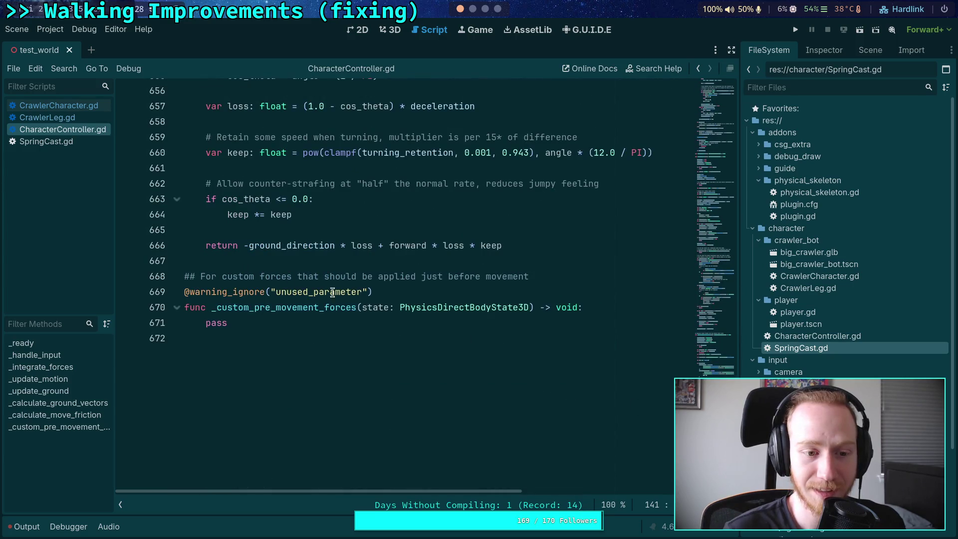
key("alt+Left")
key("alt+Left")
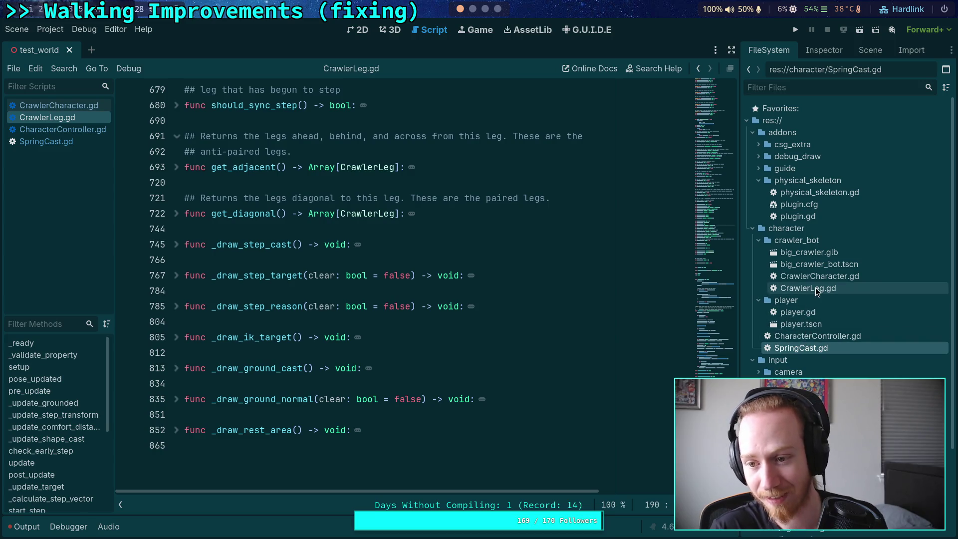
scroll(830, 329, "down", 3)
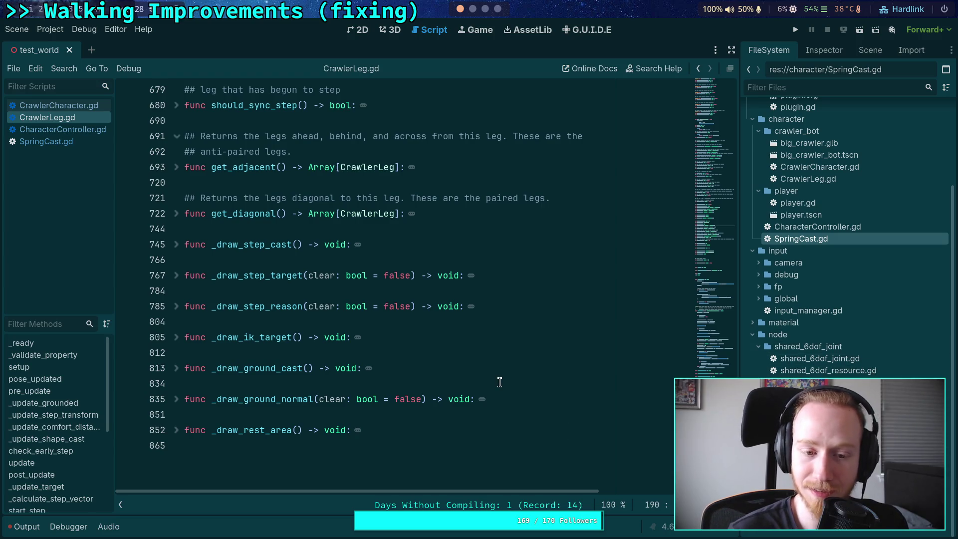
scroll(500, 383, "up", 20)
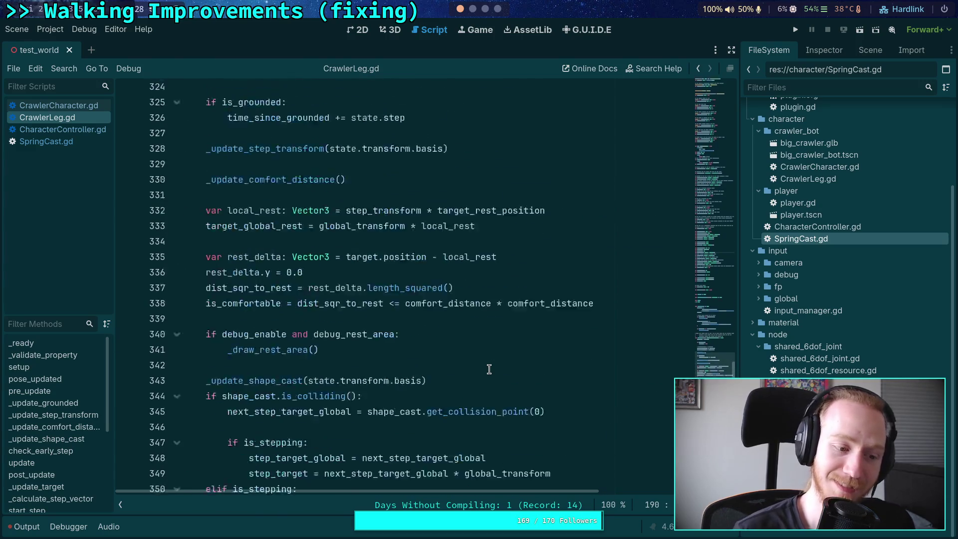
scroll(489, 370, "up", 1)
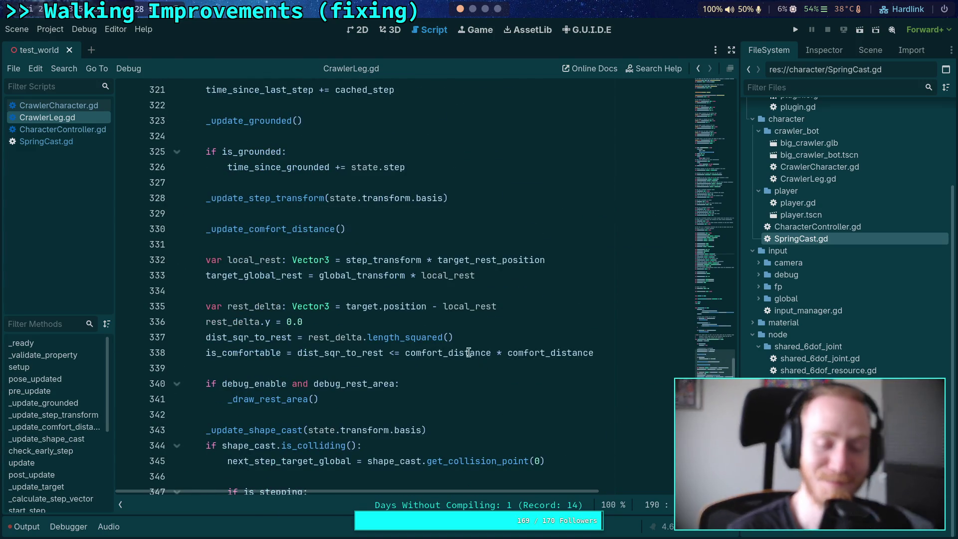
scroll(442, 289, "up", 17)
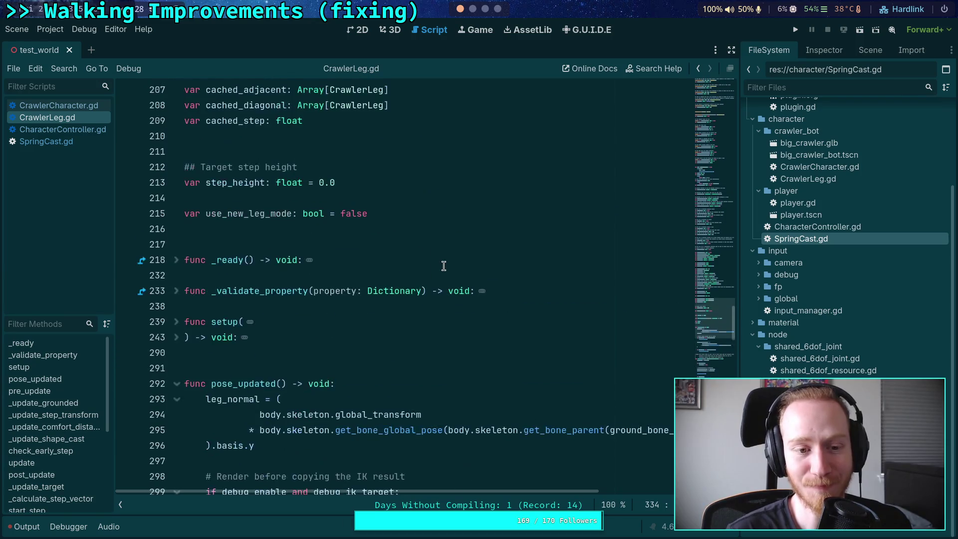
scroll(436, 264, "up", 3)
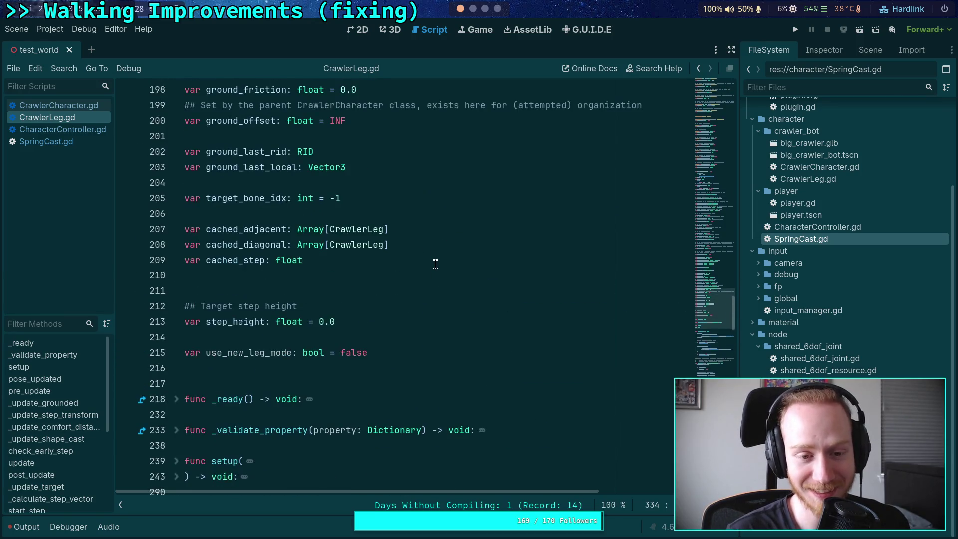
scroll(436, 264, "down", 13)
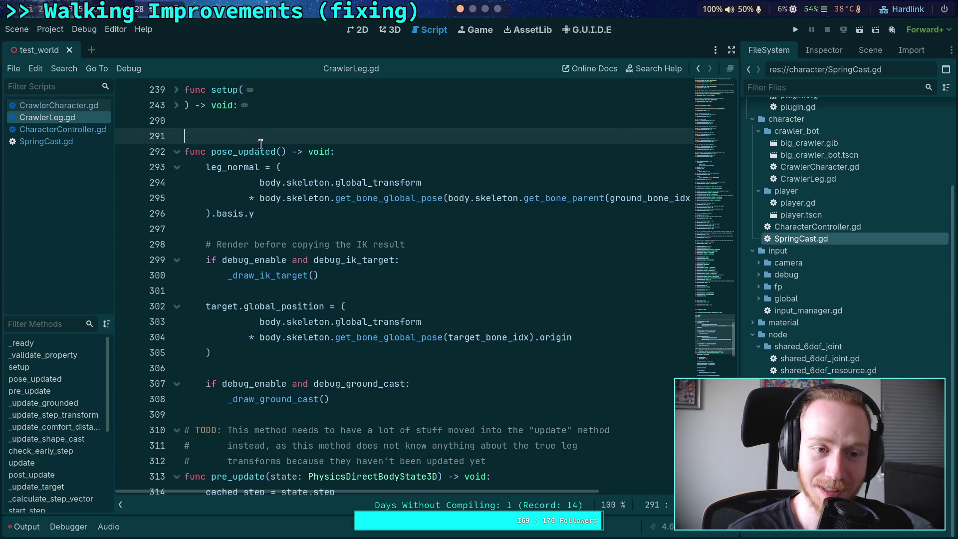
scroll(447, 244, "down", 10)
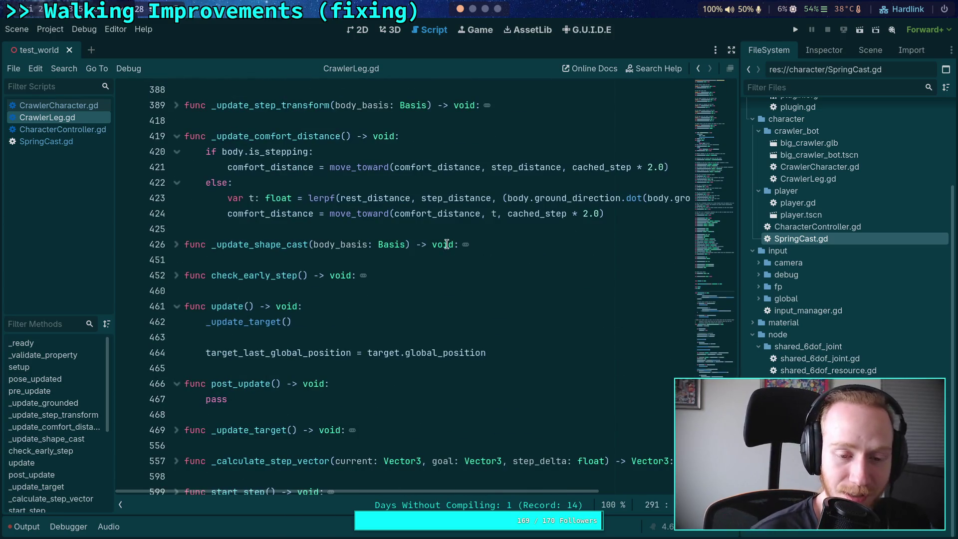
key("super+3")
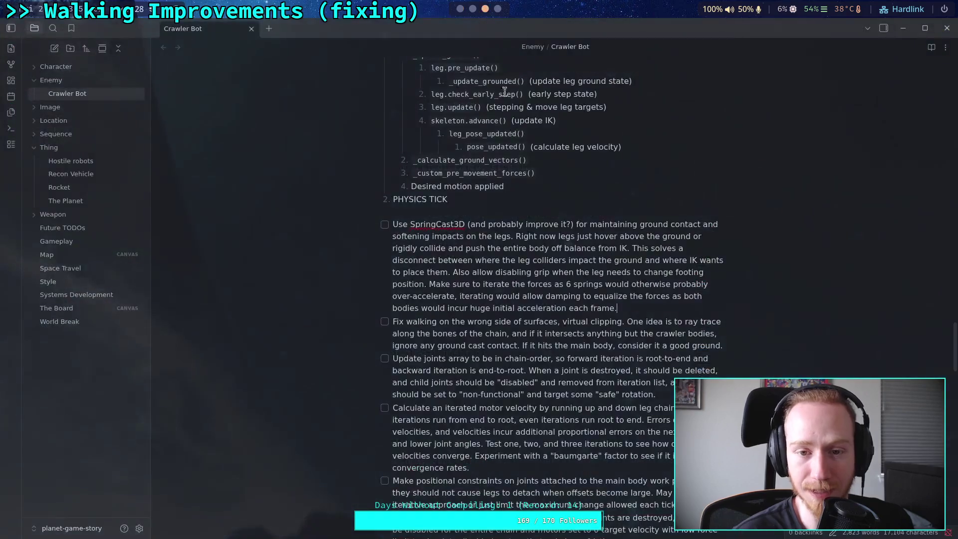
scroll(552, 327, "up", 10)
scroll(553, 327, "up", 15)
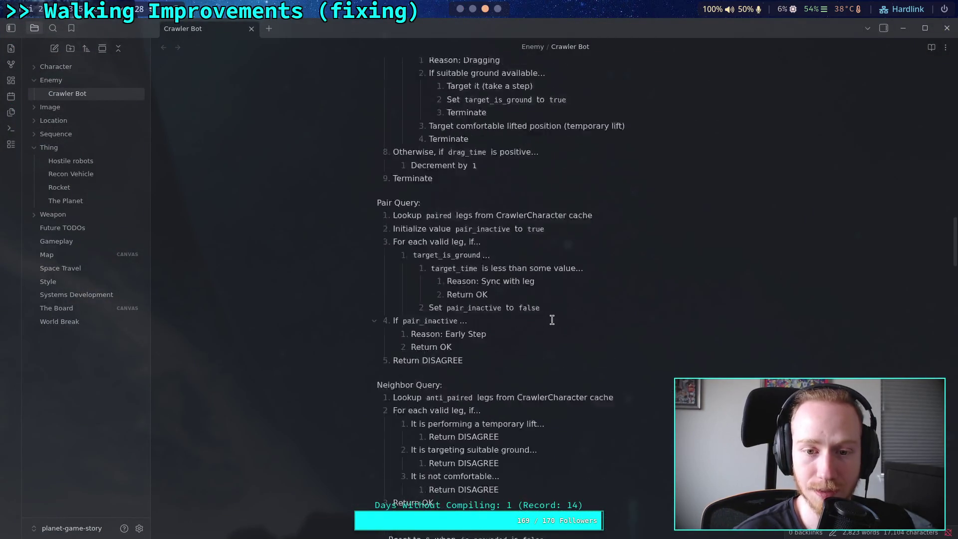
scroll(545, 284, "up", 3)
scroll(531, 224, "down", 5)
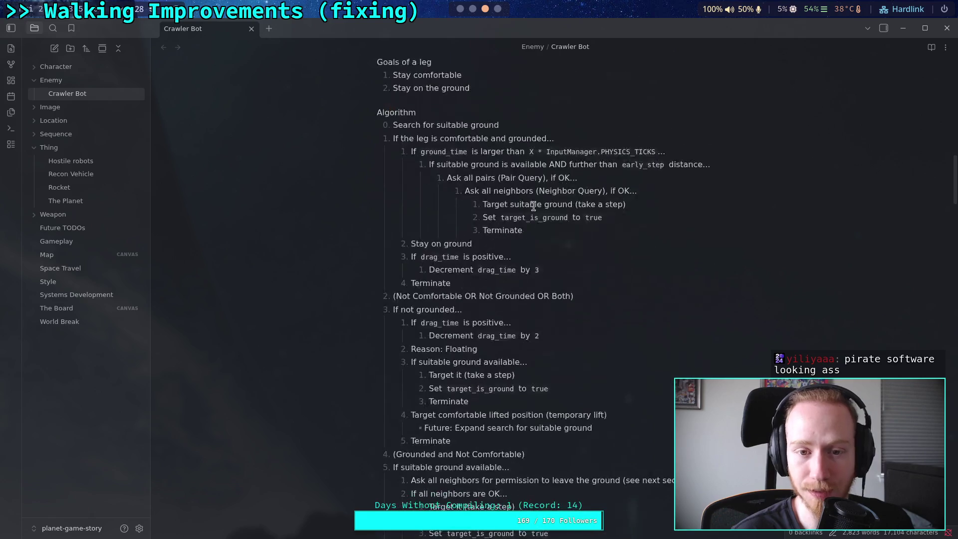
key("super+1")
left_click(320, 290)
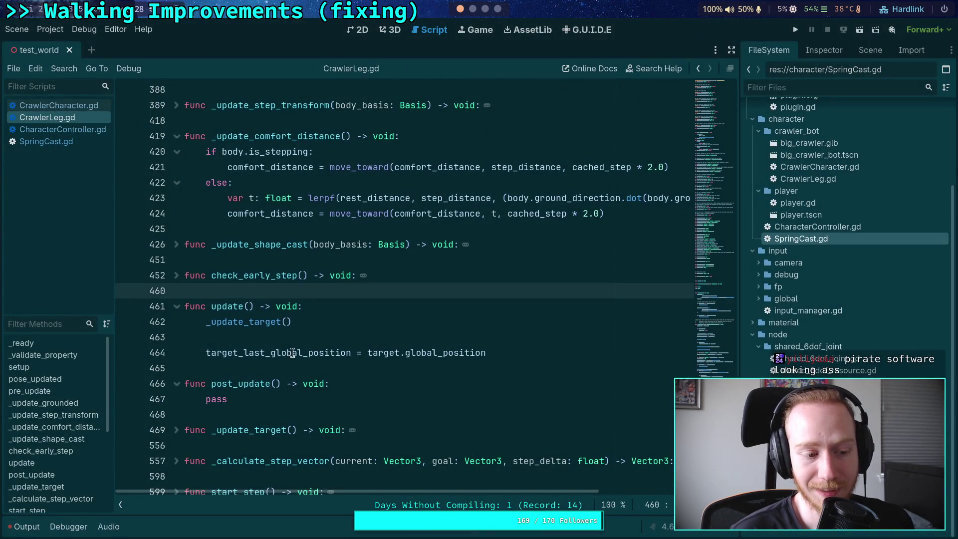
left_click(235, 339)
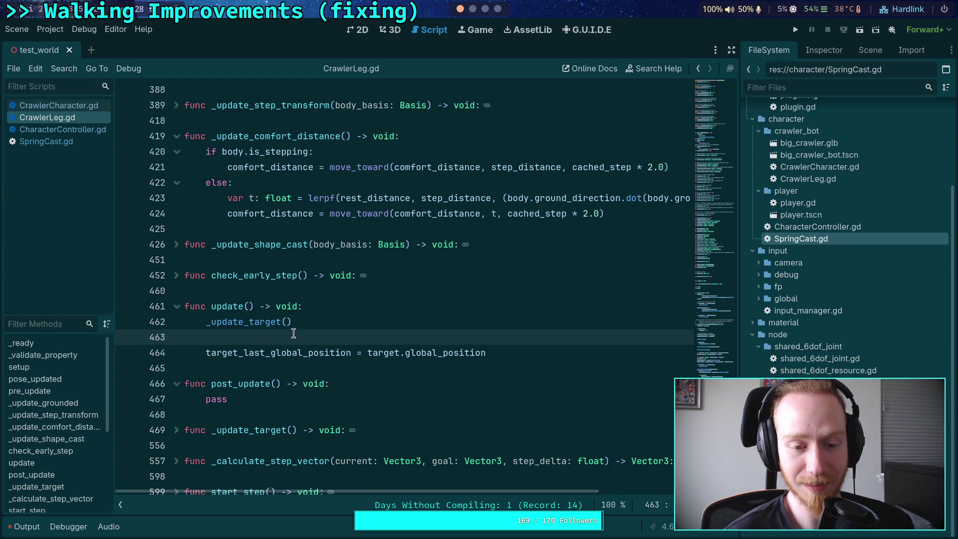
left_click(278, 370)
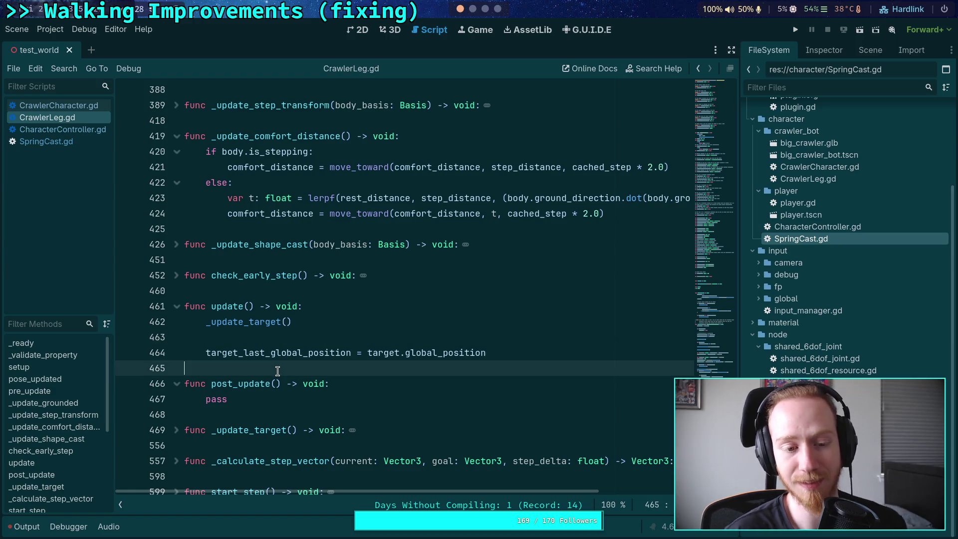
scroll(277, 370, "down", 3)
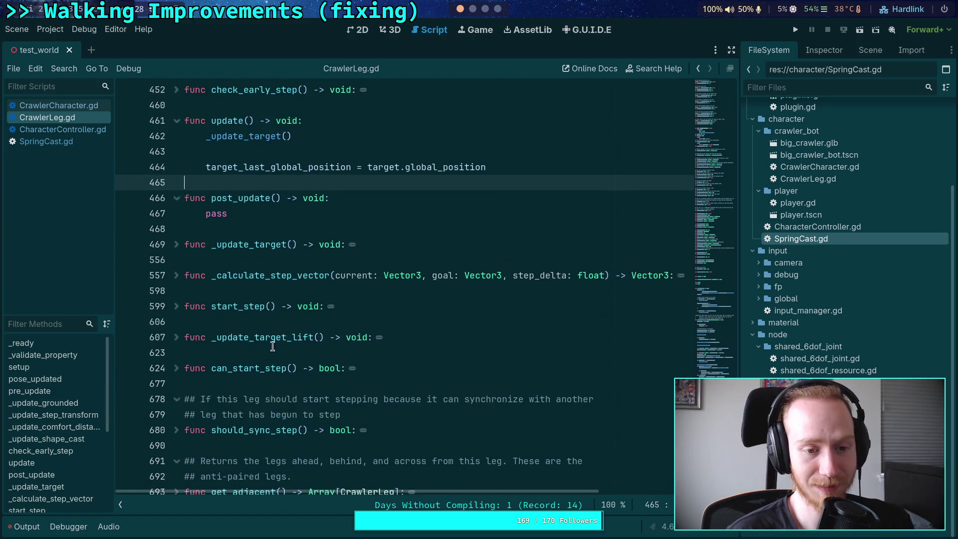
left_click(269, 261)
scroll(270, 268, "down", 3)
scroll(270, 269, "down", 5)
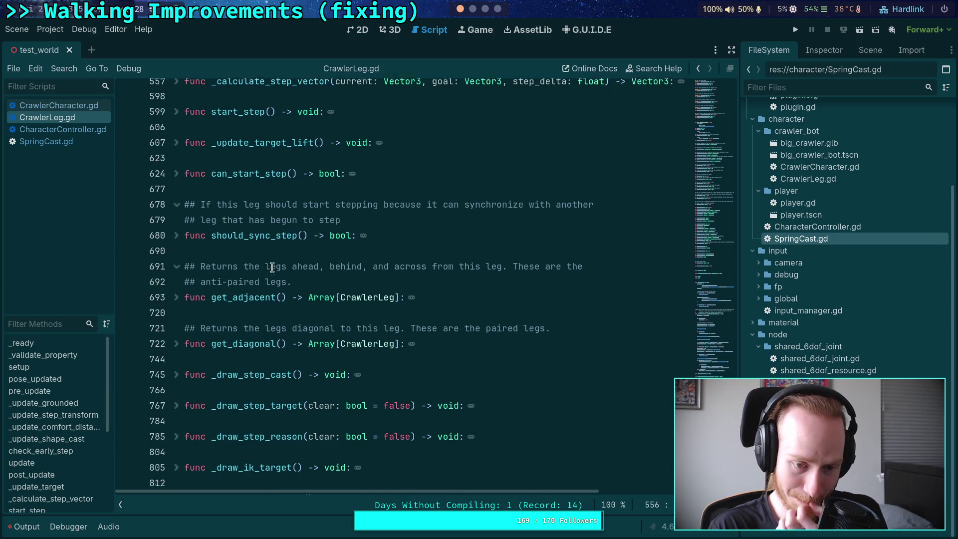
scroll(272, 268, "up", 10)
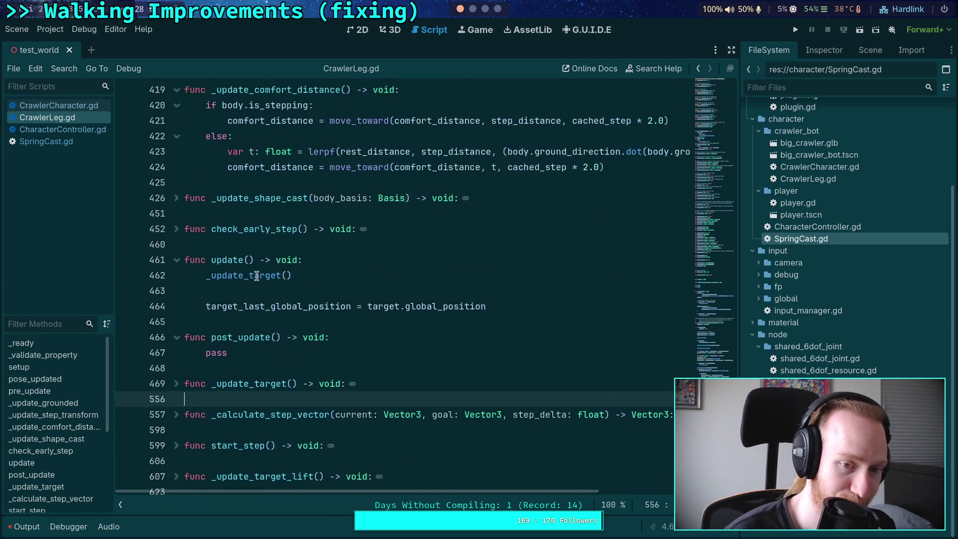
scroll(513, 328, "up", 12)
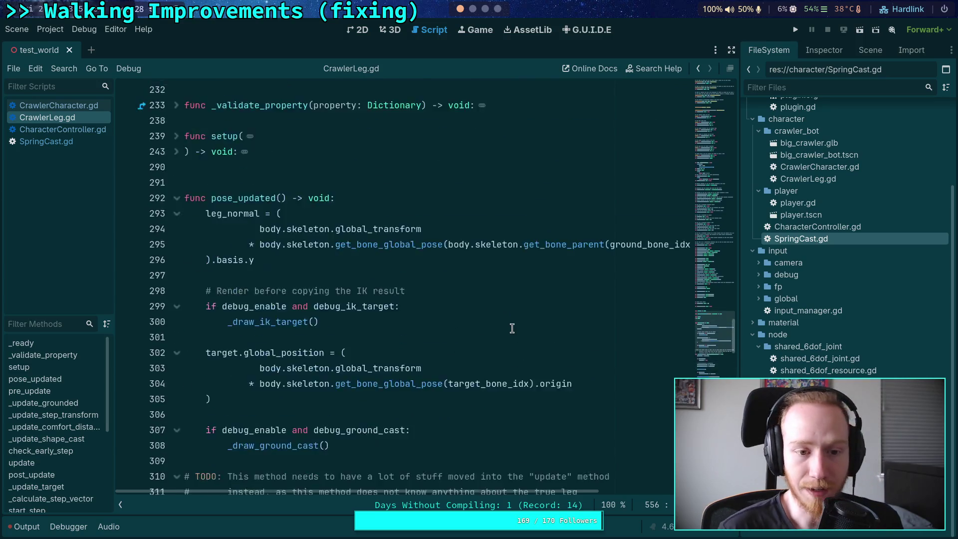
scroll(389, 329, "down", 5)
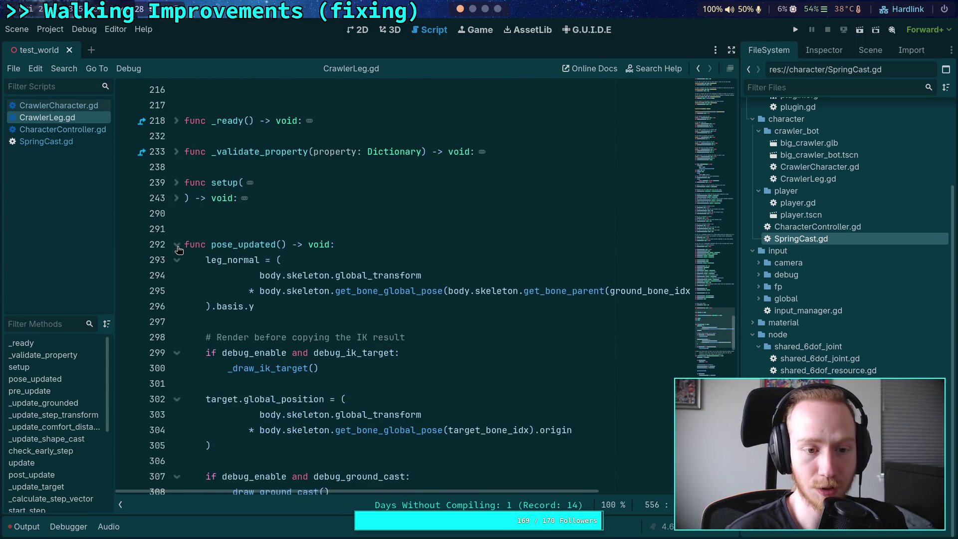
left_click(408, 244)
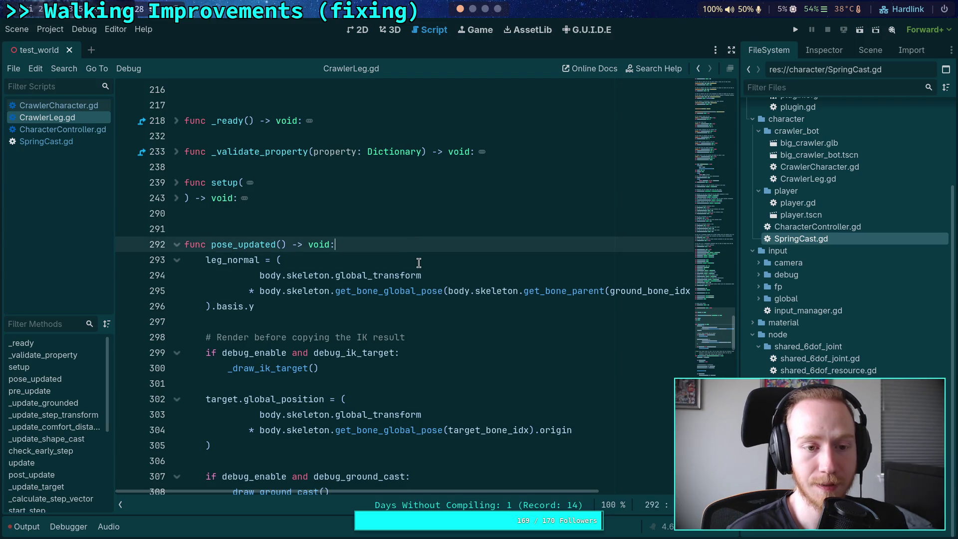
scroll(418, 261, "down", 3)
scroll(422, 265, "up", 2)
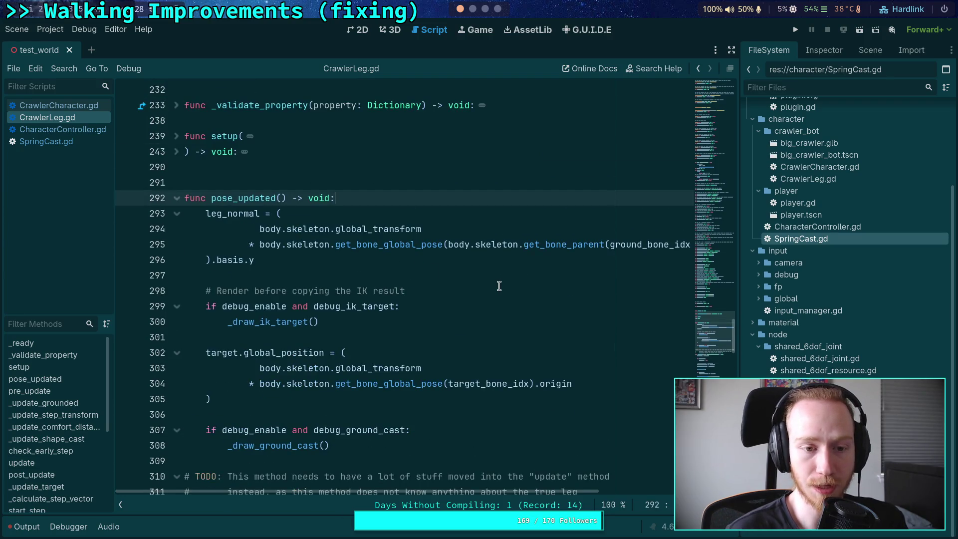
scroll(497, 286, "down", 1)
Step: Add an 'if use_new_leg_mode:' condition at the top of pose_updated
key("Return")
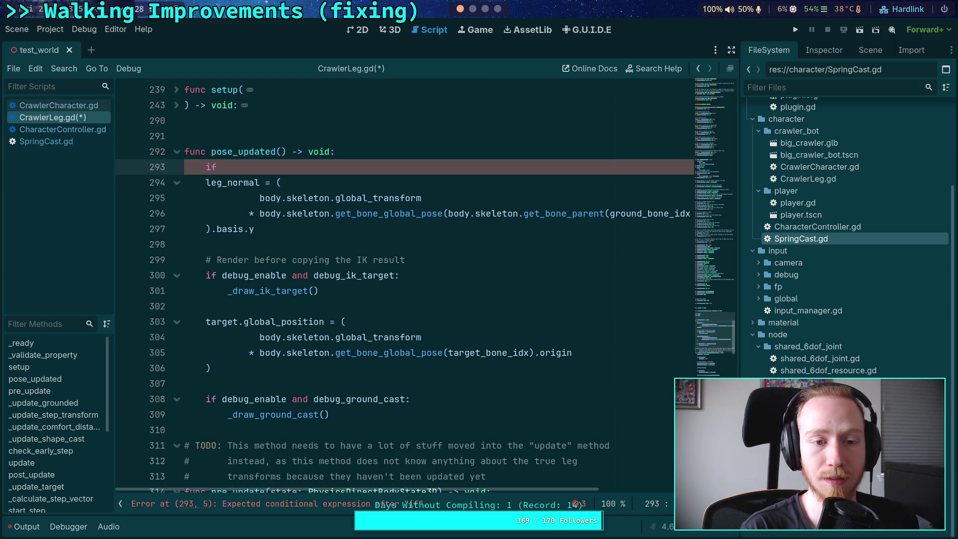
type("e")
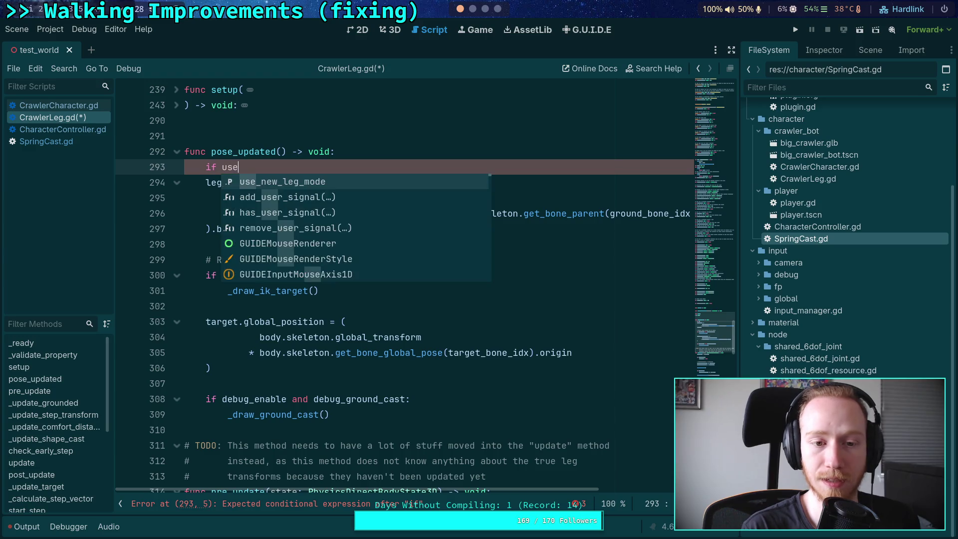
key("Return")
key("Return")
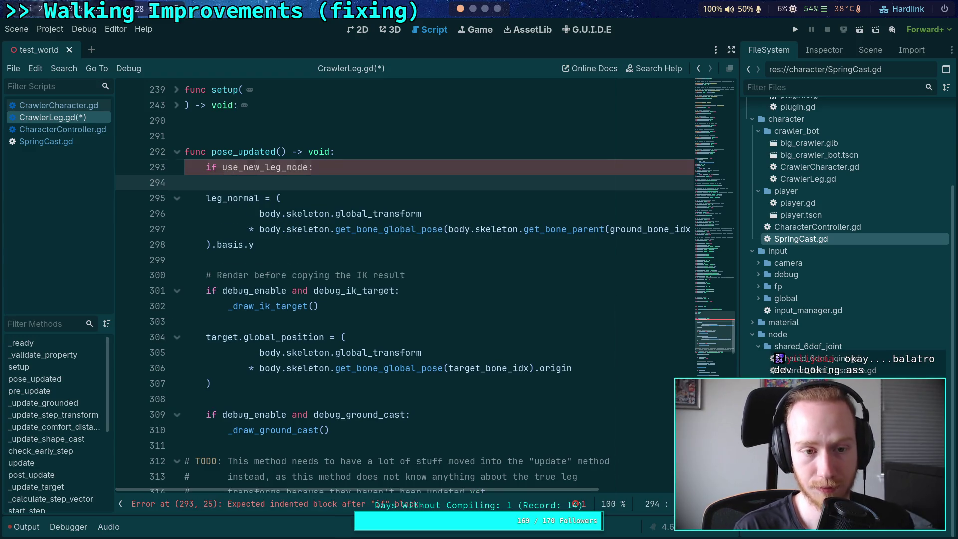
left_click(228, 166)
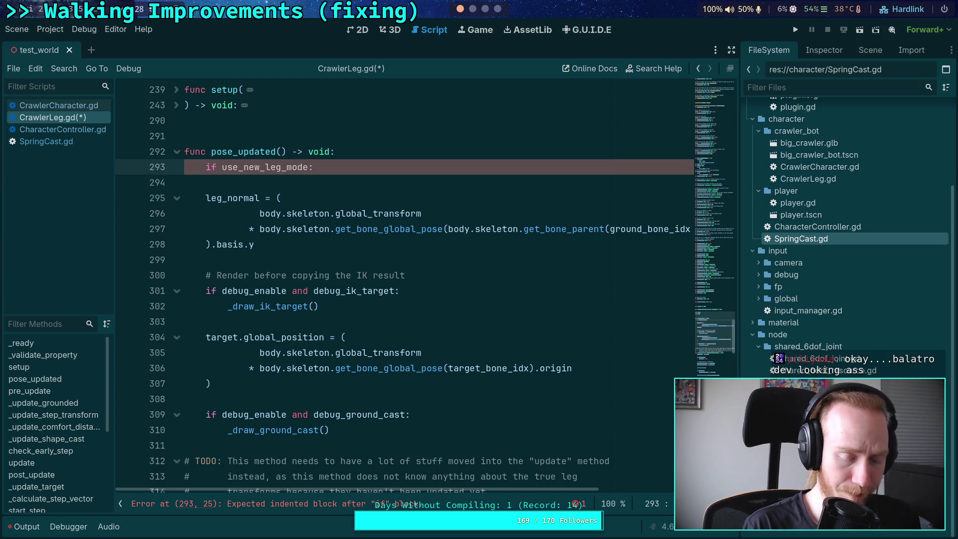
left_click(405, 181)
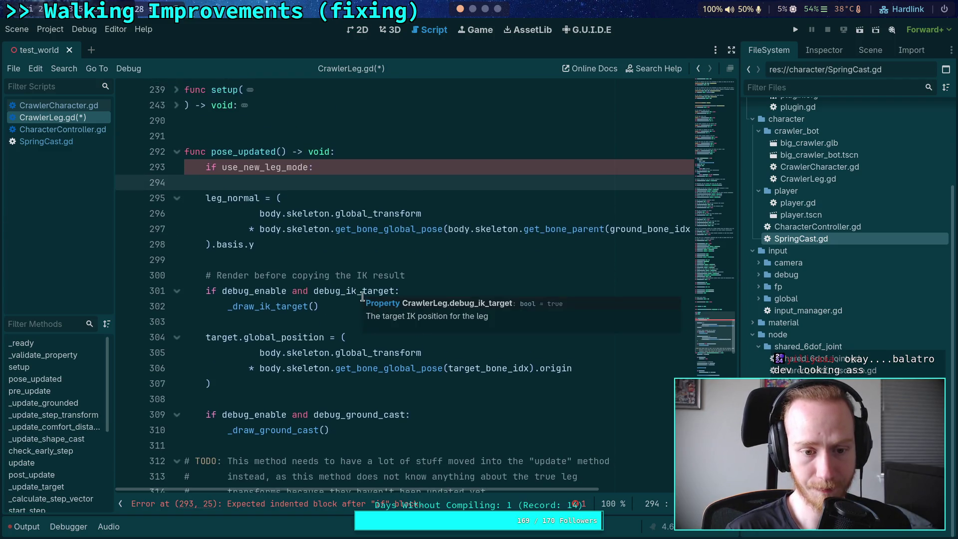
Step: Under the condition, call _new_pose_update() and return, then save CrawlerLeg.gd
type("_")
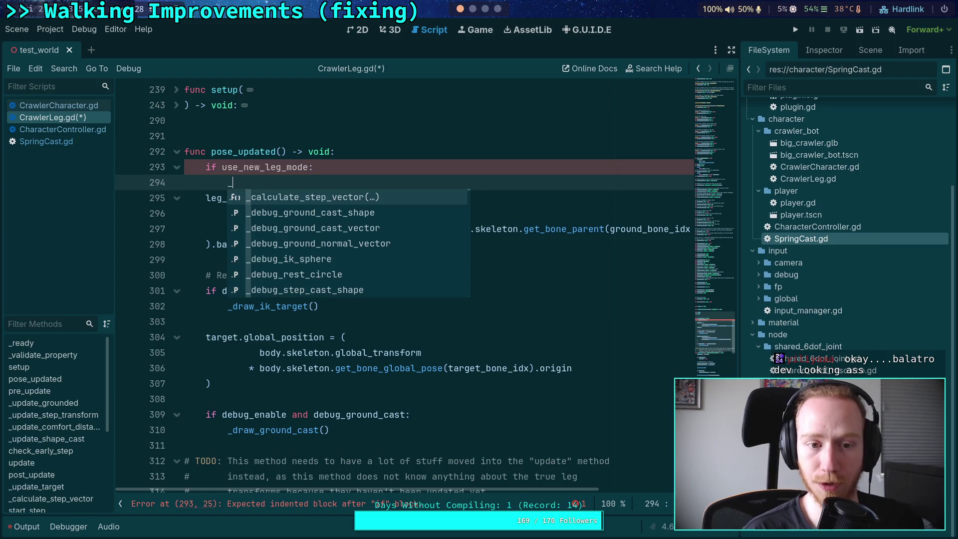
key("BackSpace")
type("use")
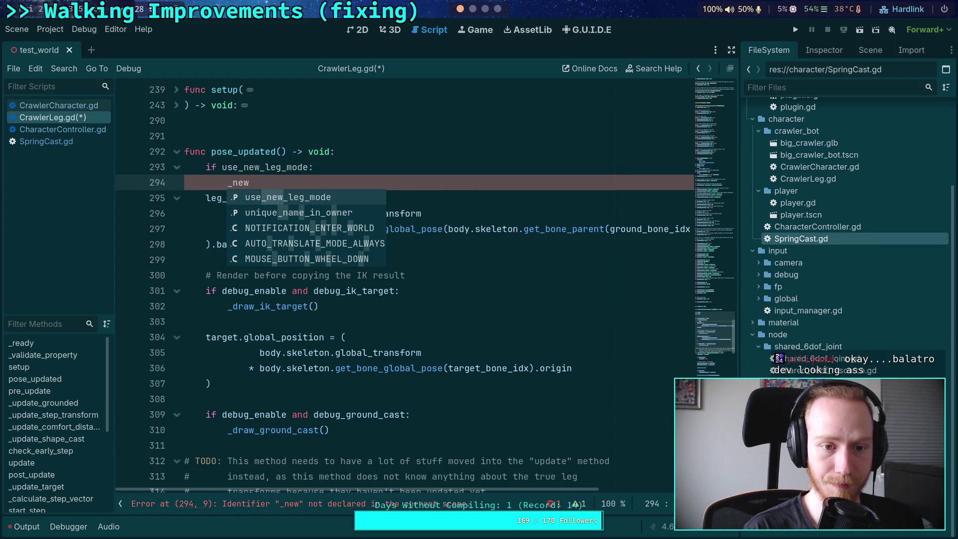
key("Return")
key("ctrl+BackSpace")
type("_new_pose_")
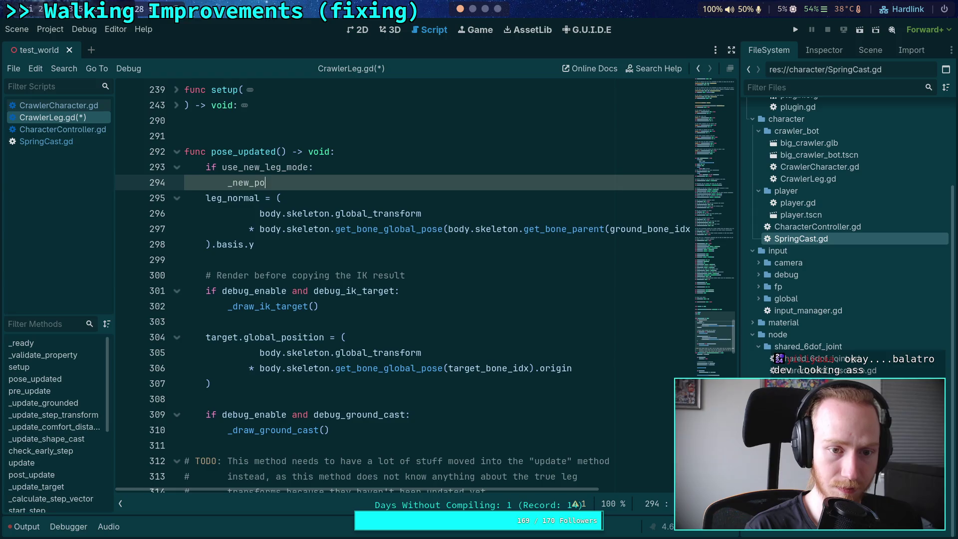
type("update()")
key("Return")
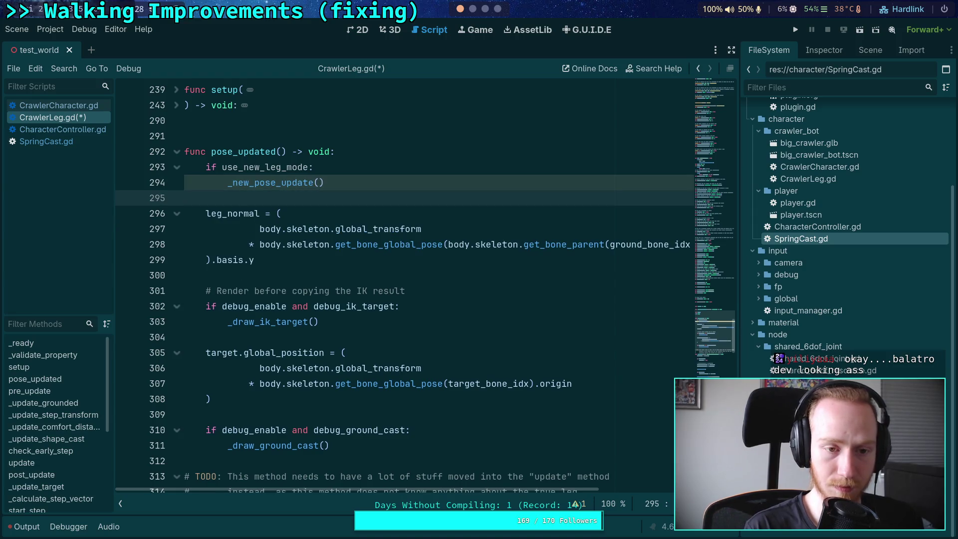
type("return")
key("Return")
key("ctrl+s")
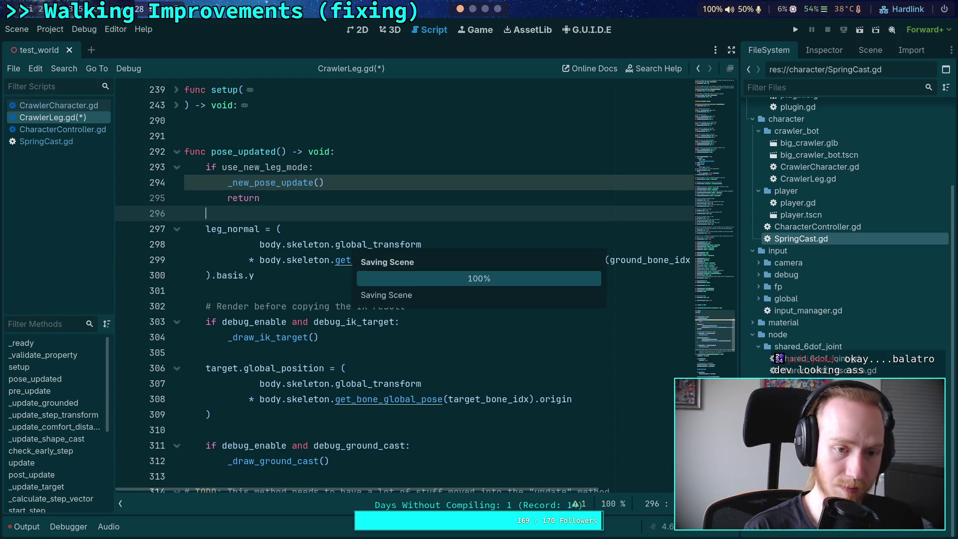
scroll(374, 387, "down", 1)
left_click(374, 414)
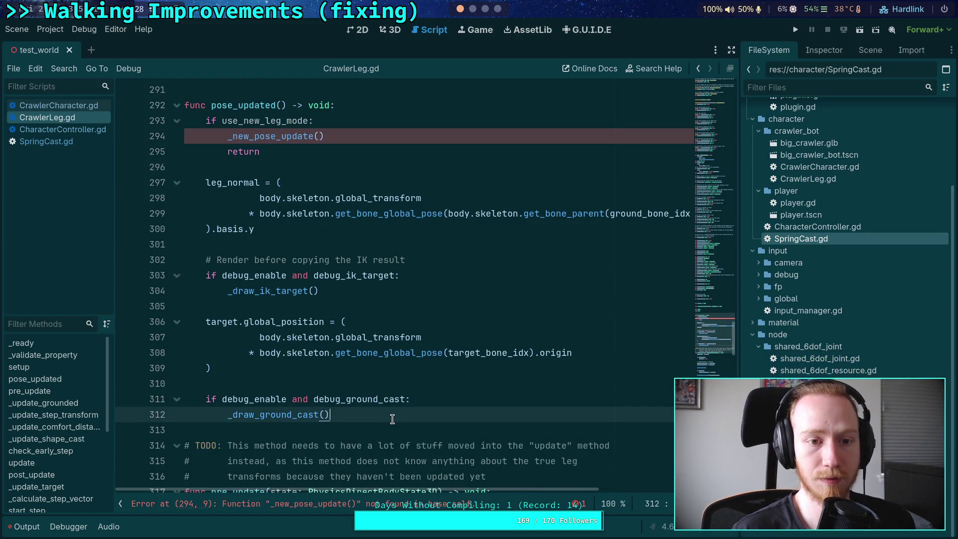
Step: Add a 'func _new_pose_updated() -> void:' stub containing pass below pose_updated and save
key("Return")
key("Return")
type("func _")
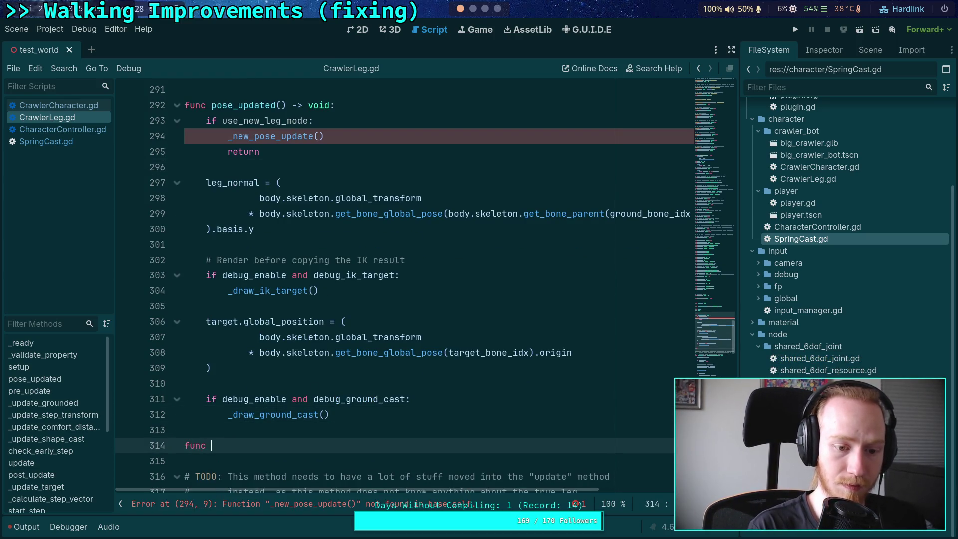
type("new_pose_up")
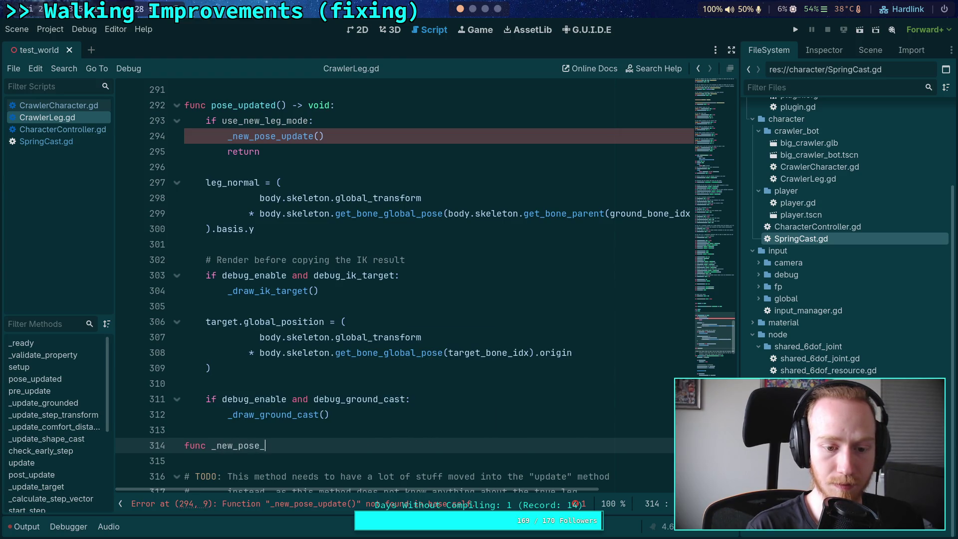
type("date(")
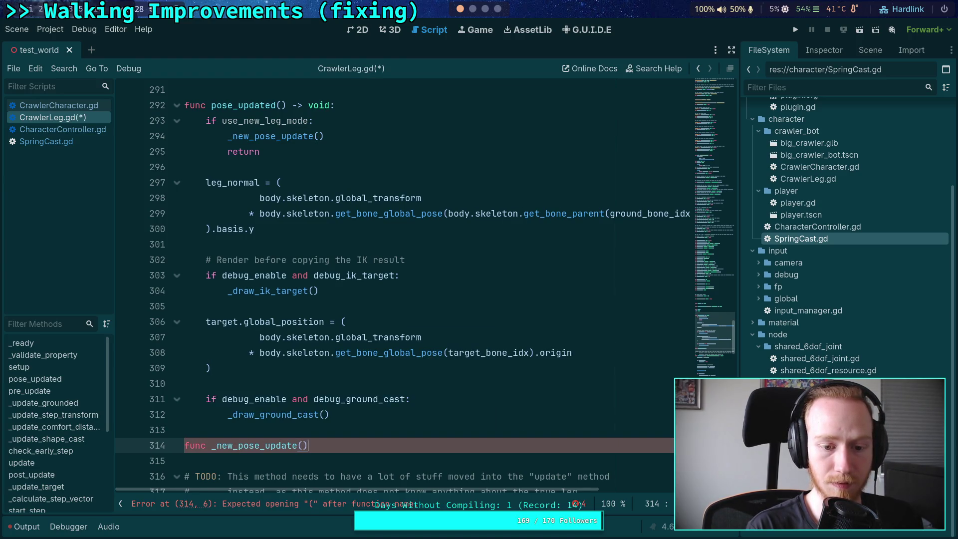
key("BackSpace")
type("d()")
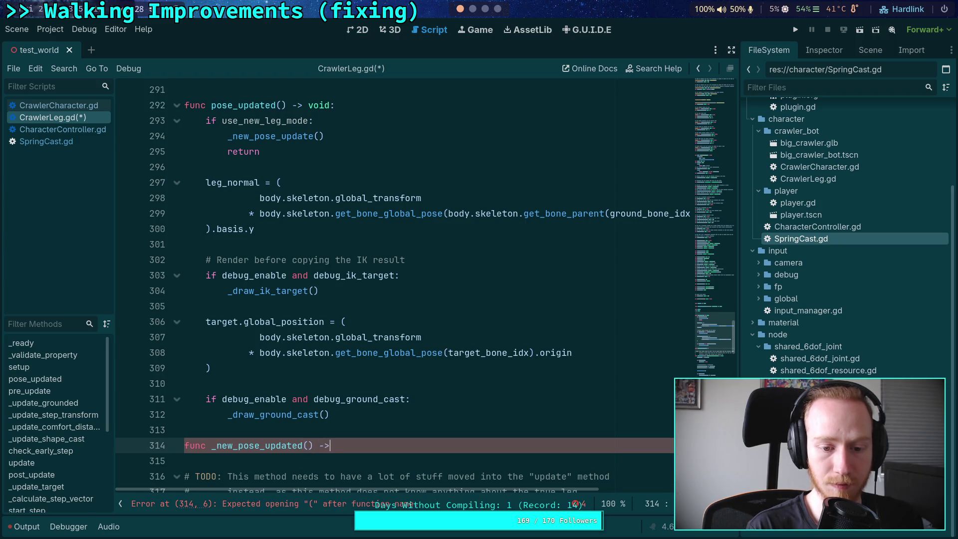
type(" -> v")
key("Escape")
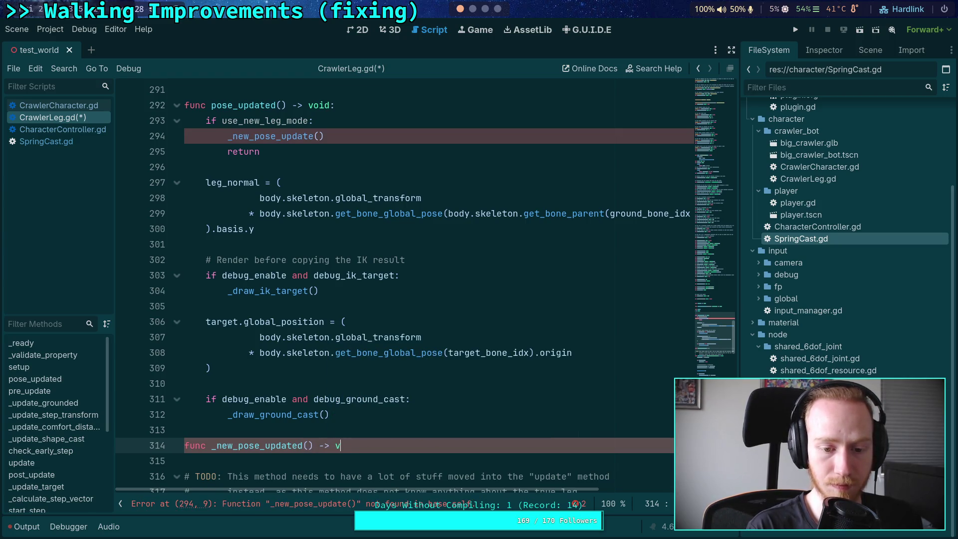
type("oid:")
key("Return")
type("pass")
key("ctrl+s")
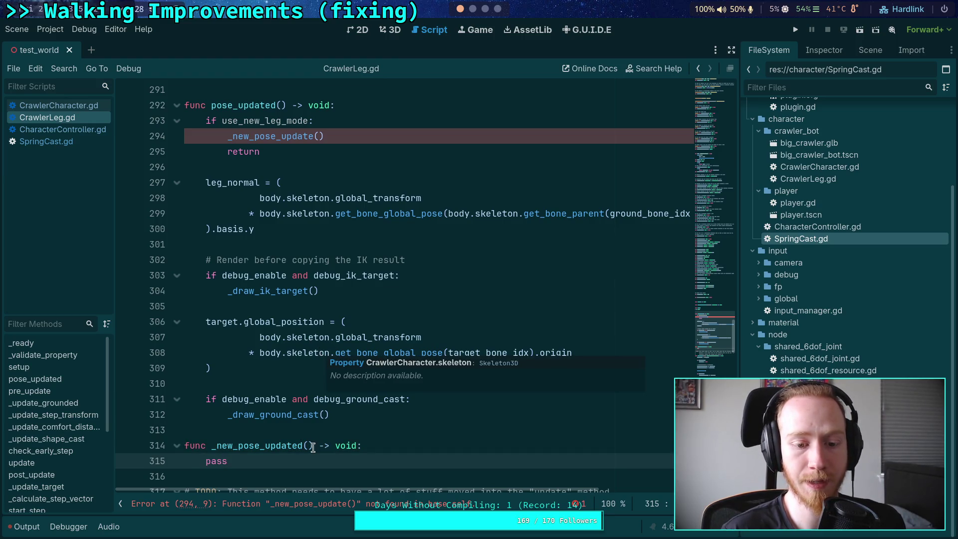
Step: Rename the call on line 294 to _new_pose_updated() and look over the surrounding code
left_click(314, 141)
type("d")
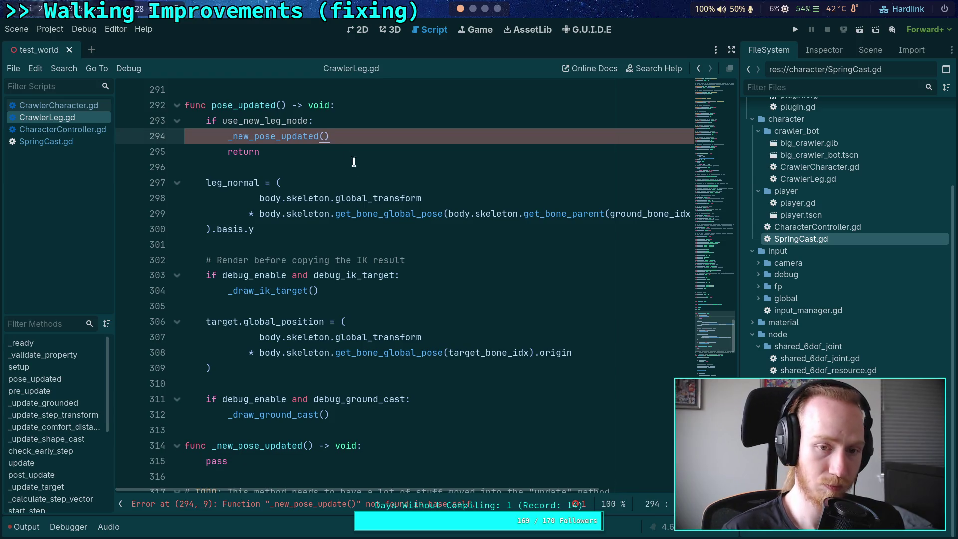
left_click(330, 228)
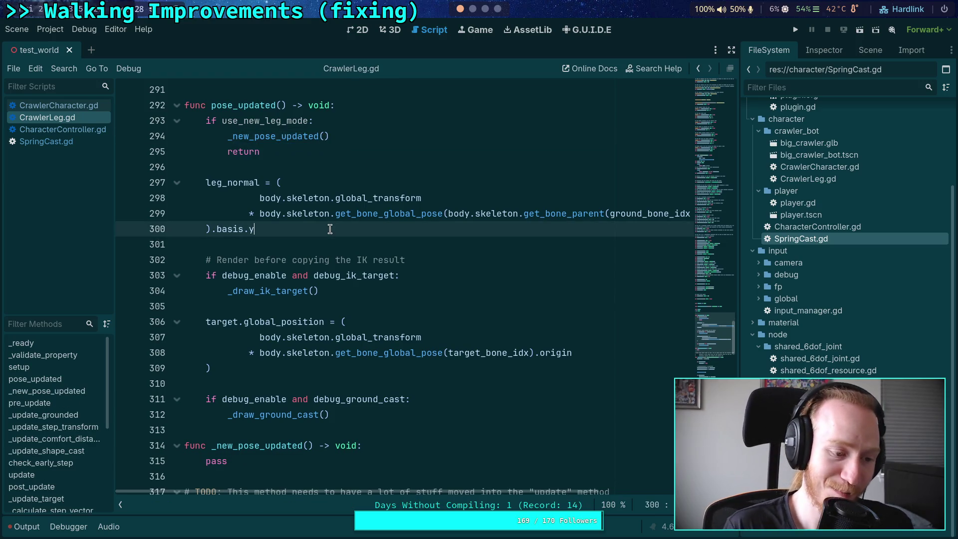
left_click(241, 246)
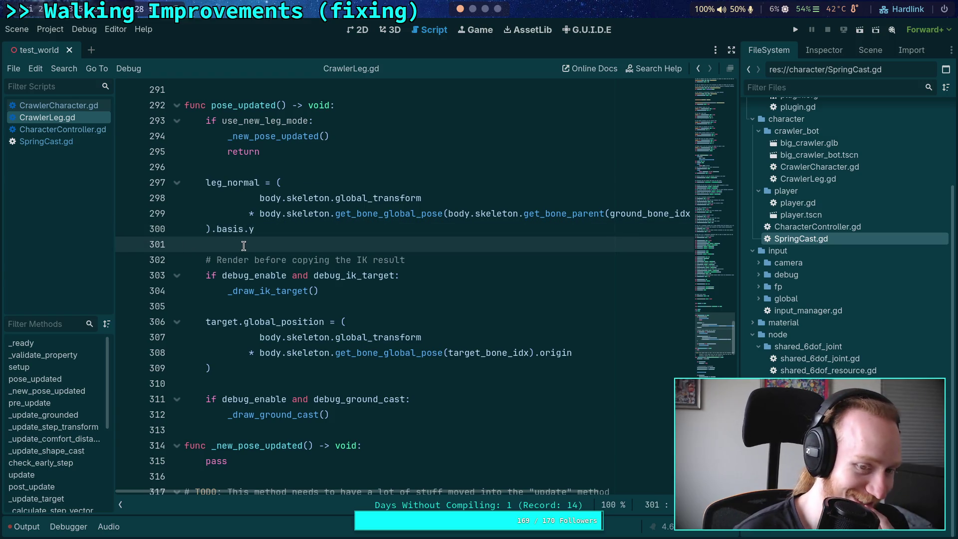
scroll(243, 247, "down", 2)
left_click(242, 339)
scroll(252, 337, "up", 3)
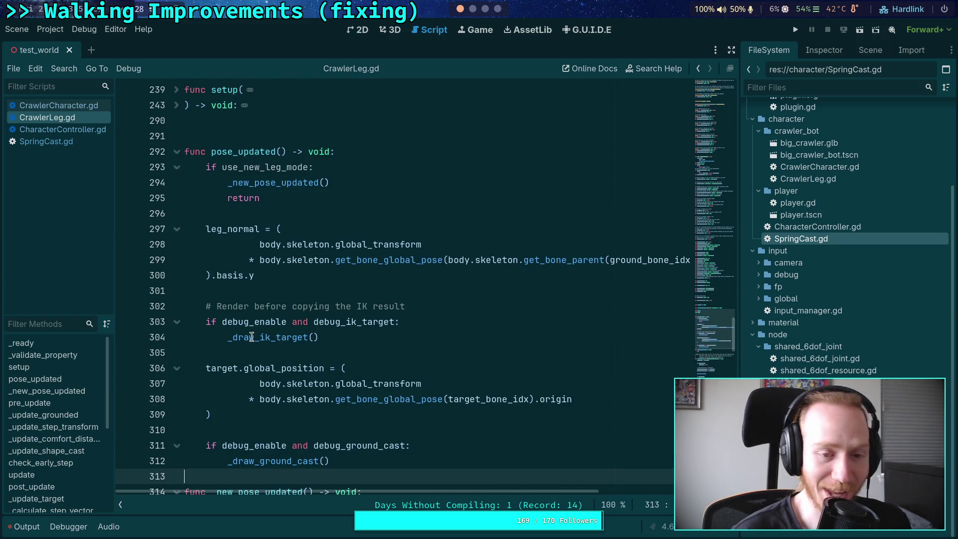
scroll(252, 337, "down", 5)
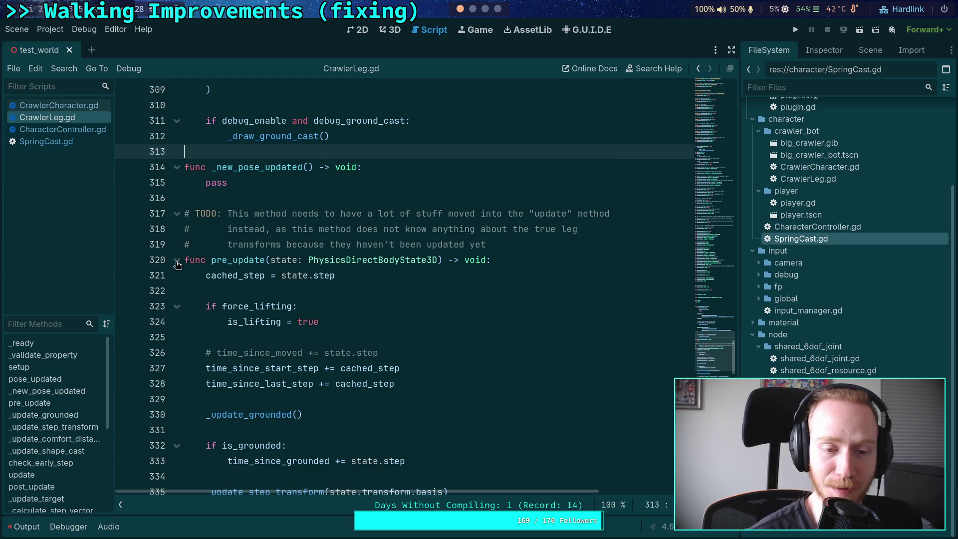
left_click(253, 197)
scroll(314, 289, "down", 2)
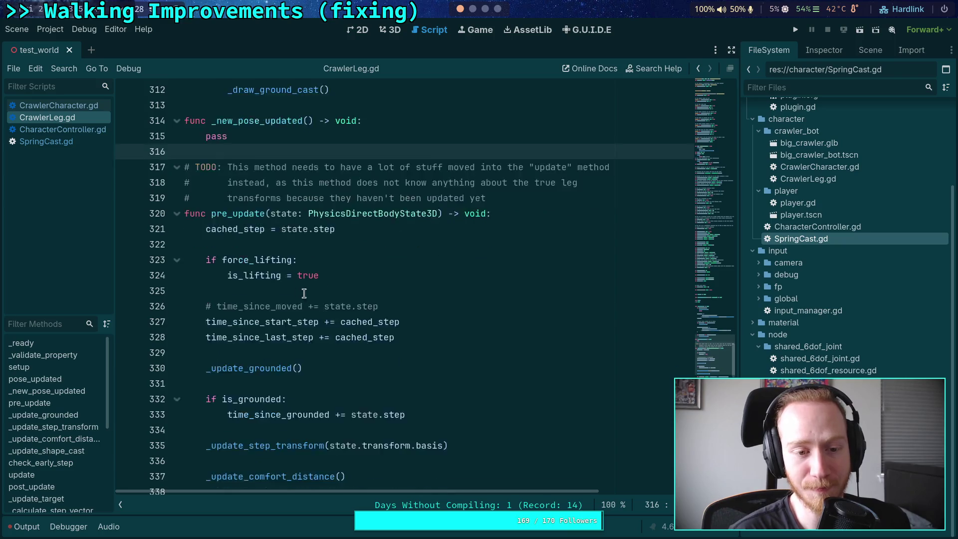
left_click(244, 239)
scroll(244, 239, "down", 3)
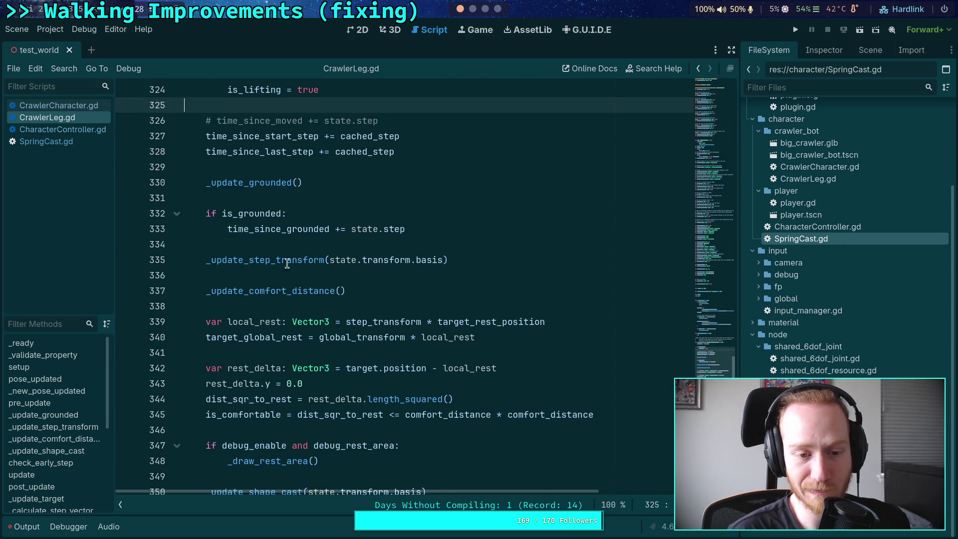
Step: Insert 'if use_new_leg_mode:' as the first line of pre_update
left_click(324, 275)
scroll(339, 279, "up", 4)
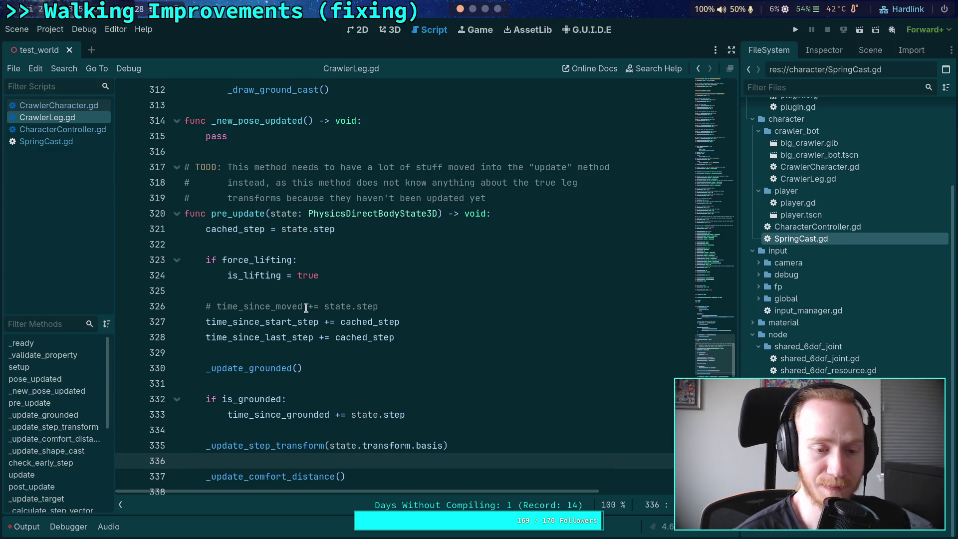
left_click(325, 290)
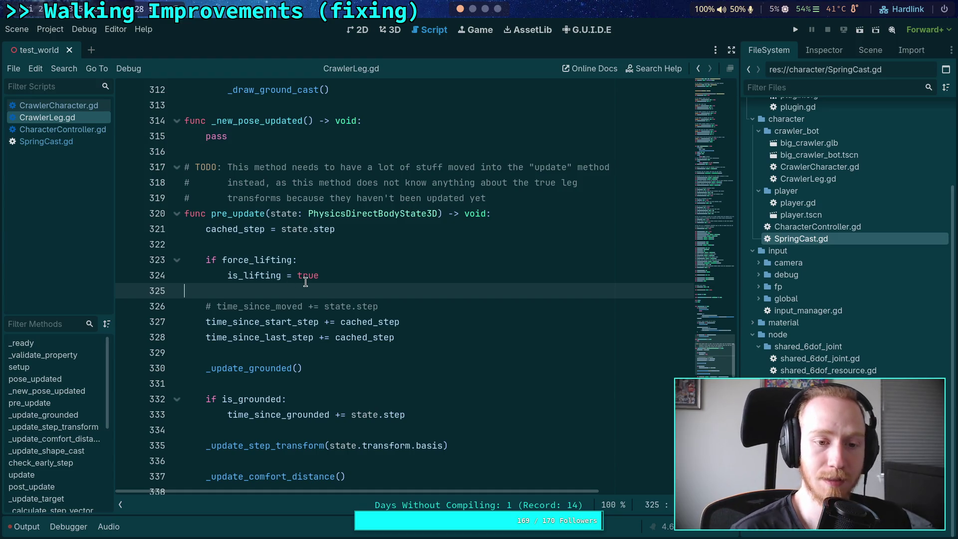
left_click(508, 216)
key("Return")
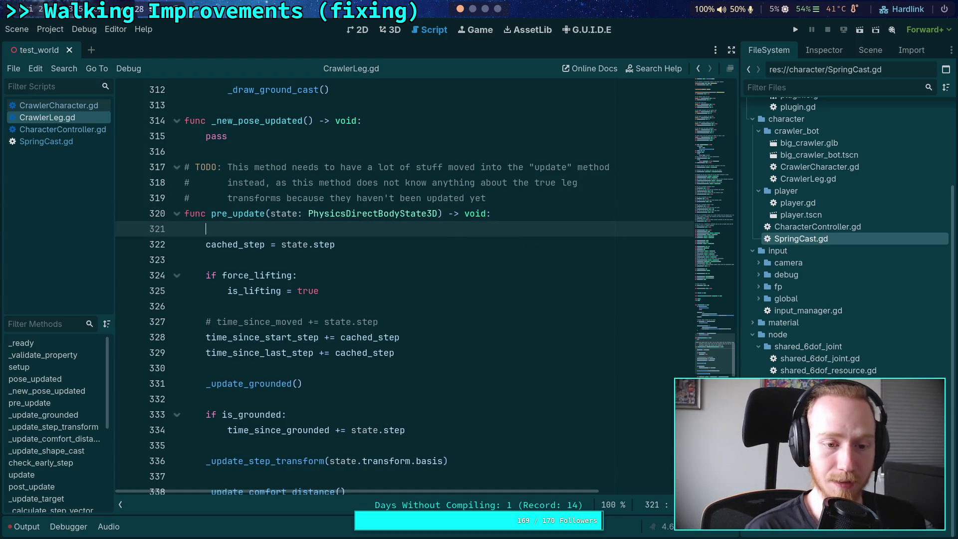
type("se_")
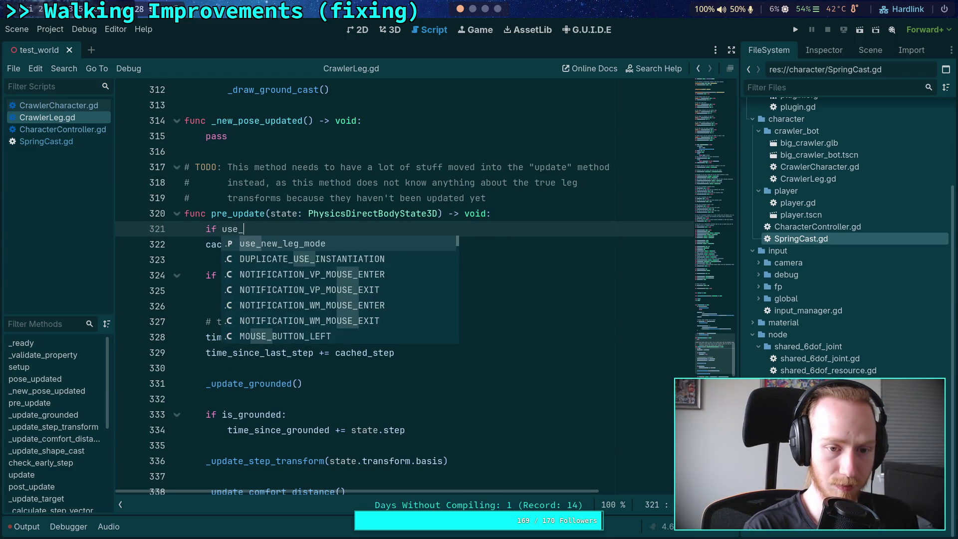
key("Return")
type(":")
key("Return")
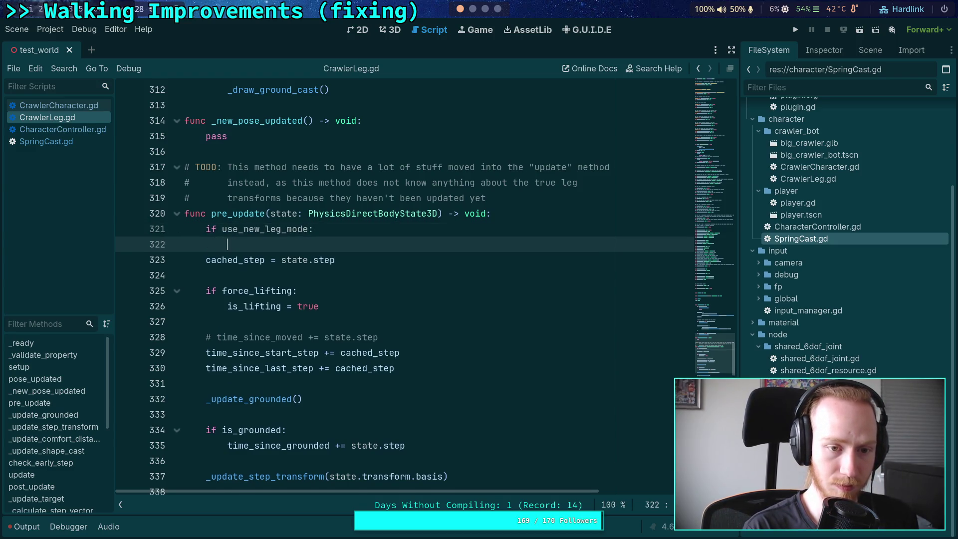
Step: Inside that branch, call _new_pre_update(state) and then return
key("Return")
key("Up")
type("ew_pre_up")
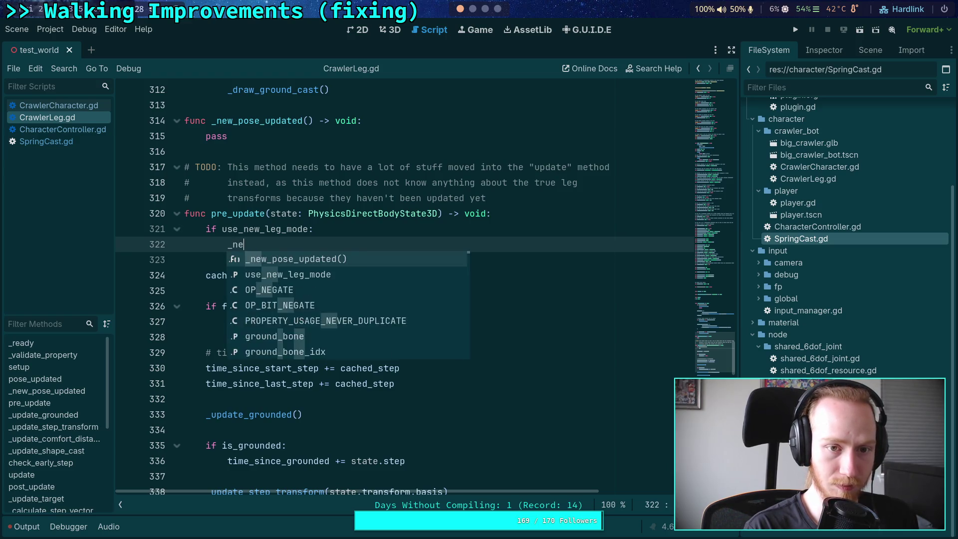
type("date()")
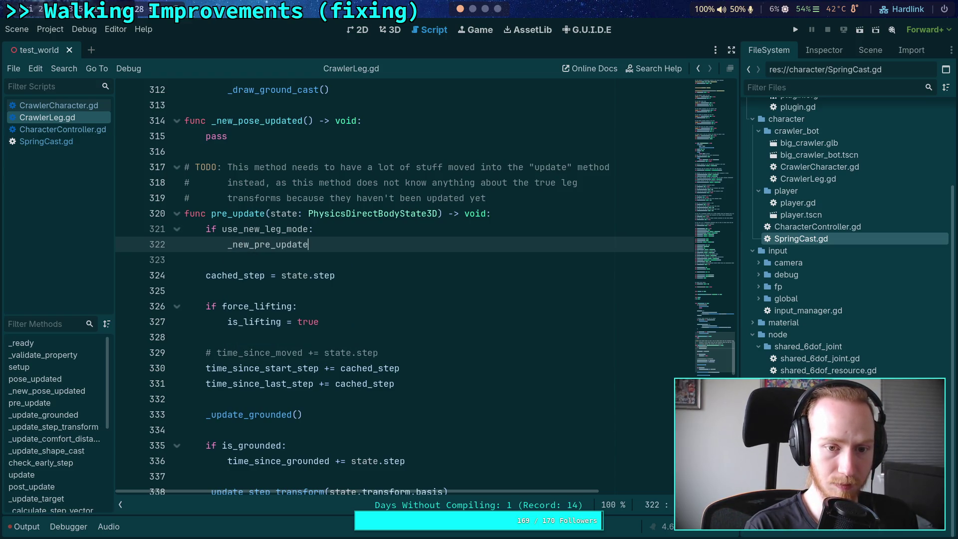
type("state")
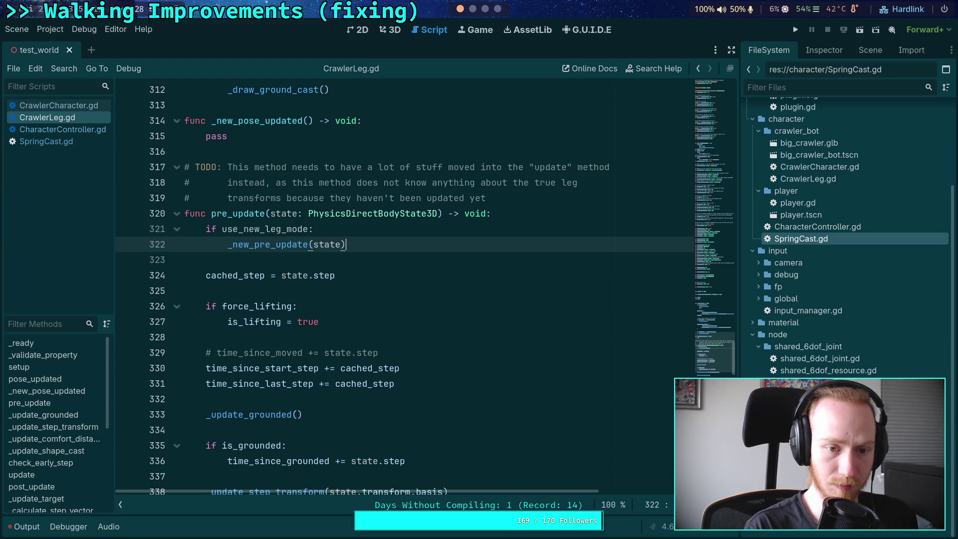
key("Return")
type("return")
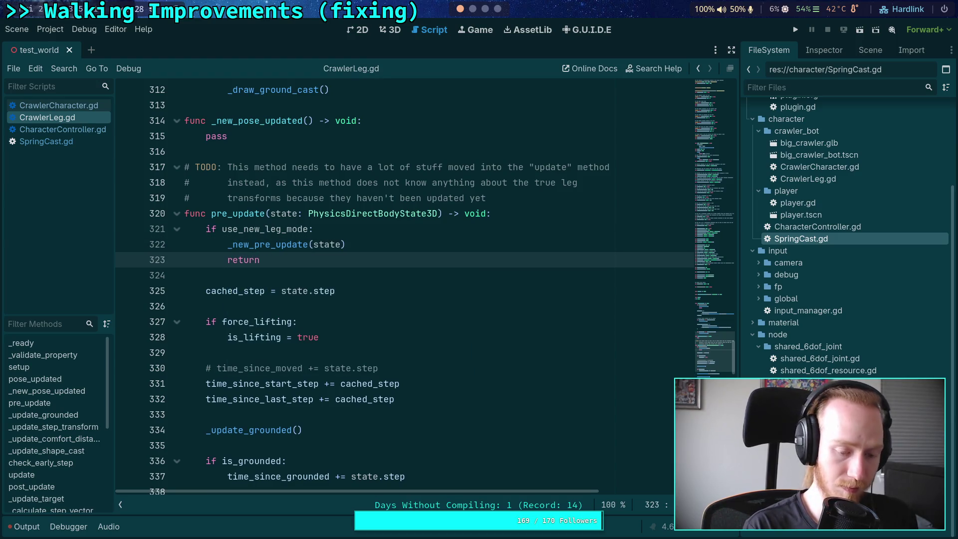
scroll(275, 309, "down", 13)
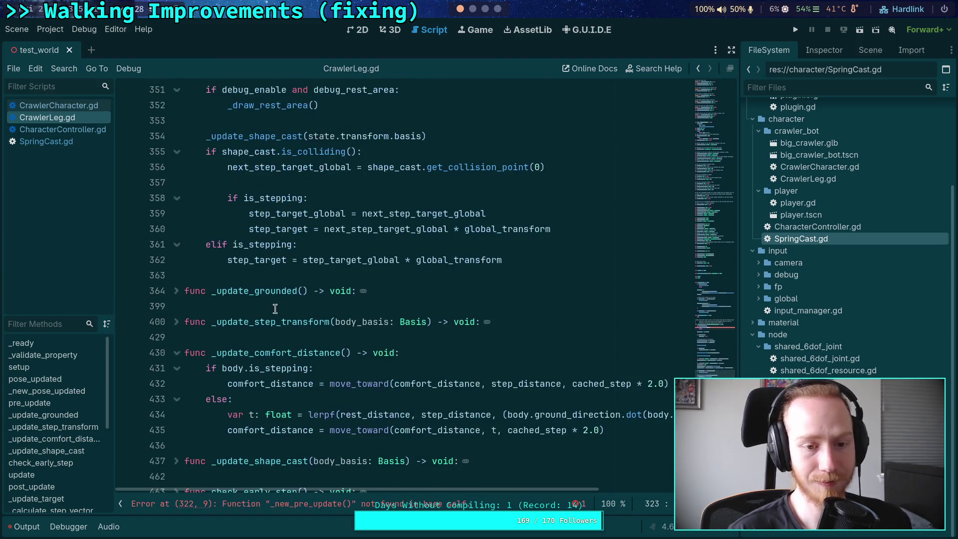
Step: Write 'func _new_pre_update(state: PhysicsDirectBodyState3D) -> void:' with pass before _update_grounded, and save
left_click(303, 275)
key("Return")
key("Return")
key("Up")
type("func _")
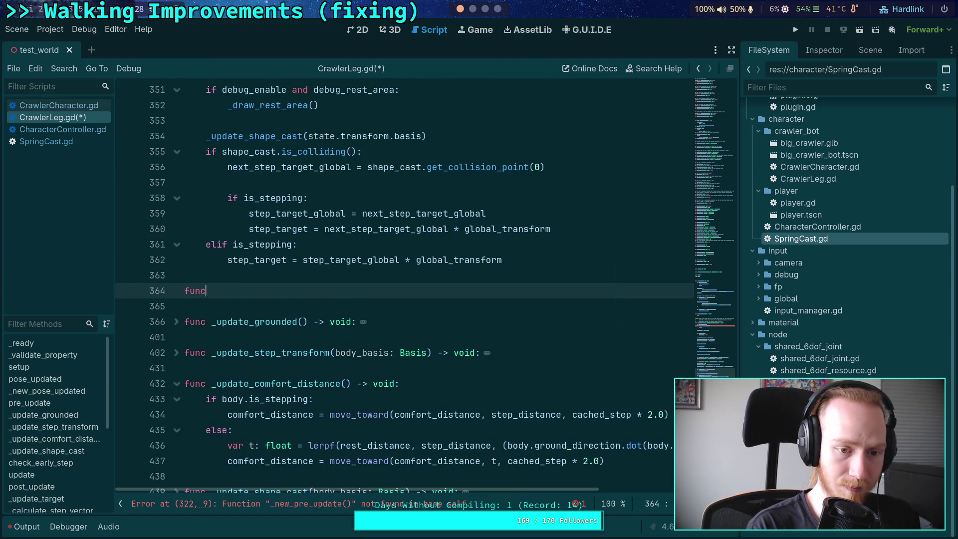
type("new_")
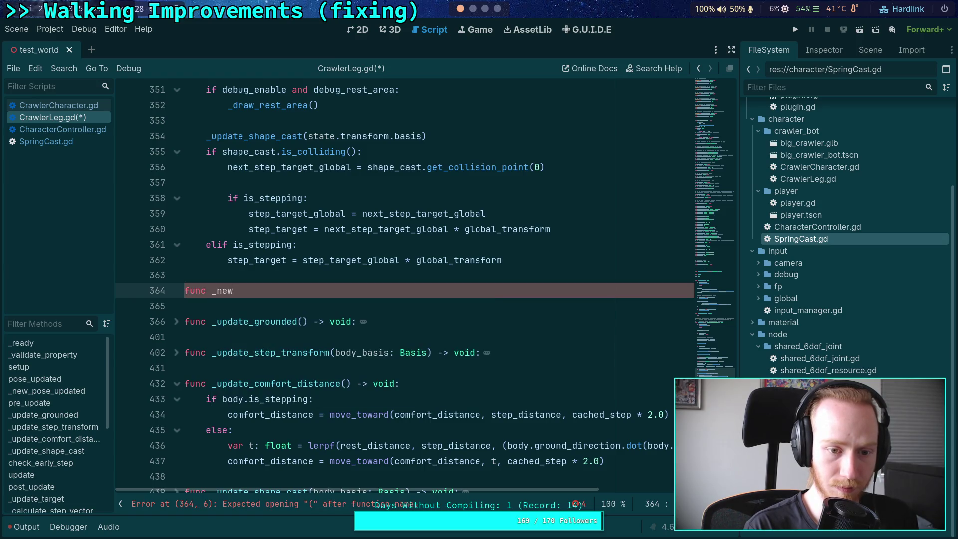
type("pre_update(")
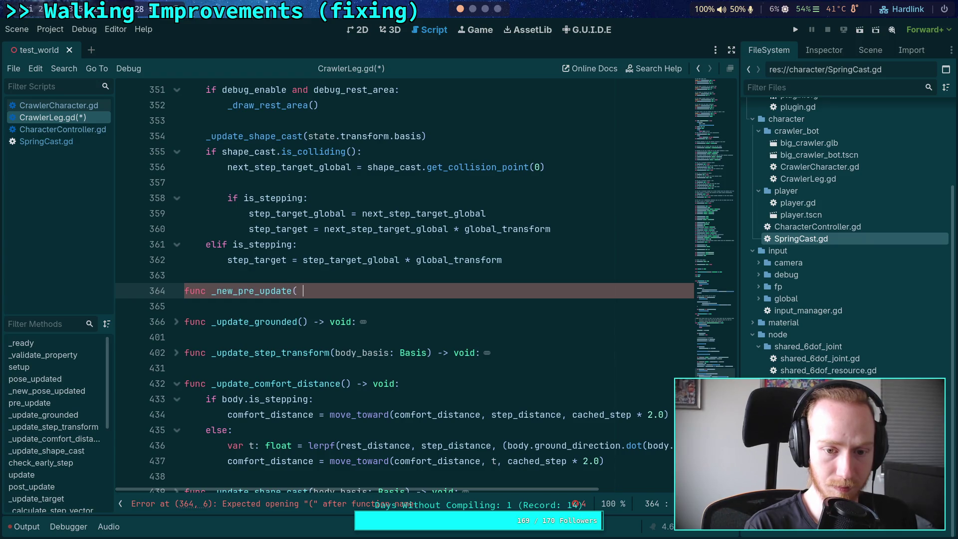
type("state: ")
type("Physics")
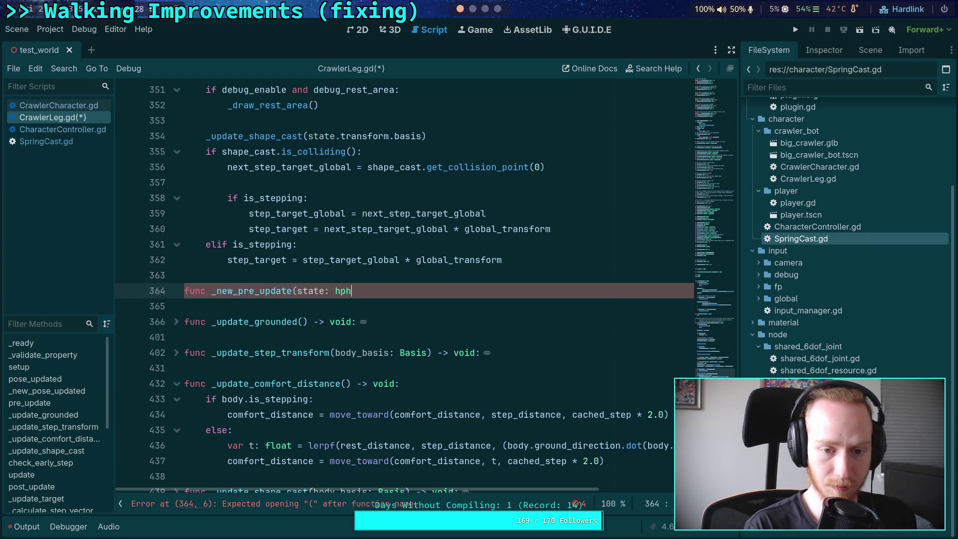
type("Body")
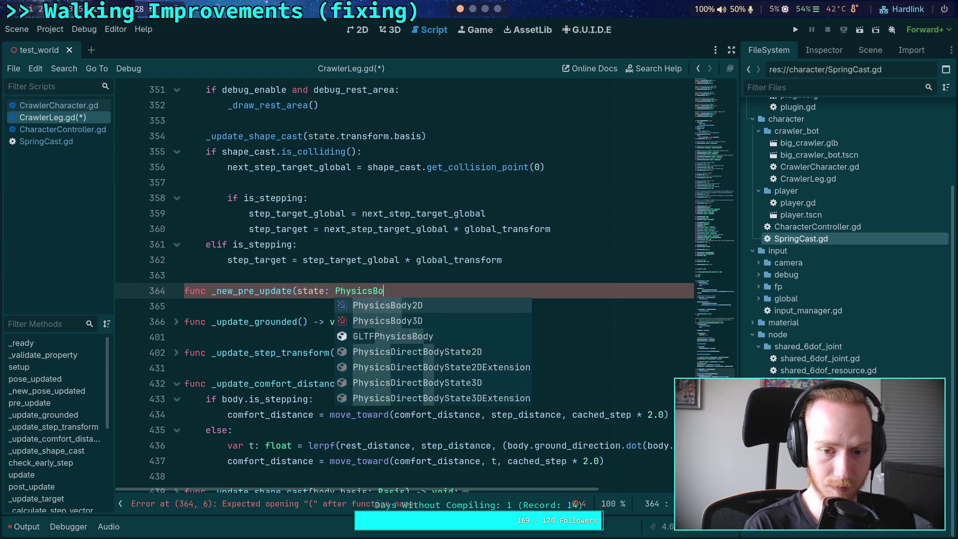
key("Down")
key("Down")
key("Down")
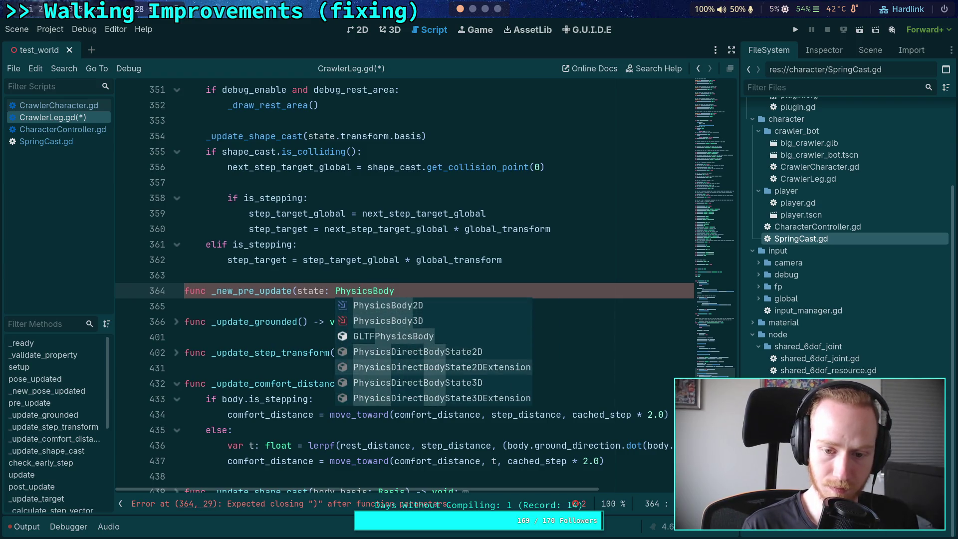
key("Return")
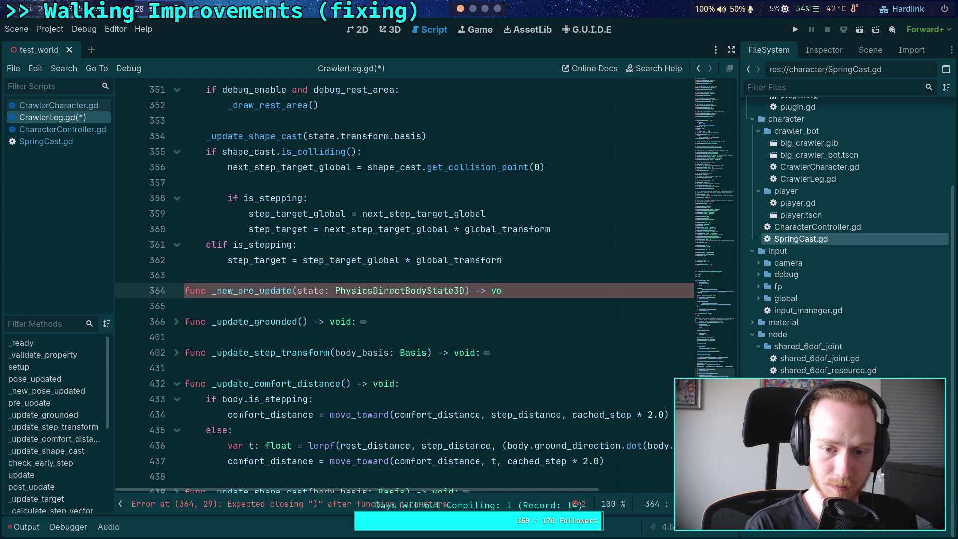
type("id:")
key("Return")
type("pass")
key("ctrl+s")
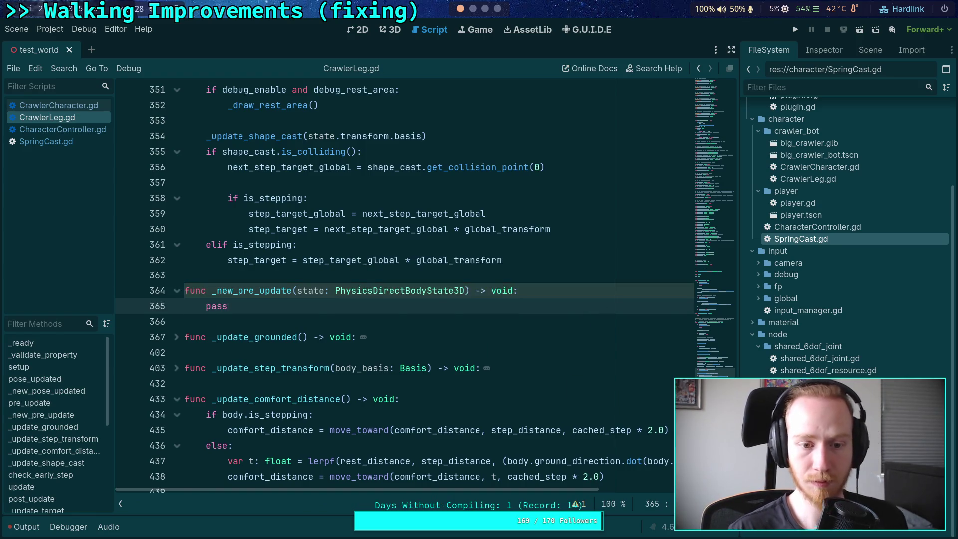
scroll(325, 310, "up", 10)
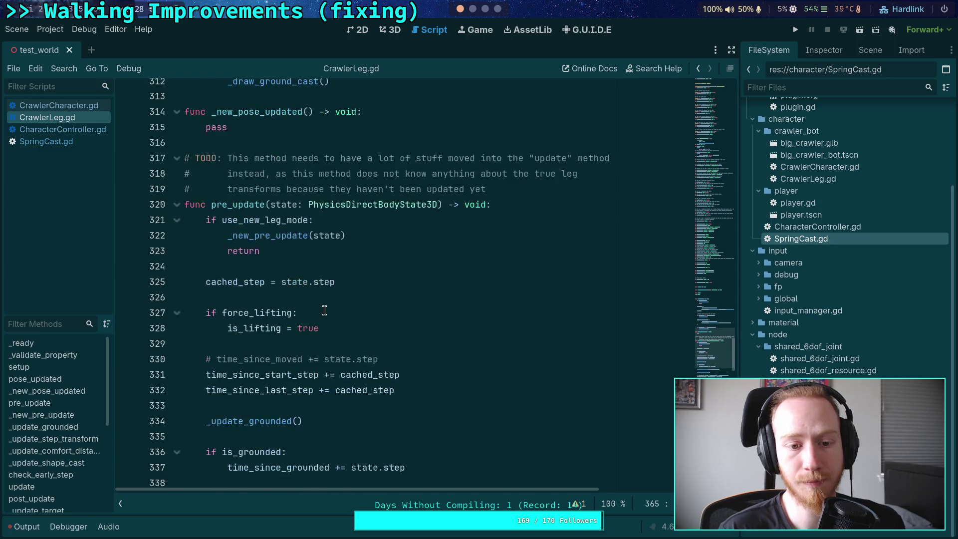
scroll(324, 311, "down", 6)
scroll(324, 302, "up", 6)
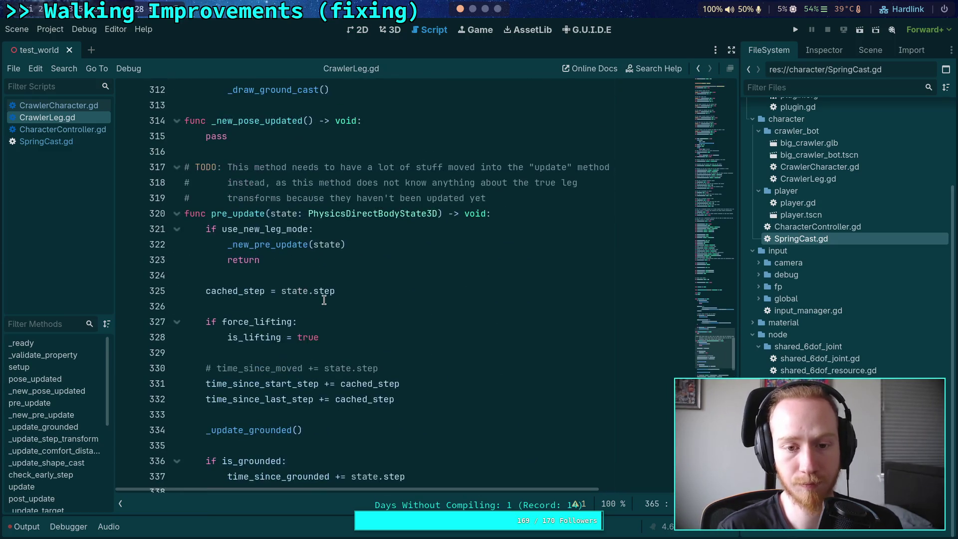
scroll(325, 299, "down", 15)
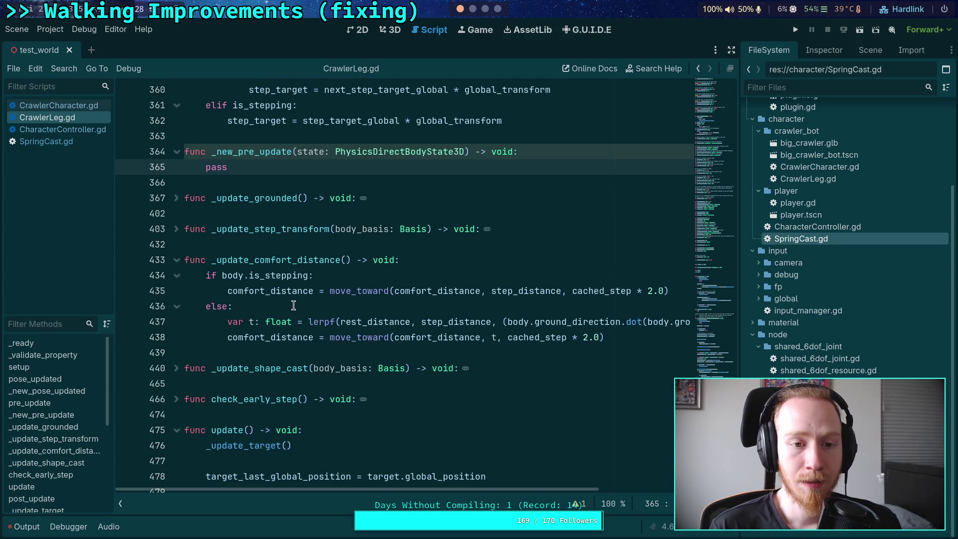
scroll(293, 305, "down", 1)
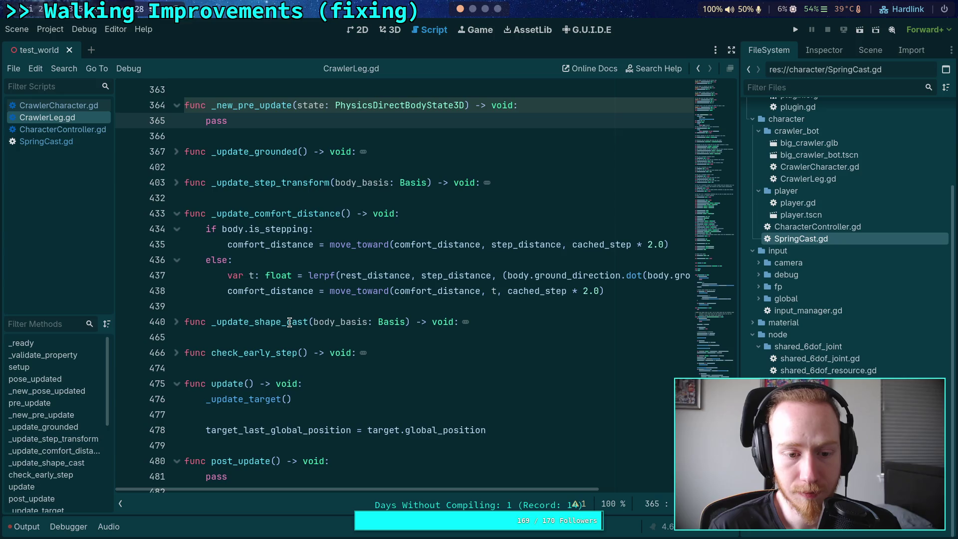
scroll(289, 322, "down", 1)
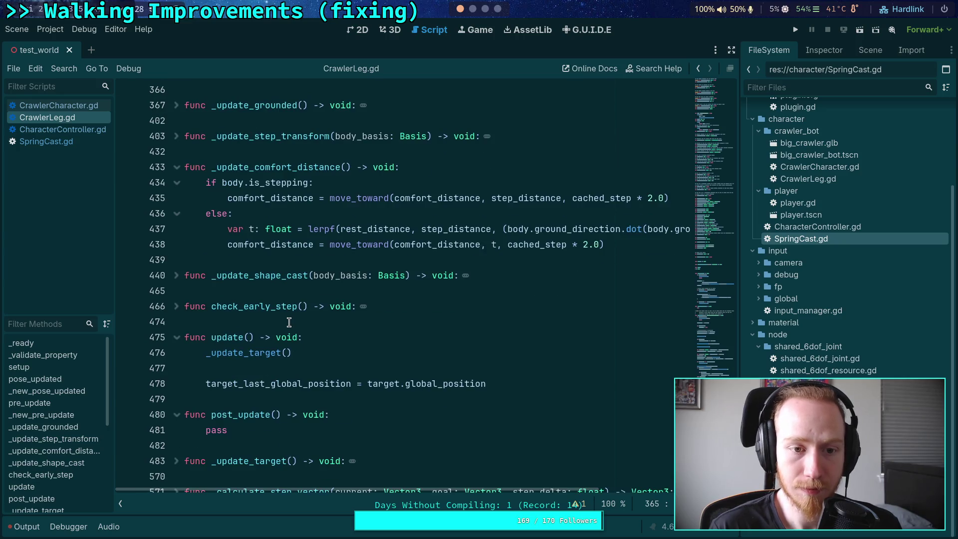
Step: Unfold check_early_step and make it begin with 'if use_new_leg_mode:' followed by return
left_click(177, 307)
scroll(311, 318, "down", 2)
left_click(311, 230)
key("Up")
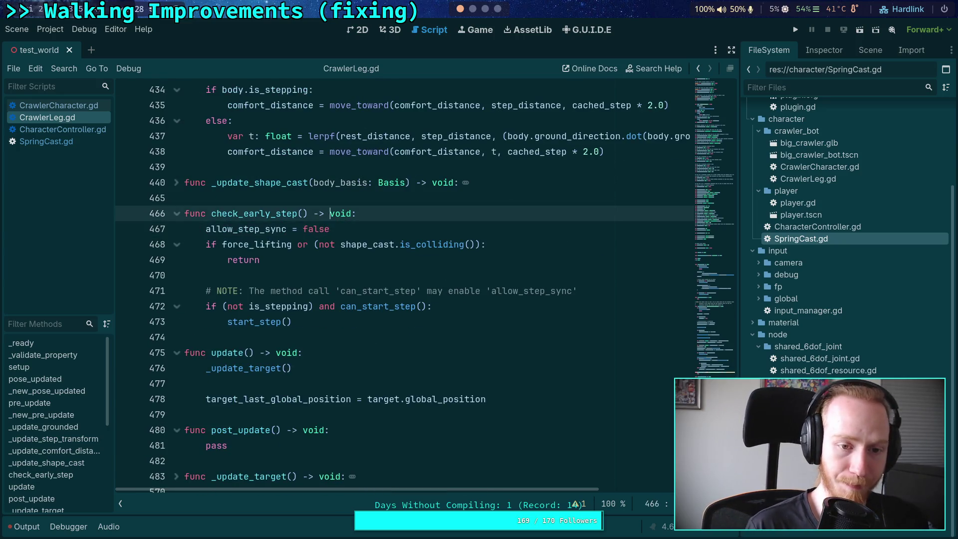
key("End")
key("Return")
type("if use_")
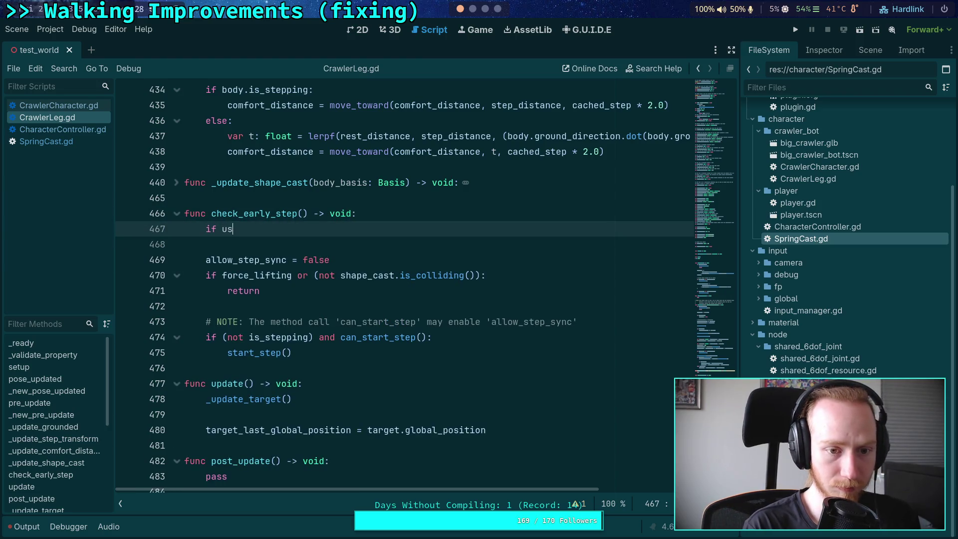
key("Return")
key("Return")
type("return")
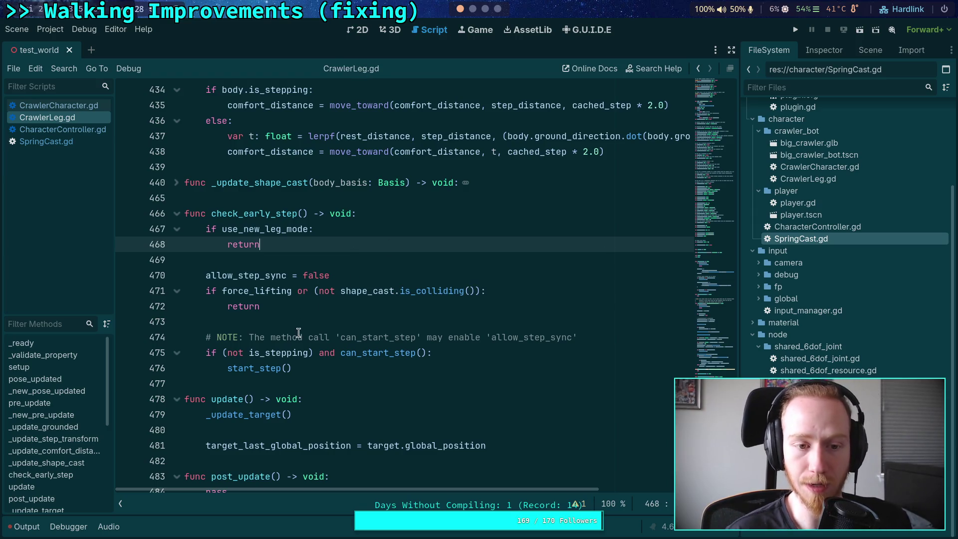
scroll(289, 331, "down", 2)
left_click(397, 304)
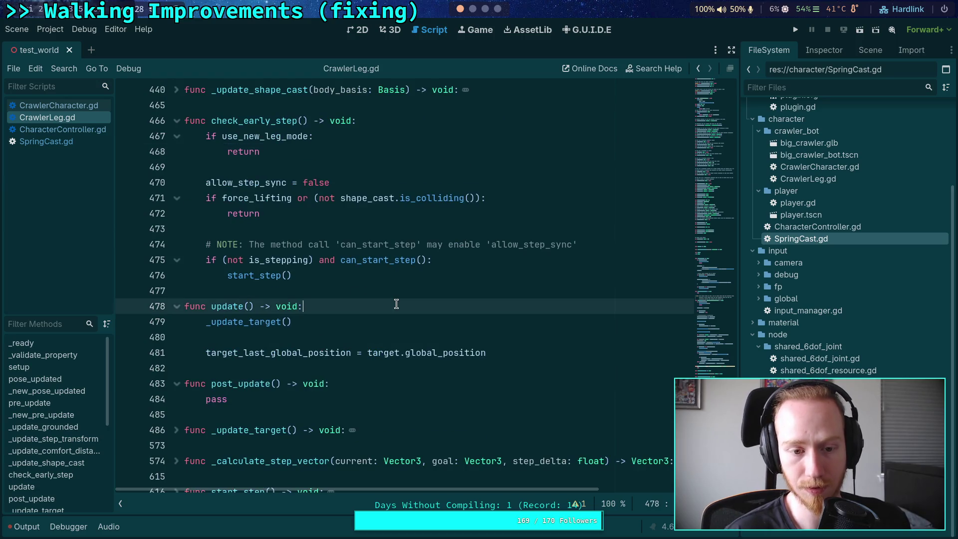
Step: Start update() with an 'if use_new_leg_mode:' branch calling _new_update() then returning
key("Return")
type("ifg ")
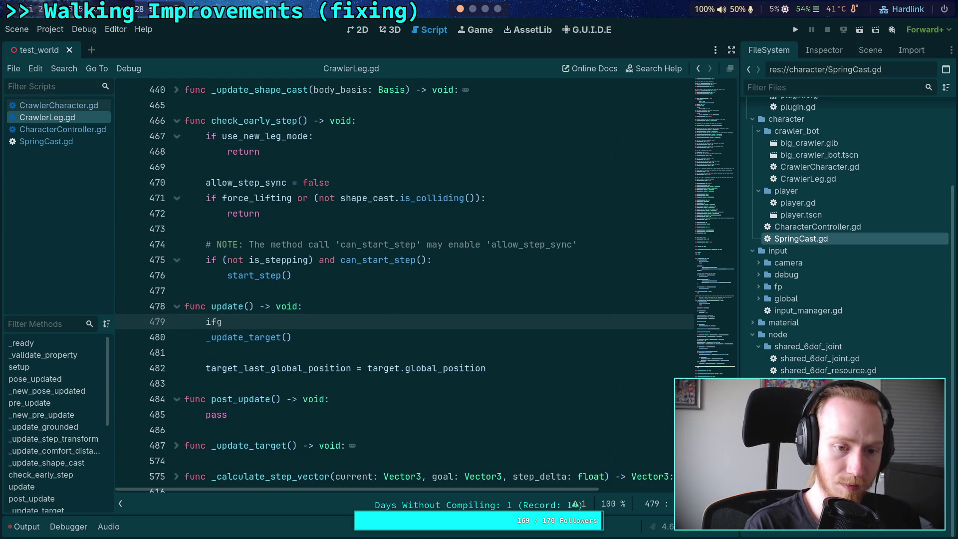
type("use_new")
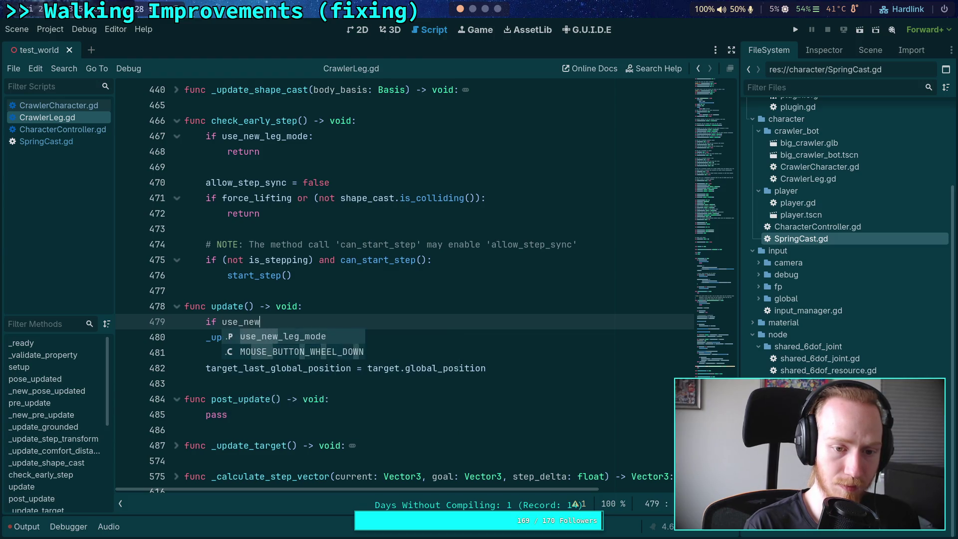
key("Return")
type(":")
key("Return")
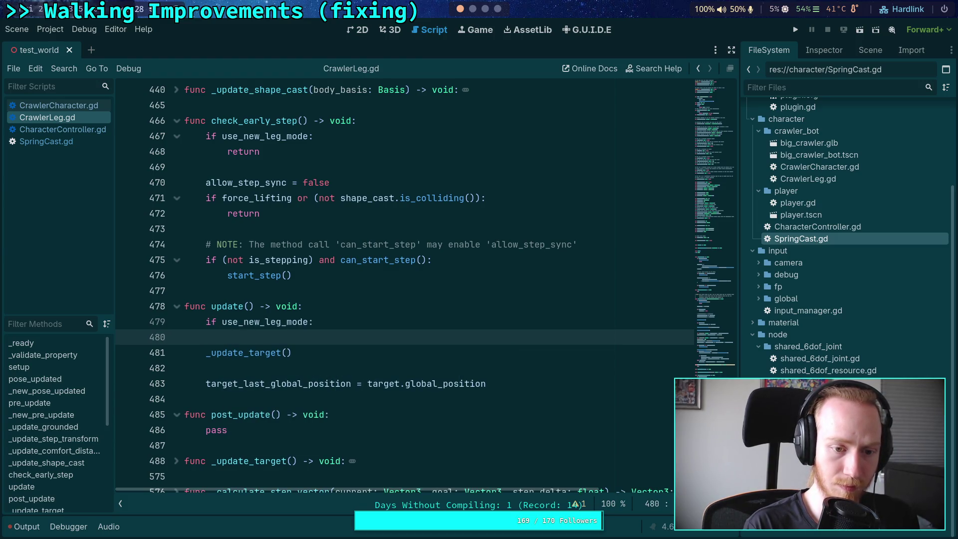
type("_new_")
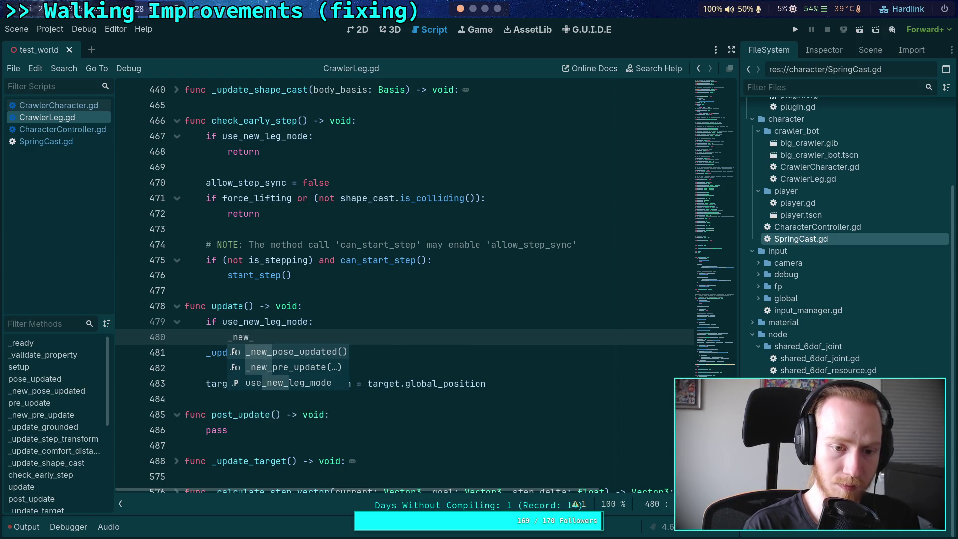
type("update(")
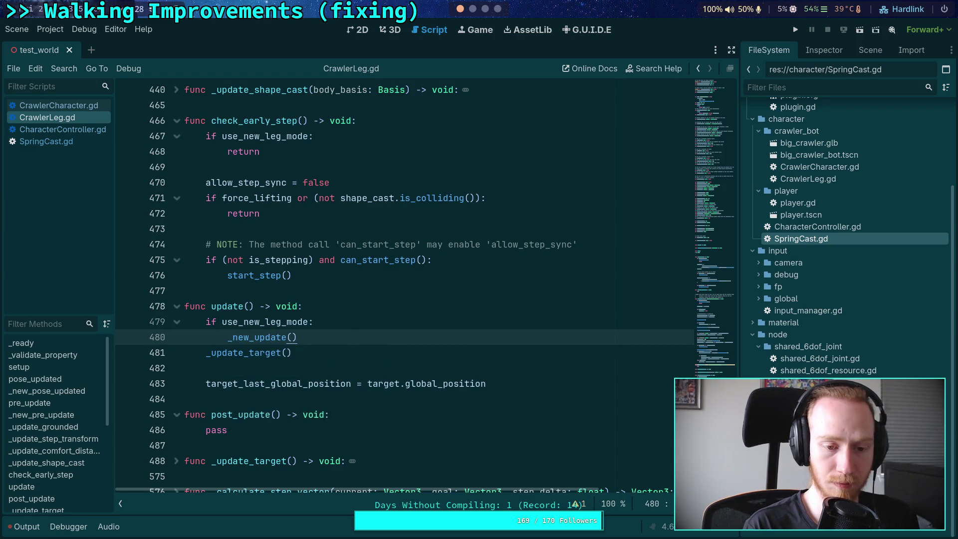
key("Return")
type("return")
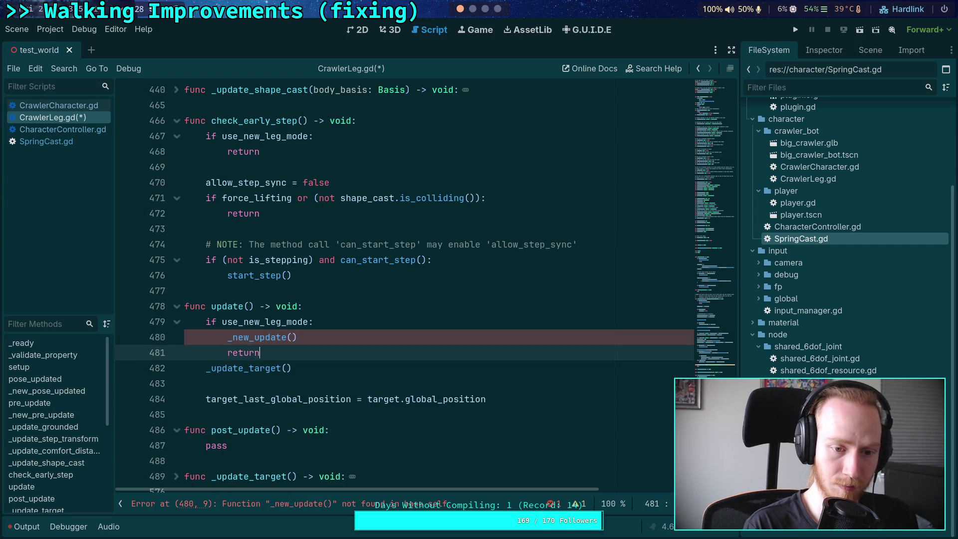
Step: Add a 'func _new_update() -> void:' stub containing pass after update and save
left_click(184, 415)
key("Return")
key("Return")
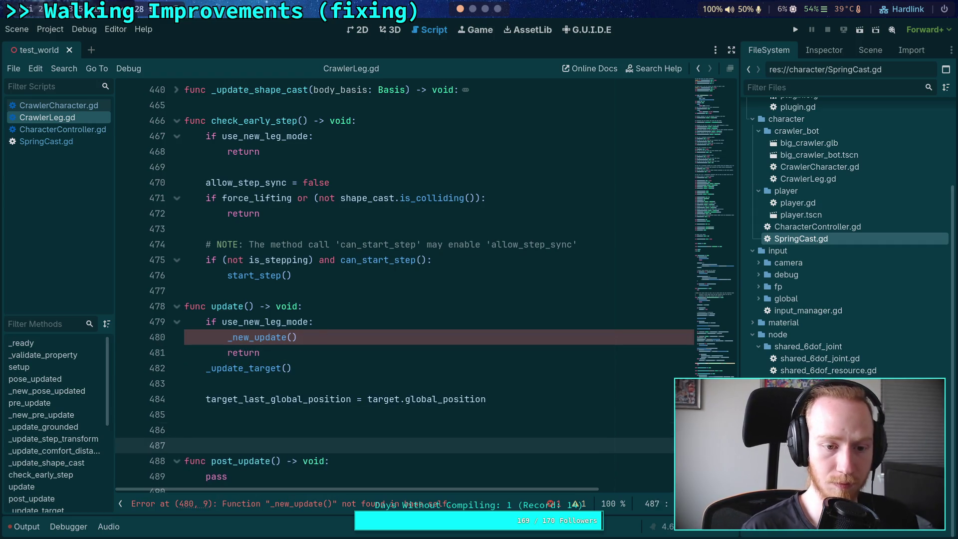
key("Up")
type("func")
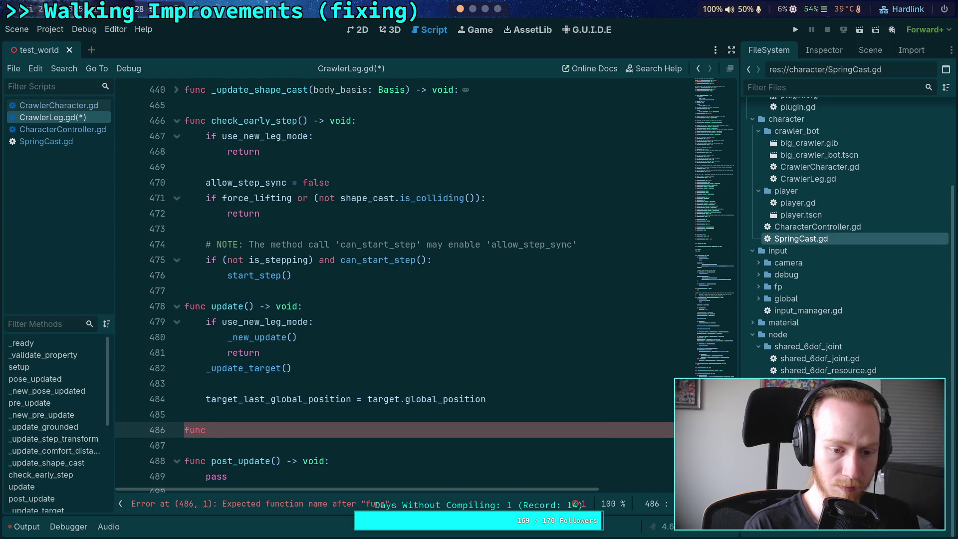
type("update(")
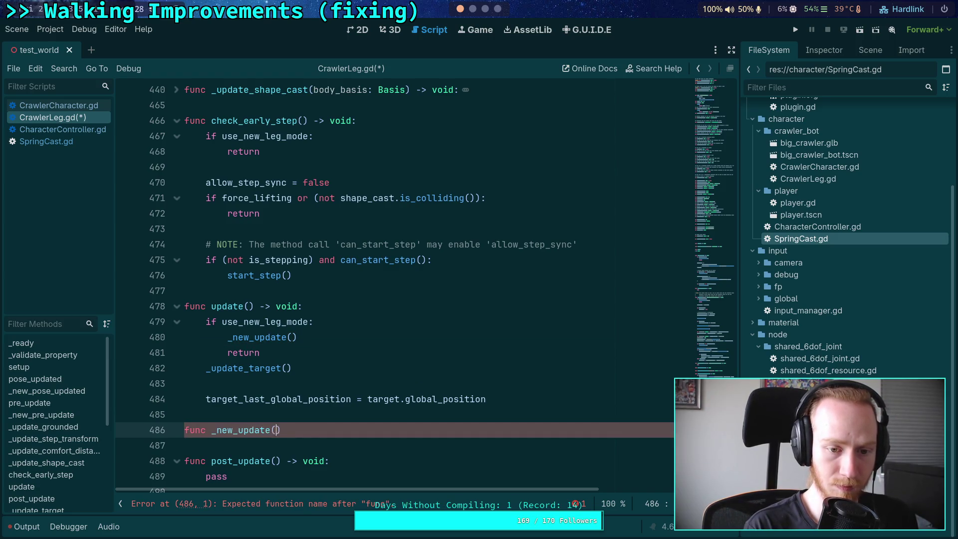
type(")")
type("id:")
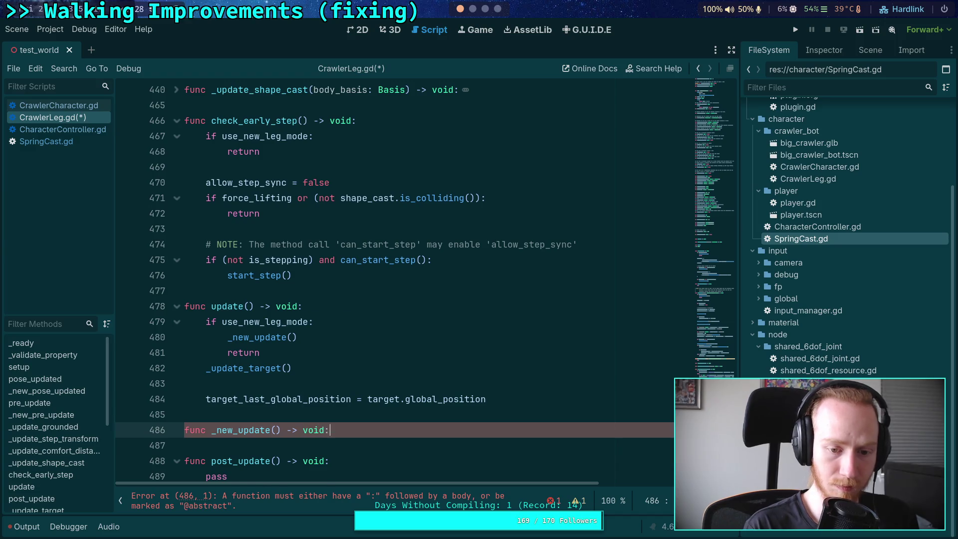
key("Return")
type("pass")
key("ctrl+s")
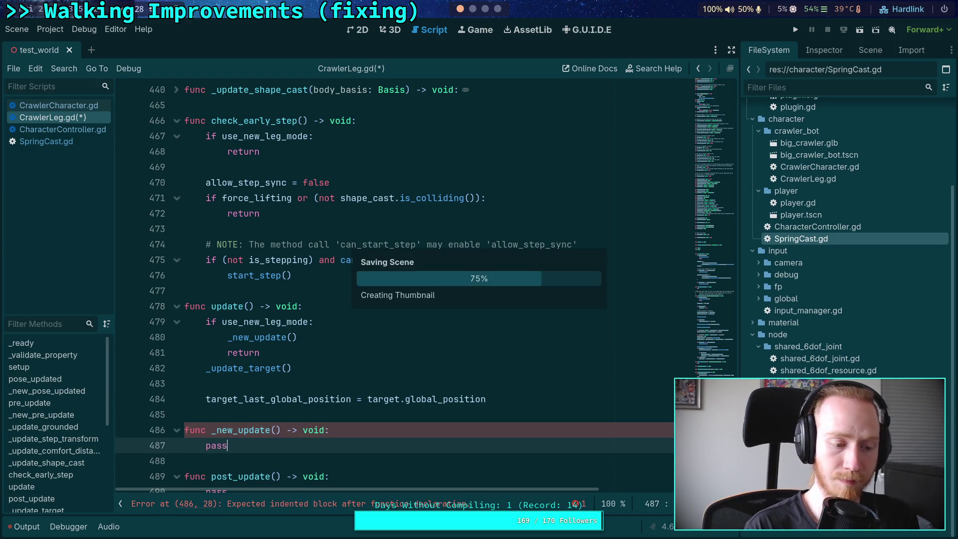
scroll(297, 323, "down", 3)
left_click(297, 323)
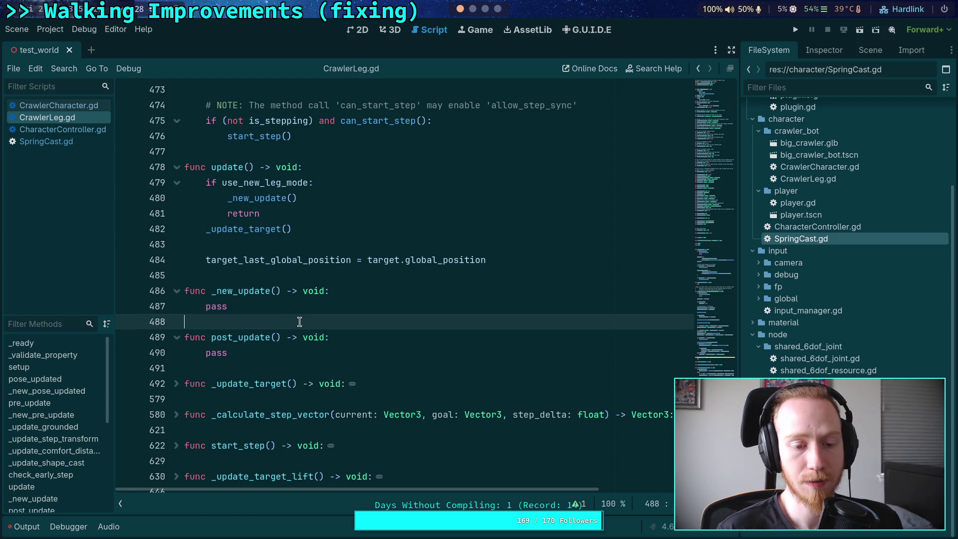
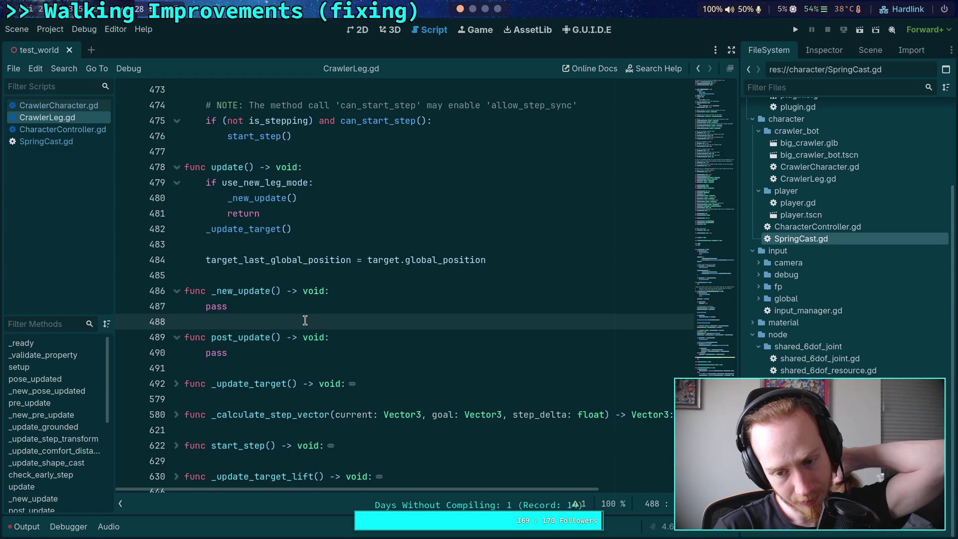
Step: Compare CrawlerCharacter.gd with CrawlerLeg.gd, selecting the ground direction dot product on line 437
left_click(59, 106)
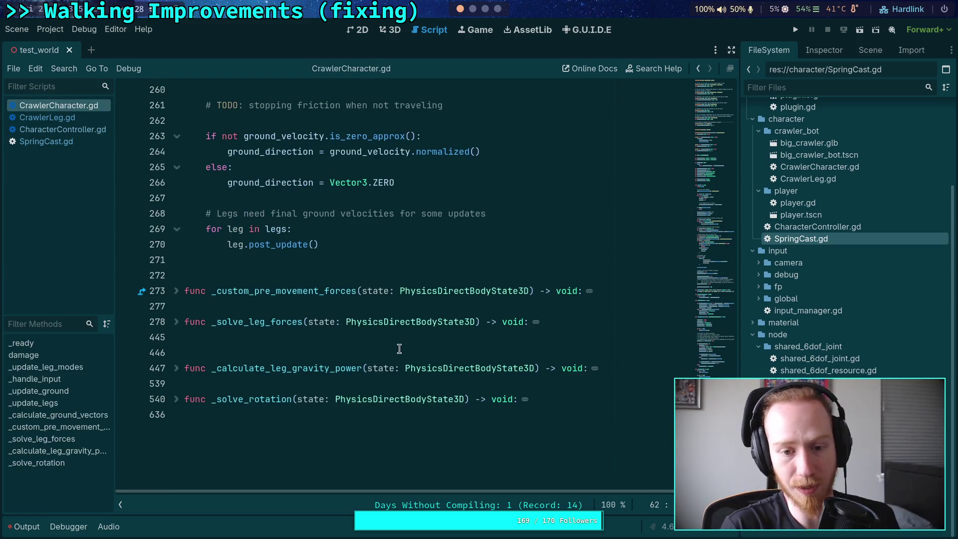
scroll(419, 271, "up", 4)
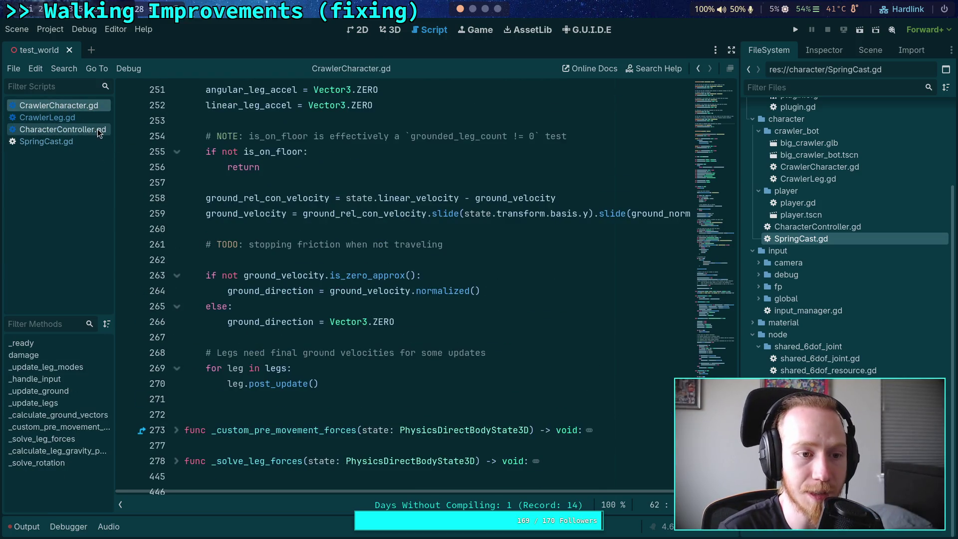
left_click(66, 122)
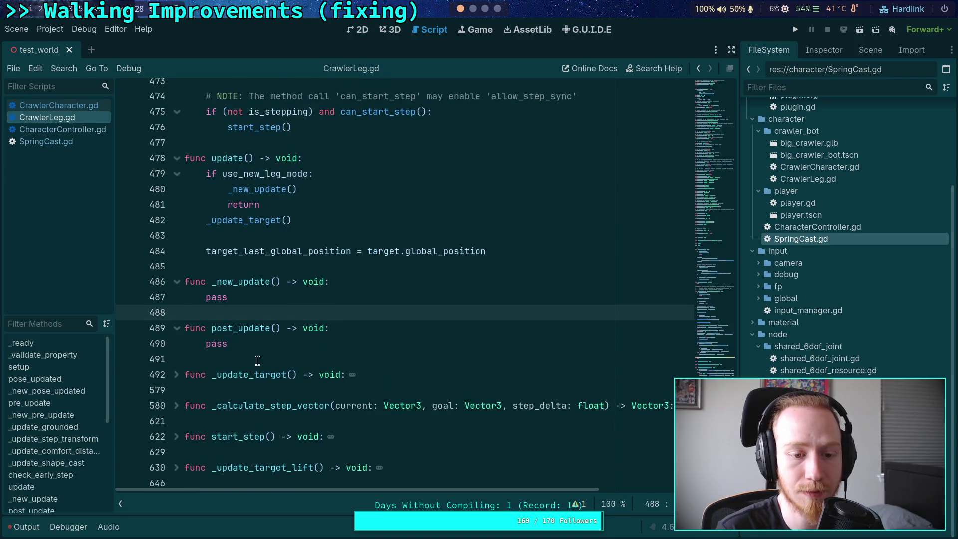
scroll(257, 306, "up", 6)
scroll(258, 307, "up", 2)
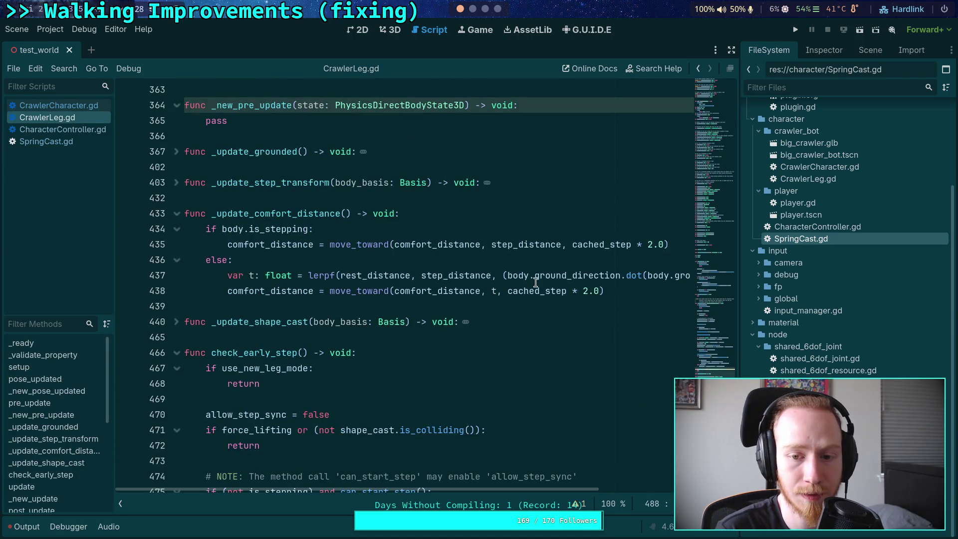
left_click_drag(522, 489, 652, 488)
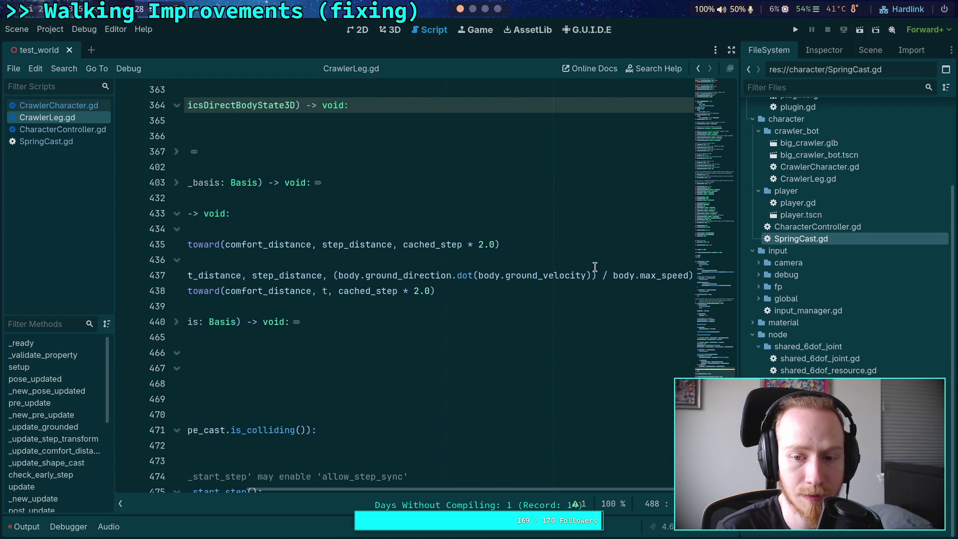
left_click_drag(597, 275, 330, 273)
left_click_drag(479, 489, 265, 488)
mouse_move(370, 477)
left_mouse_down()
mouse_move(389, 482)
mouse_move(302, 481)
mouse_move(499, 483)
left_mouse_up()
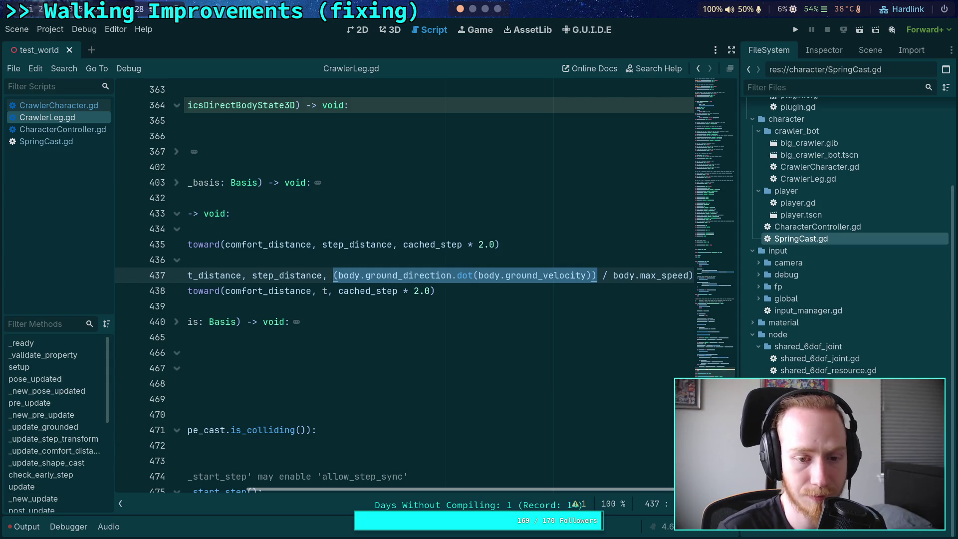
scroll(326, 306, "left", 5)
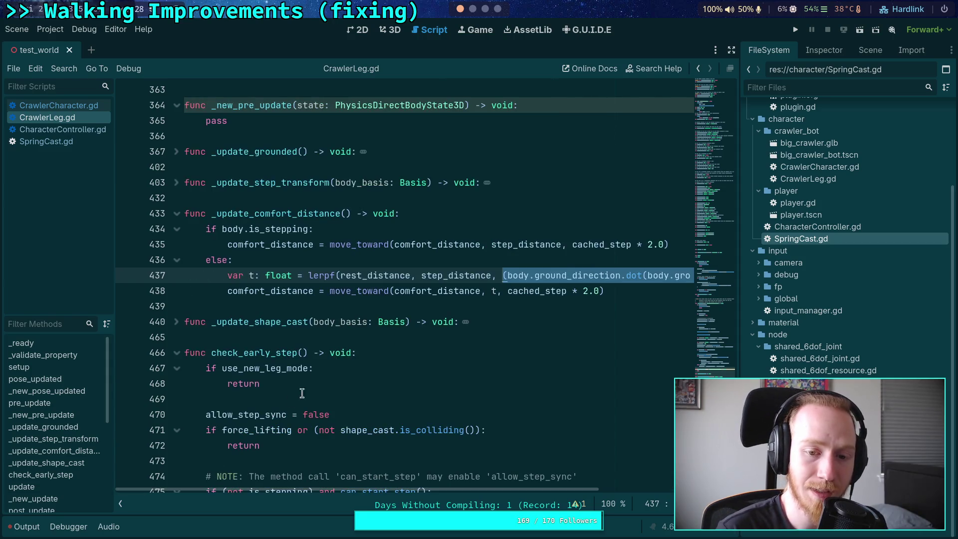
Step: Locate the _update_comfort_distance function in CrawlerLeg.gd
left_click(325, 306)
scroll(325, 306, "down", 1)
scroll(325, 306, "up", 2)
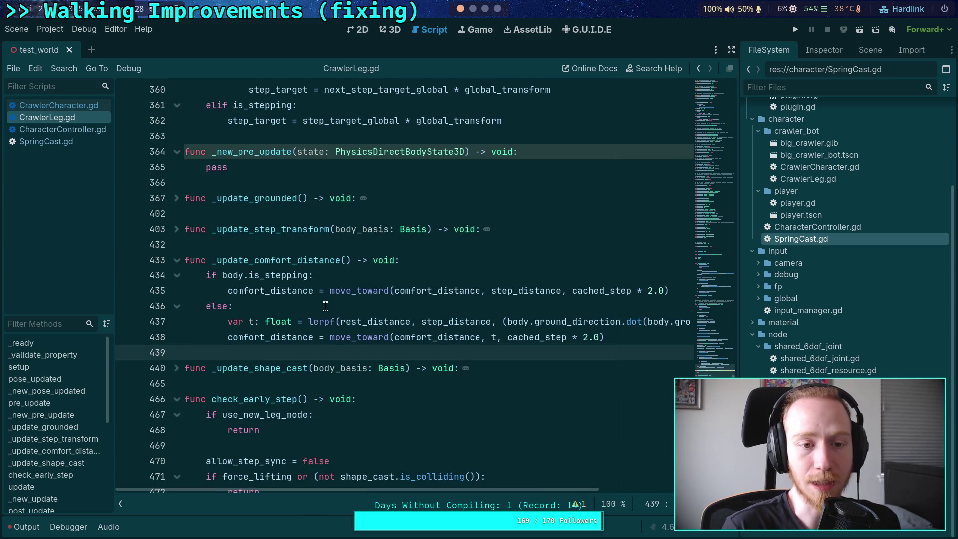
scroll(325, 306, "down", 8)
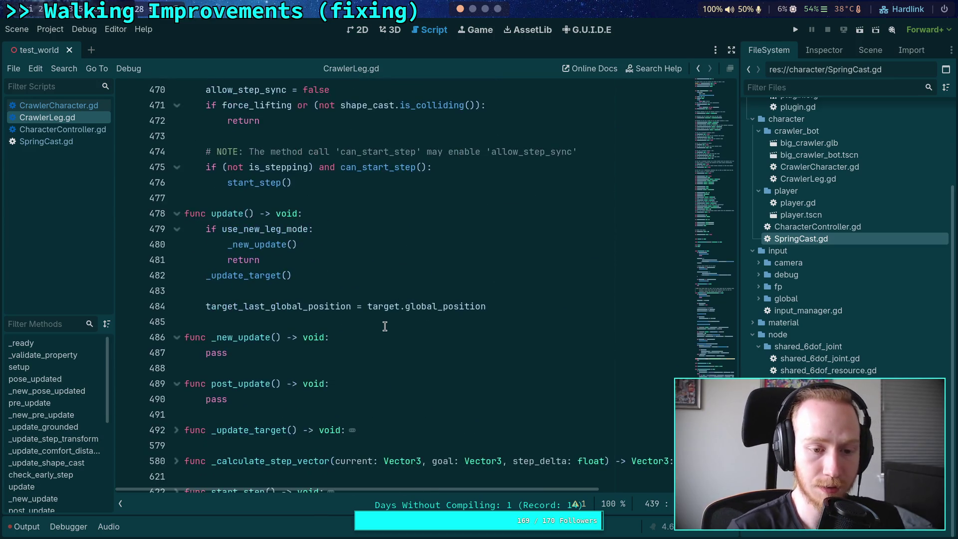
scroll(385, 326, "down", 1)
scroll(352, 347, "up", 7)
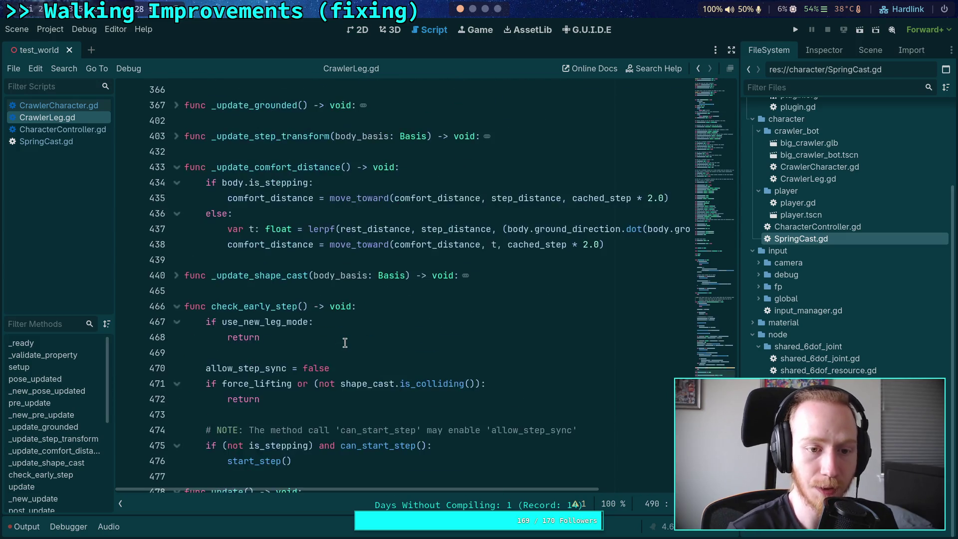
scroll(345, 342, "up", 1)
scroll(360, 332, "up", 2)
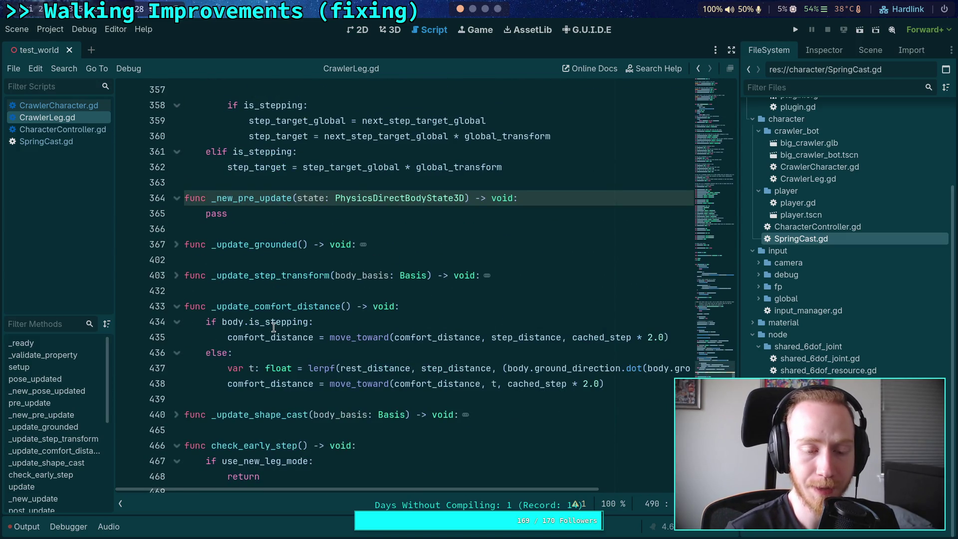
left_click(256, 306)
double_click(256, 306)
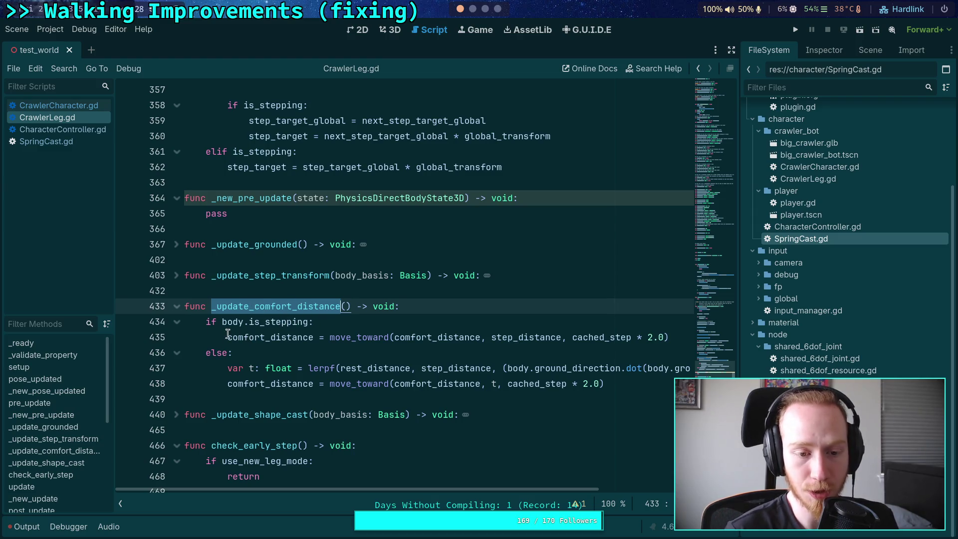
Step: Move the is_stepping branch after _update_step_transform, dropping the _update_comfort_distance() call
mouse_move(205, 322)
left_mouse_down()
mouse_move(391, 338)
mouse_move(706, 340)
left_mouse_up()
key("ctrl+c")
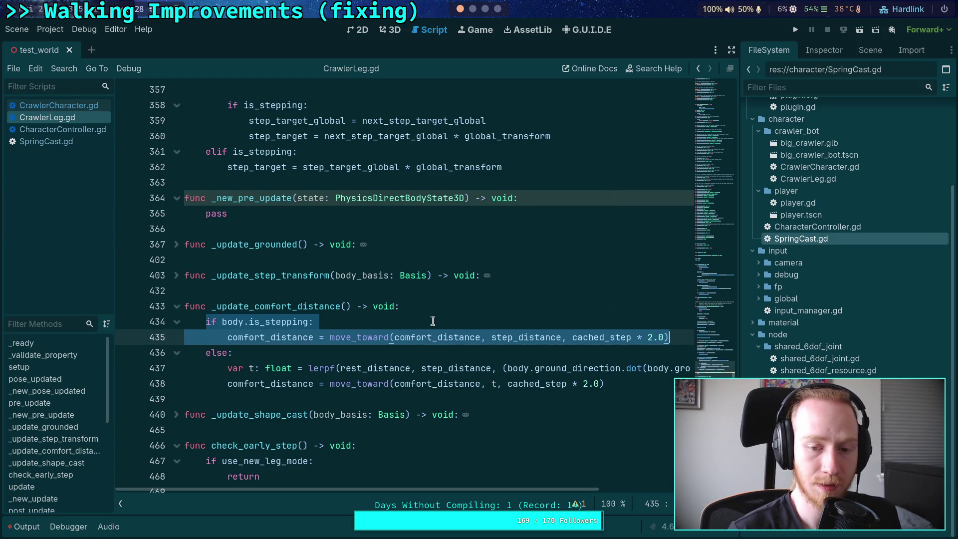
key("BackSpace")
scroll(359, 290, "up", 9)
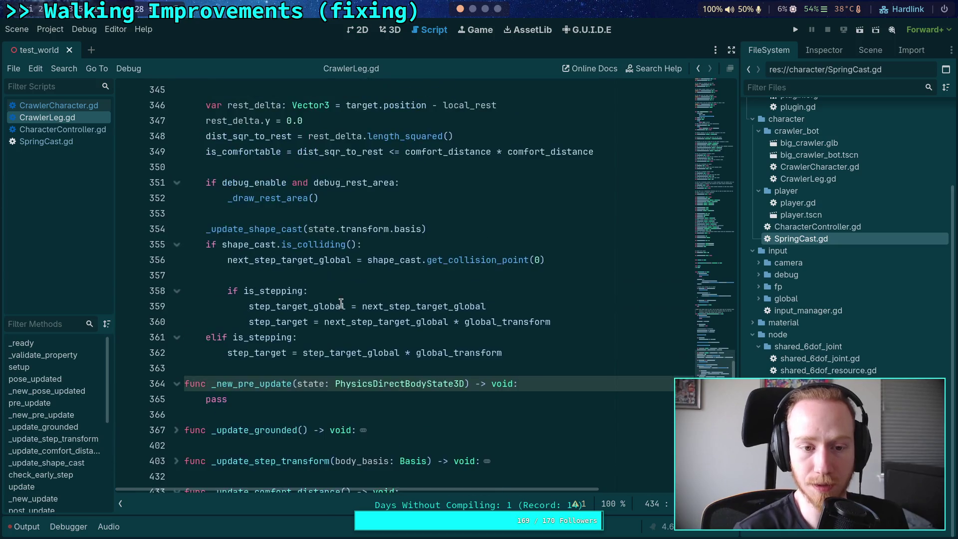
left_click(400, 247)
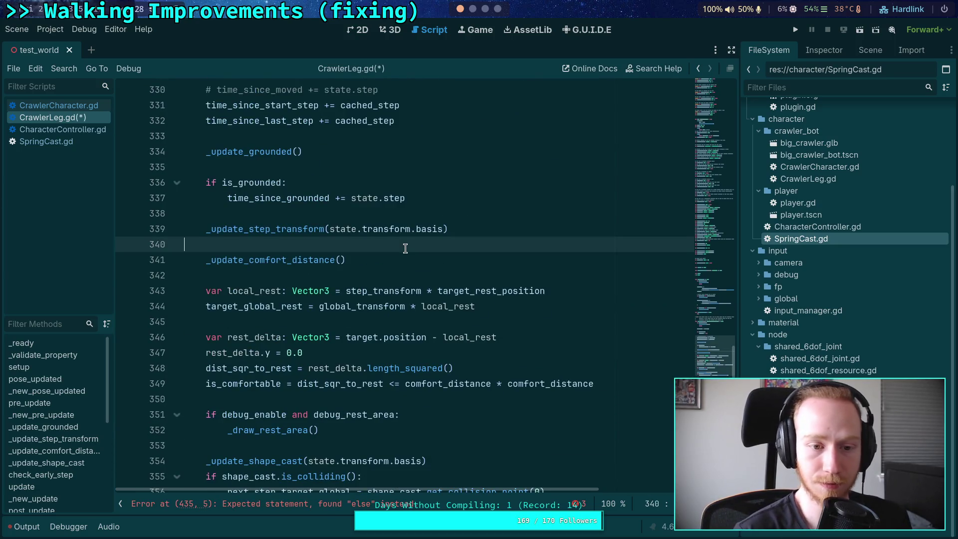
key("Return")
key("ctrl+v")
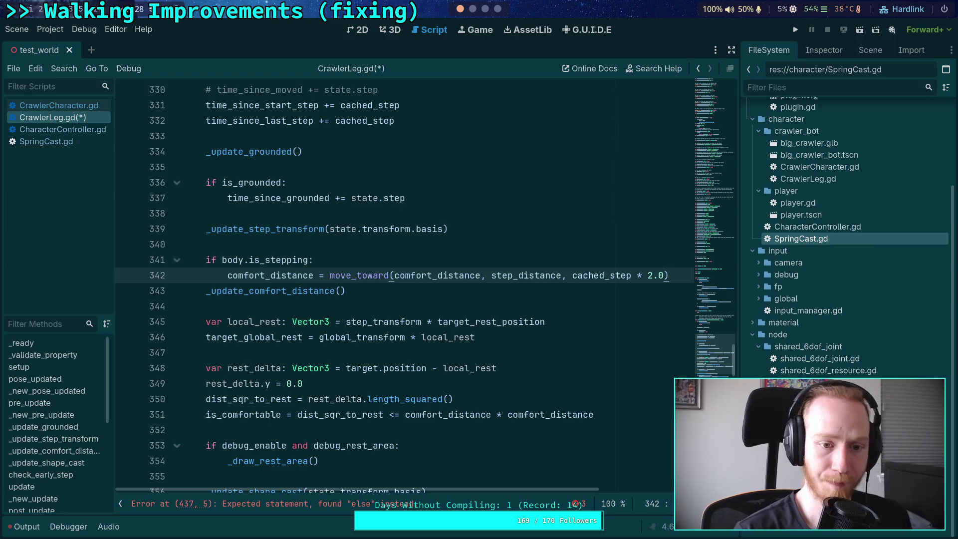
left_click_drag(359, 290, 186, 291)
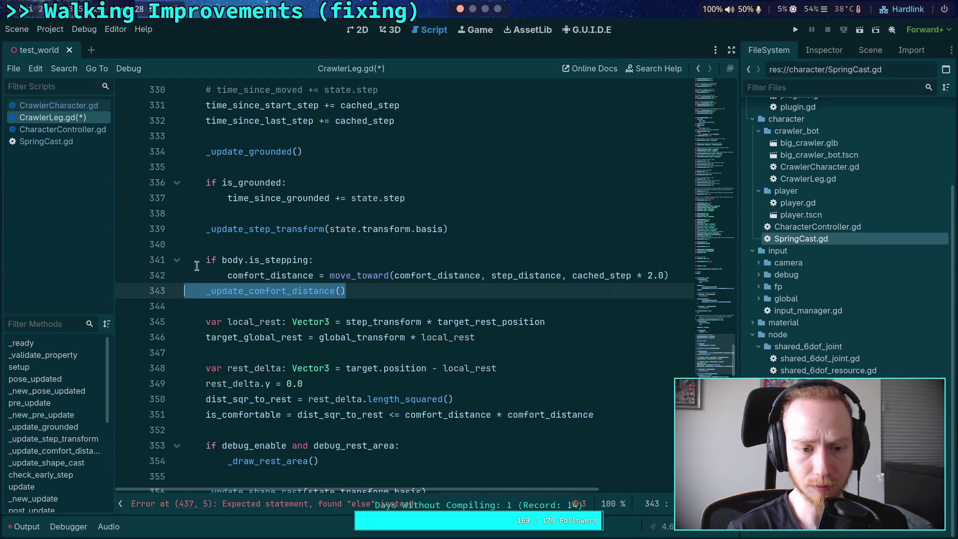
key("ctrl+x")
Step: Add the comment '# Run in pre-update to get ahead of the comfort distances' above the moved branch
left_click(312, 249)
key("Return")
type("# ")
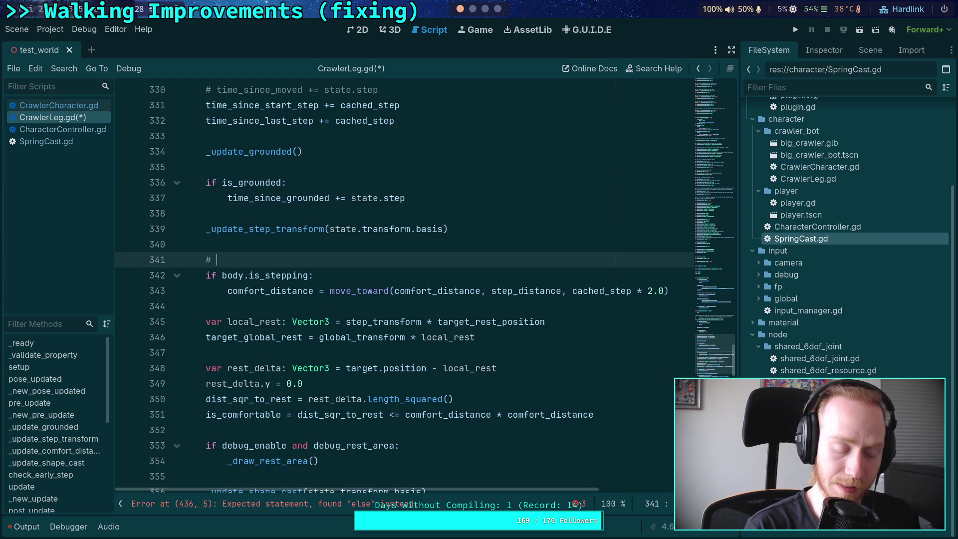
type("Run in pr")
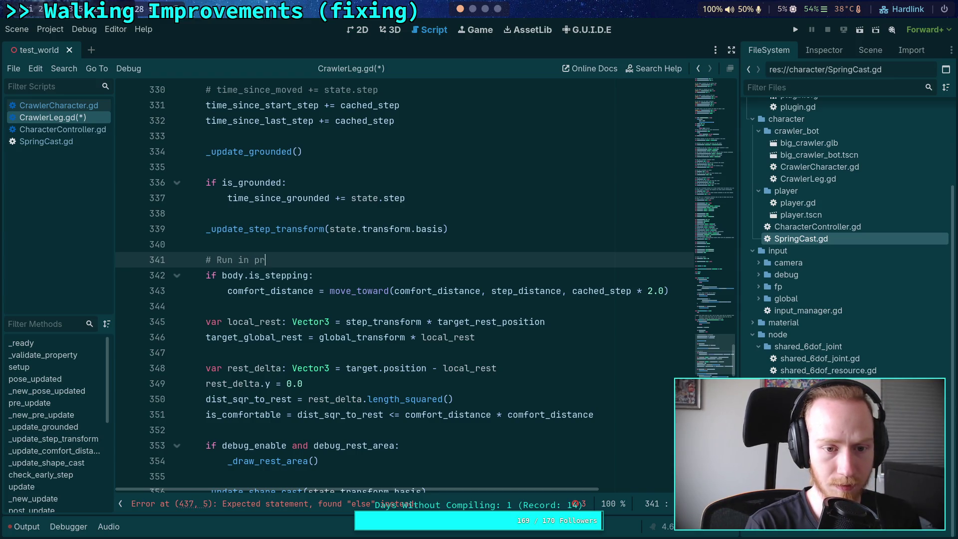
type("date")
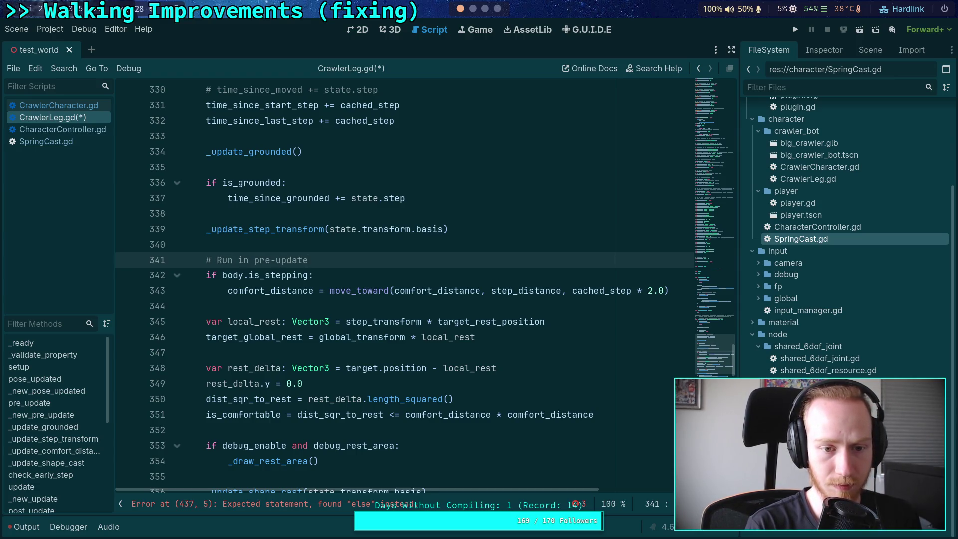
type("get ahead ")
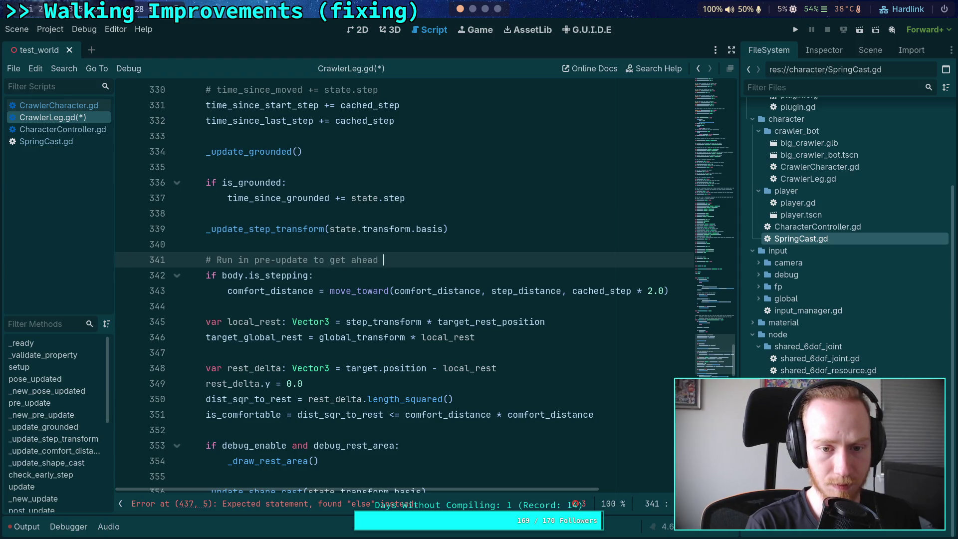
type("comfort")
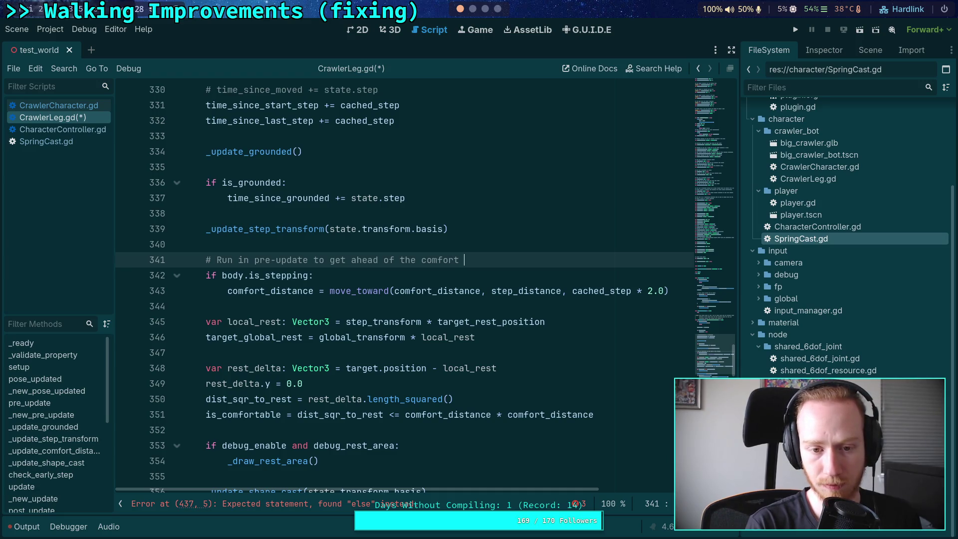
type("dis")
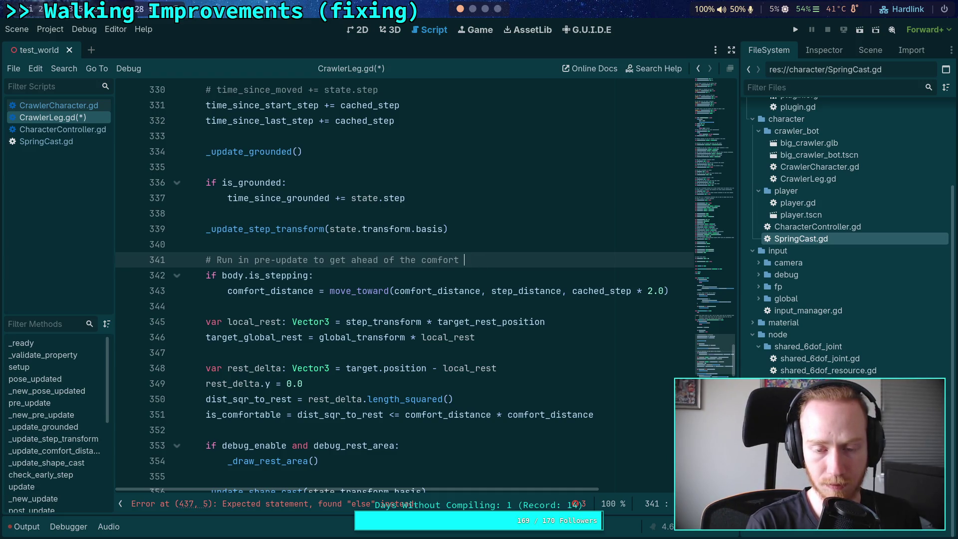
type("stances")
scroll(312, 247, "down", 8)
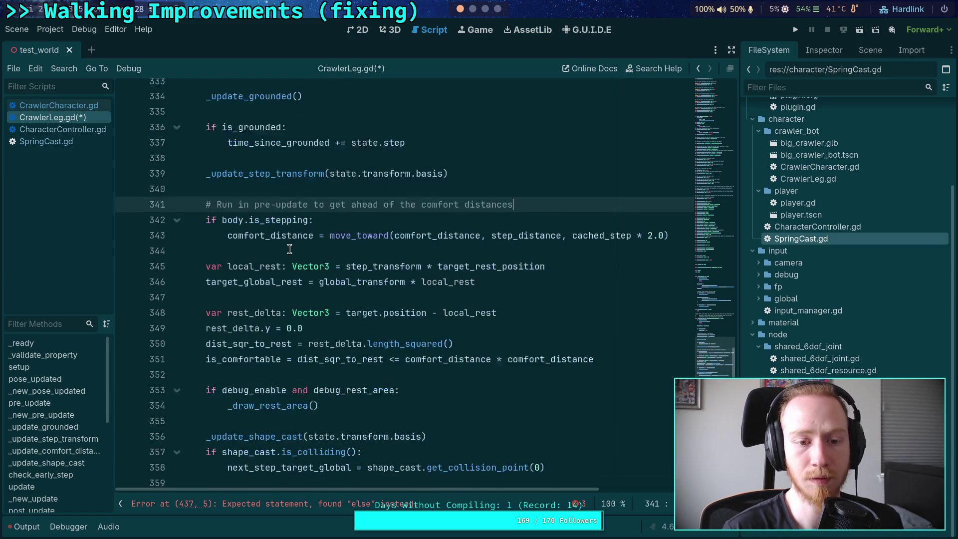
Step: Delete the leftover else-branch and the emptied _update_comfort_distance function
scroll(285, 265, "down", 5)
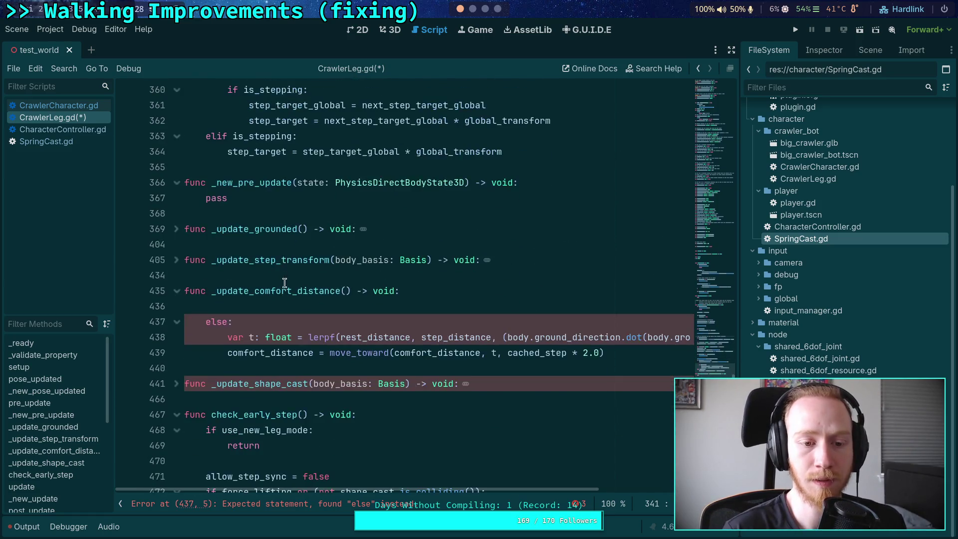
scroll(272, 282, "up", 1)
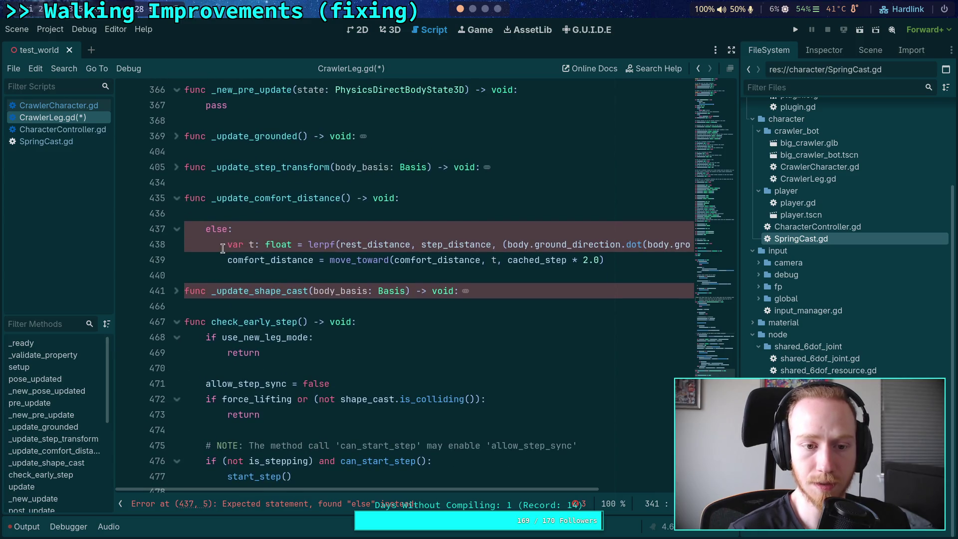
left_click_drag(223, 248, 605, 260)
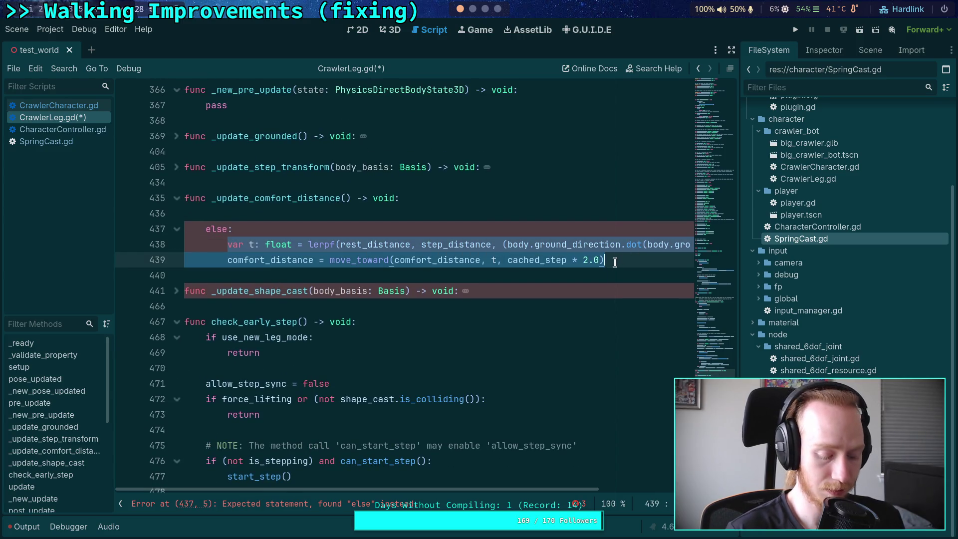
key("BackSpace")
left_click_drag(234, 244, 188, 196)
key("BackSpace")
scroll(279, 235, "up", 1)
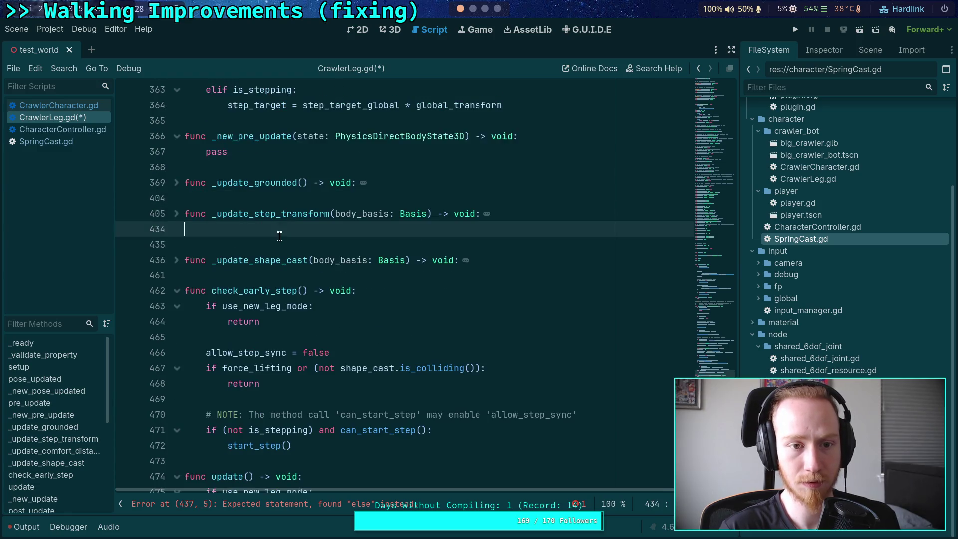
scroll(235, 243, "down", 7)
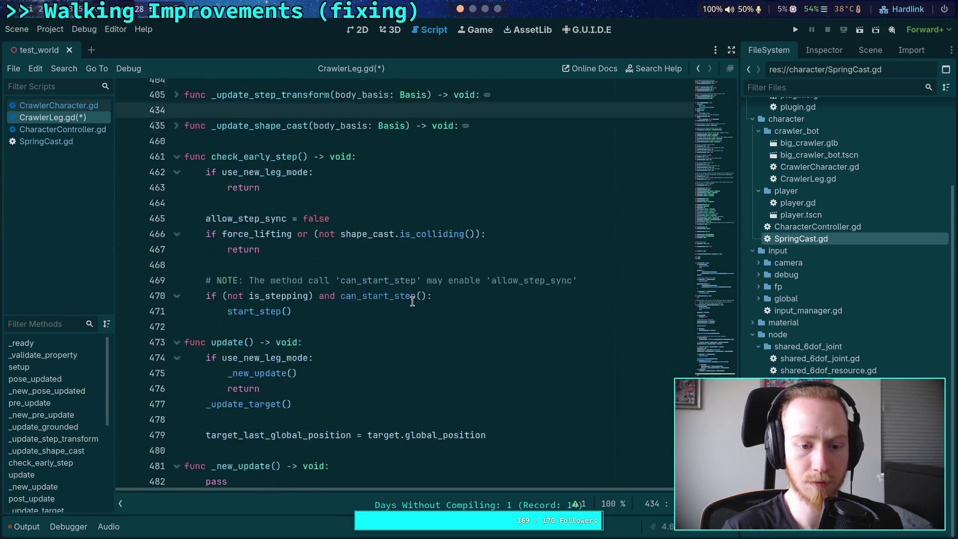
Step: Replace pass in post_update with an 'if not body.is_stepping' block holding the comfort_distance lerp code
left_click(285, 322)
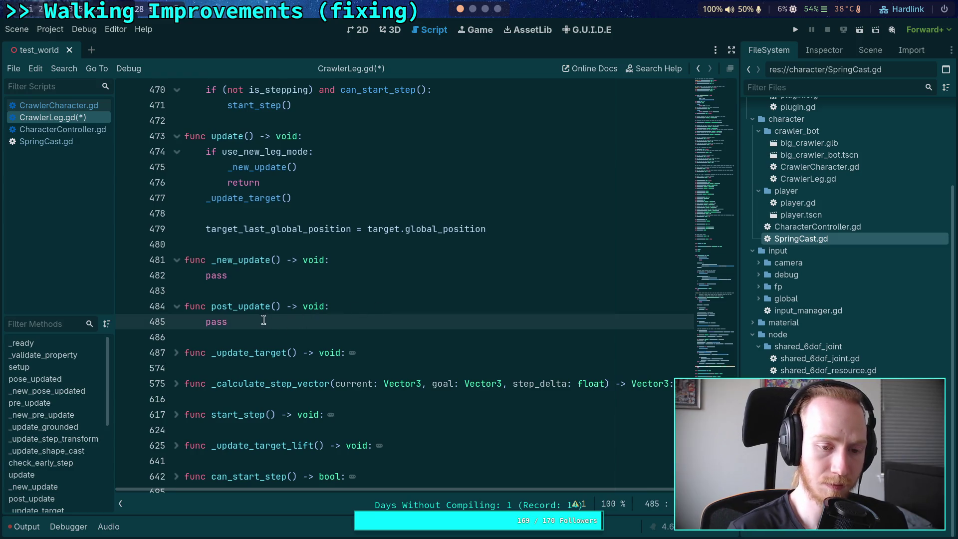
left_click_drag(242, 322, 204, 322)
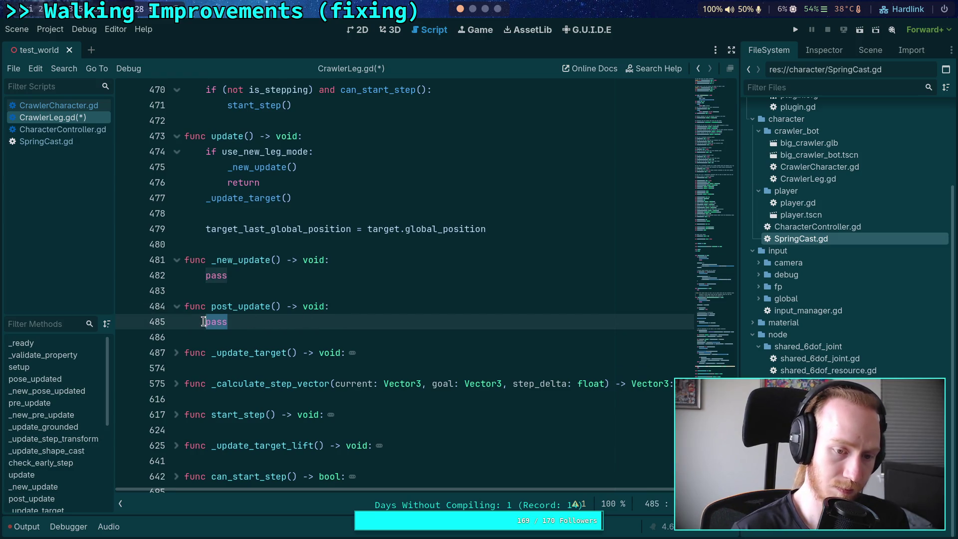
key("Return")
type("if not b")
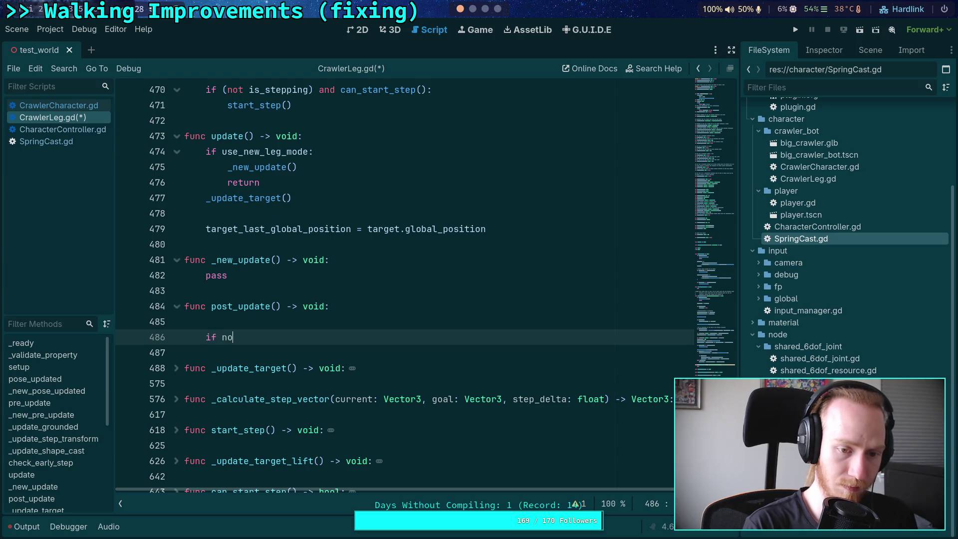
type("ody.i")
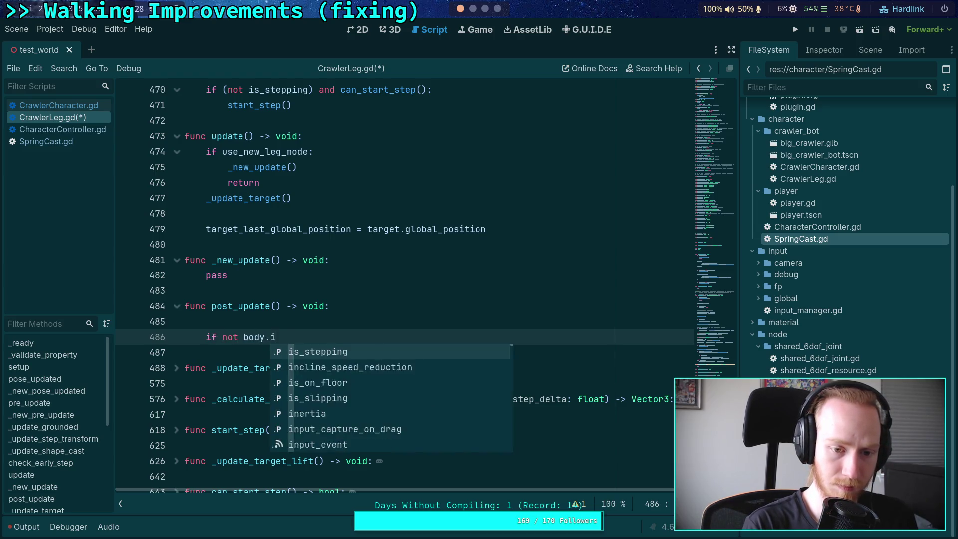
key("Return")
key("Return")
key("ctrl+v")
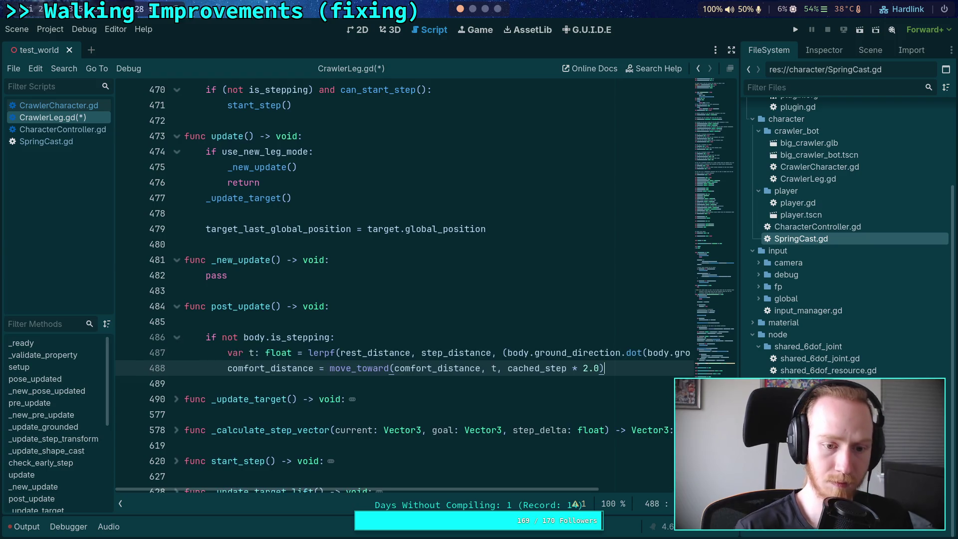
left_click(206, 339, "shift")
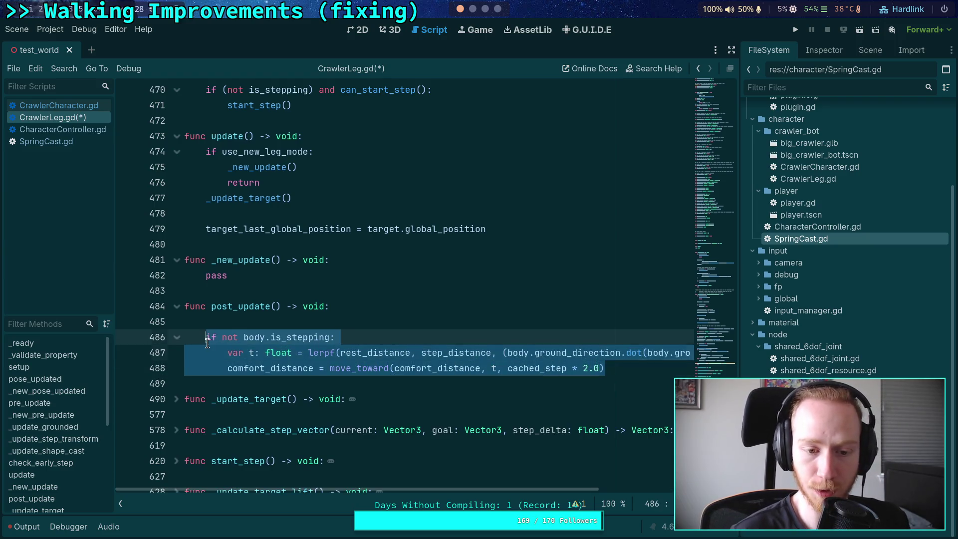
left_click(291, 323)
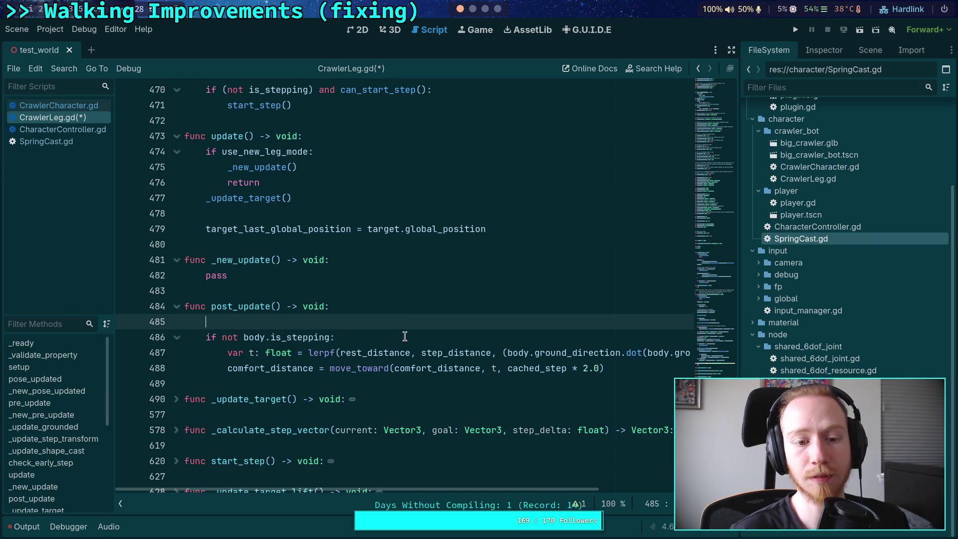
Step: Add an 'if use_new_leg_mode' guard at the top of post_update that calls _new_post_update() and returns
key("Return")
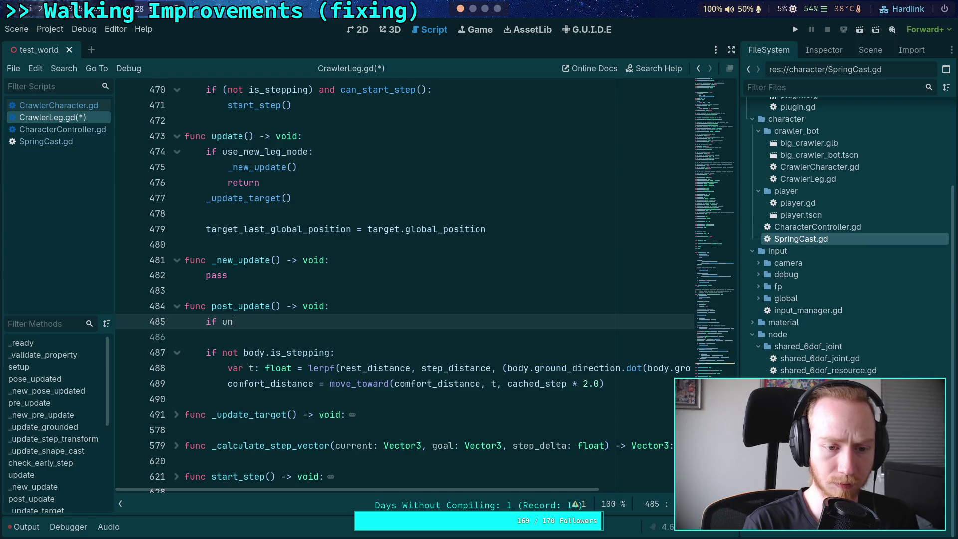
key("Return")
key("Return")
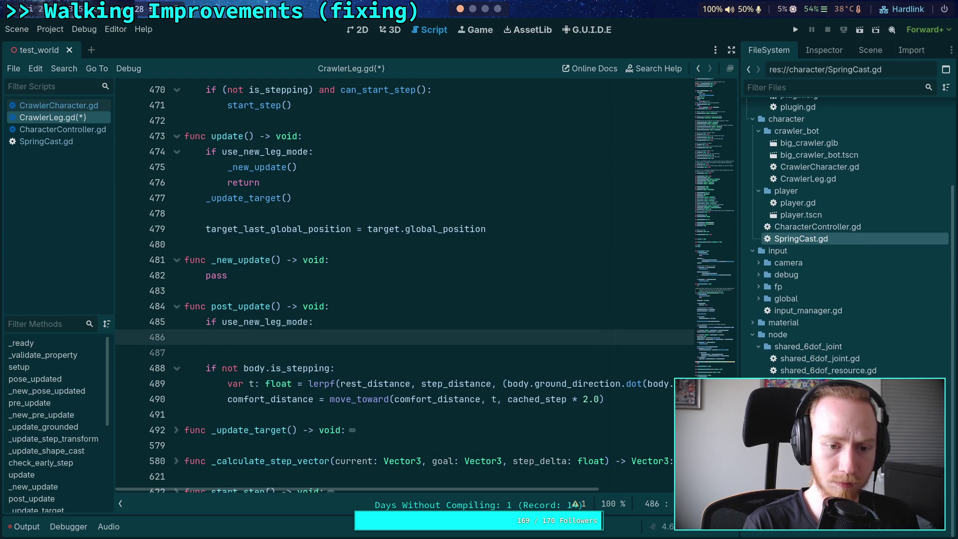
type("_new_post_up")
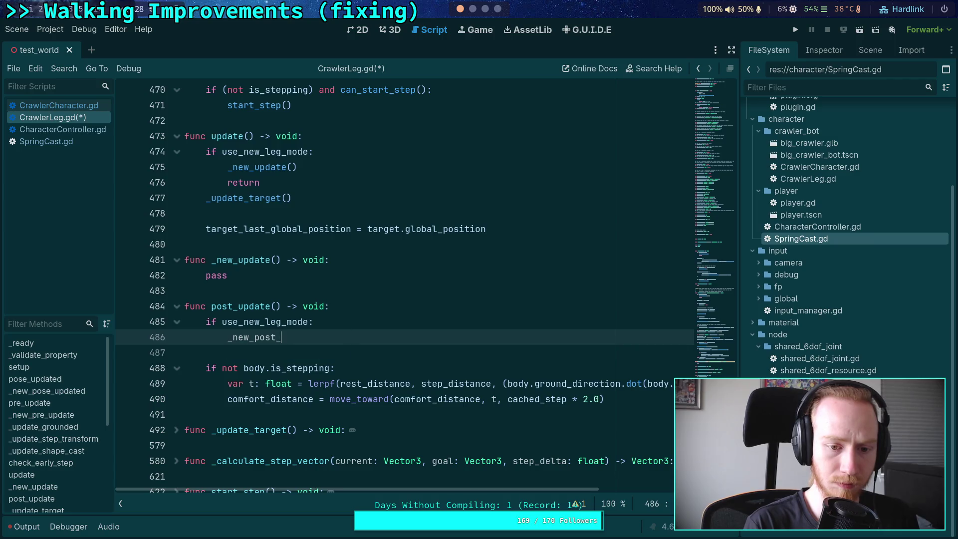
type("date()")
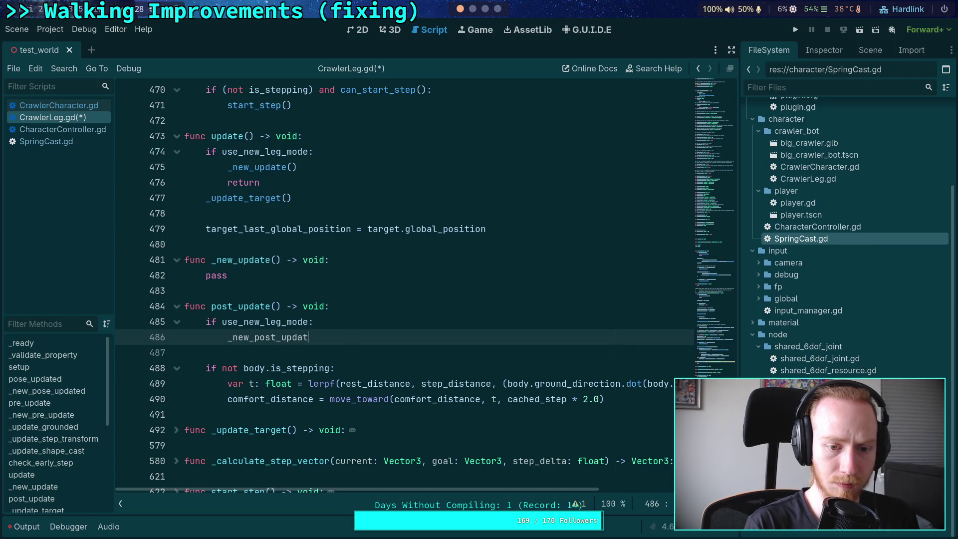
key("Return")
type("urn")
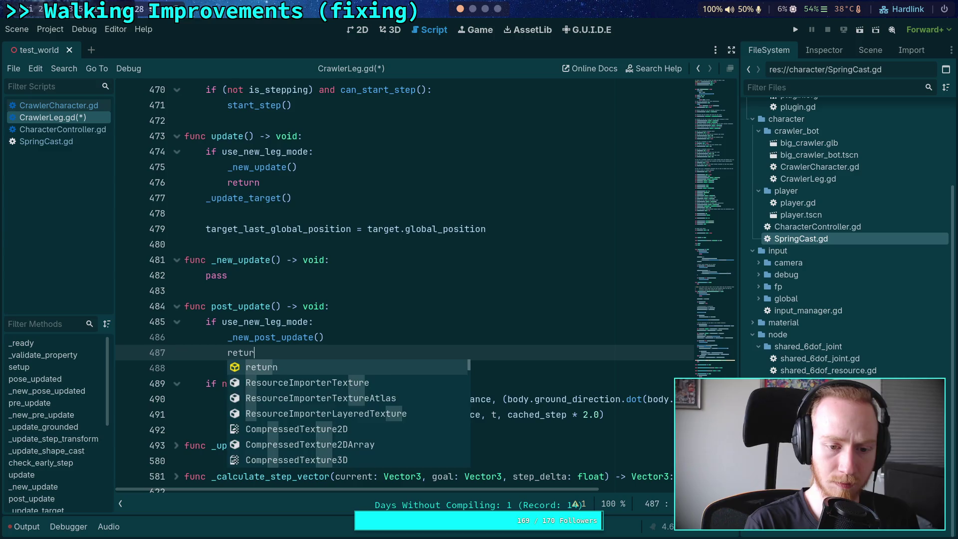
left_click(352, 430)
key("Return")
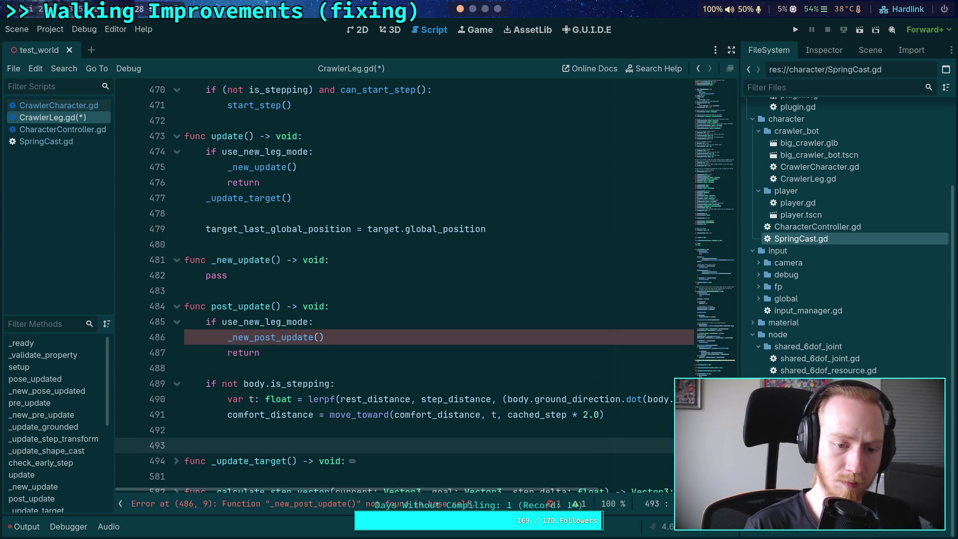
Step: Add a 'func _new_post_update() -> void:' stub containing pass below post_update and save
key("Up")
key("Return")
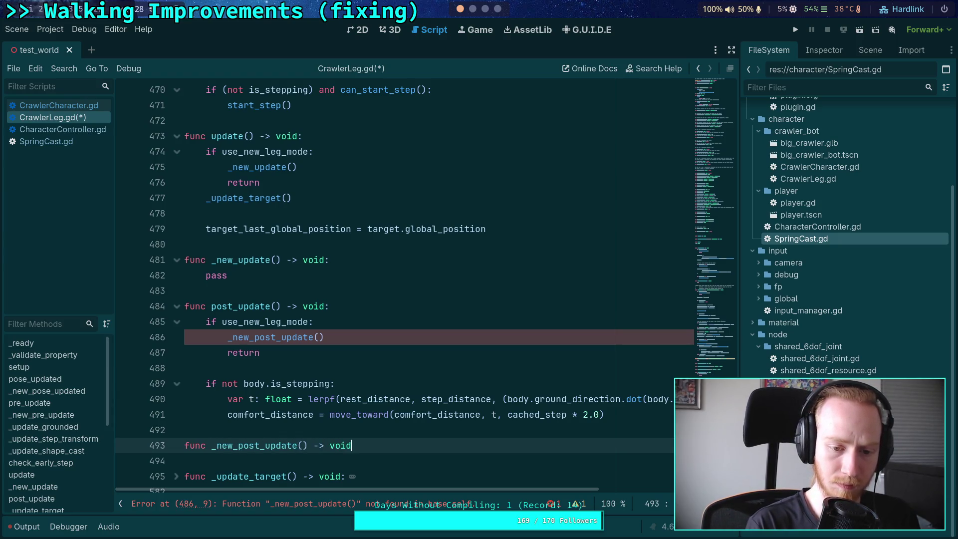
type(":")
key("Return")
type("s")
key("ctrl+s")
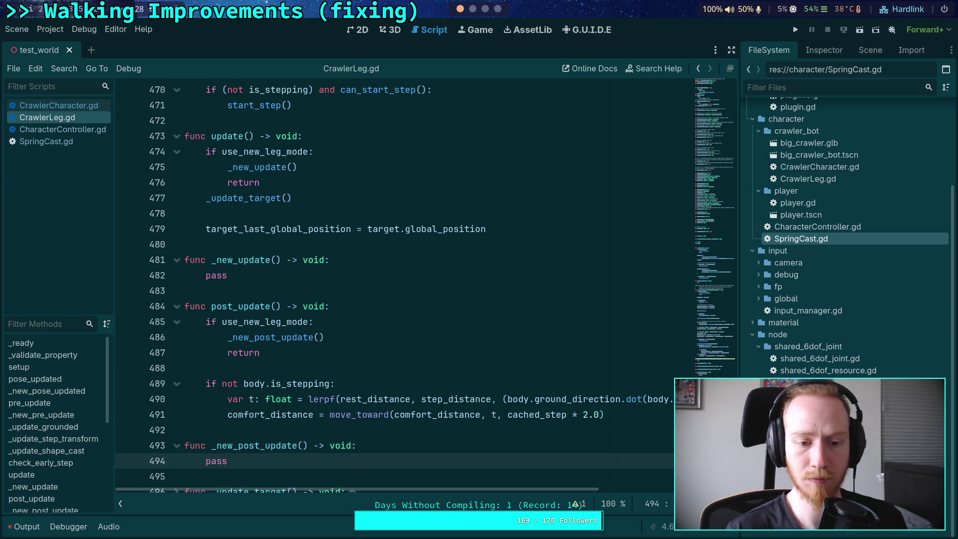
left_click(327, 384)
scroll(371, 338, "up", 9)
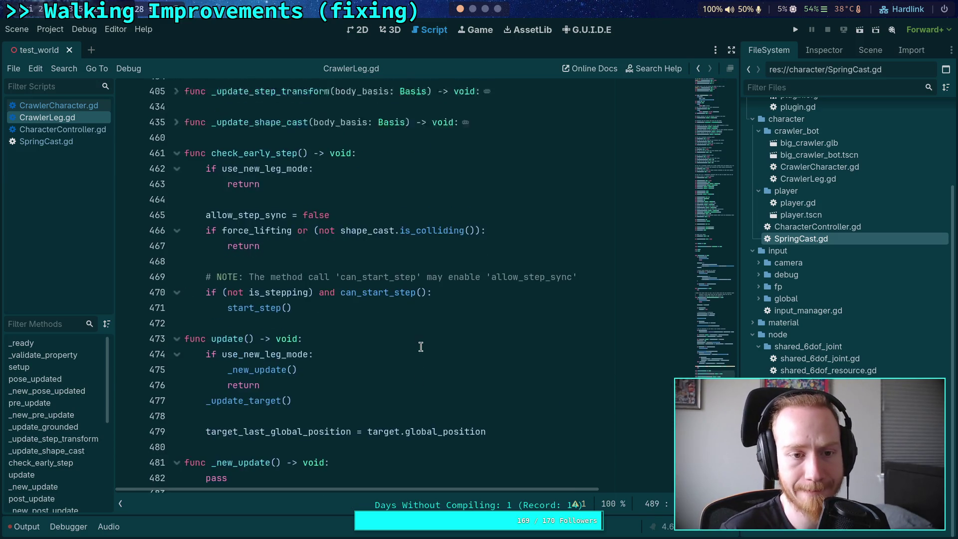
scroll(371, 338, "up", 6)
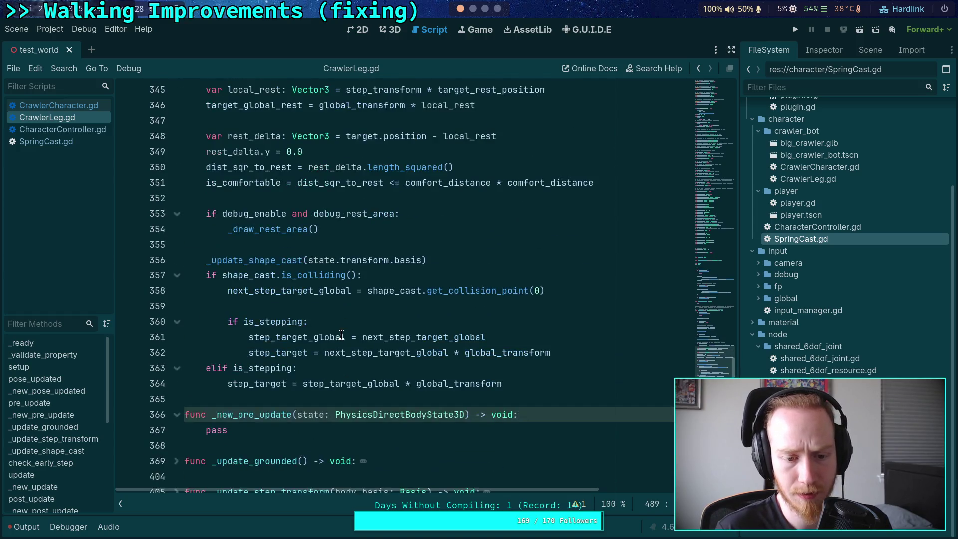
scroll(336, 341, "up", 4)
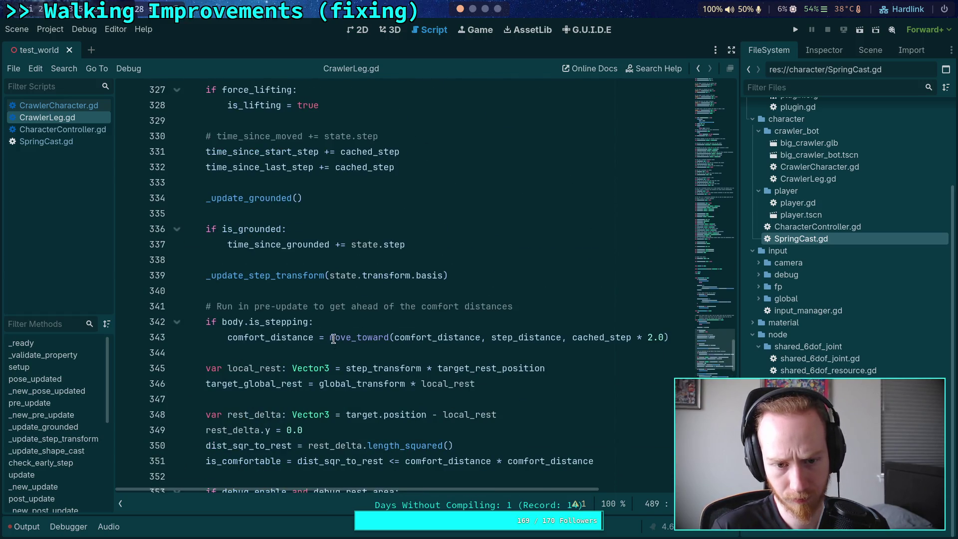
scroll(275, 315, "down", 9)
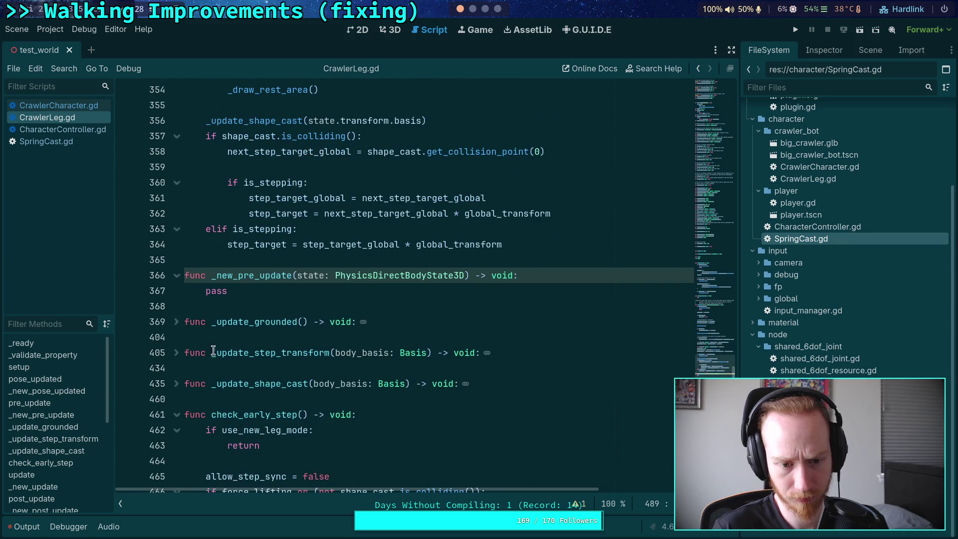
left_click(176, 352)
scroll(219, 331, "down", 20)
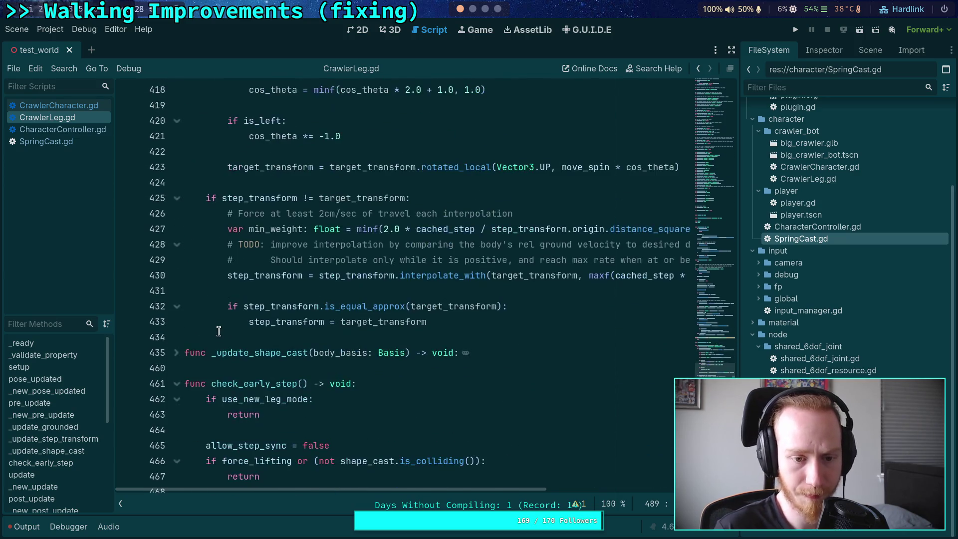
scroll(219, 331, "up", 19)
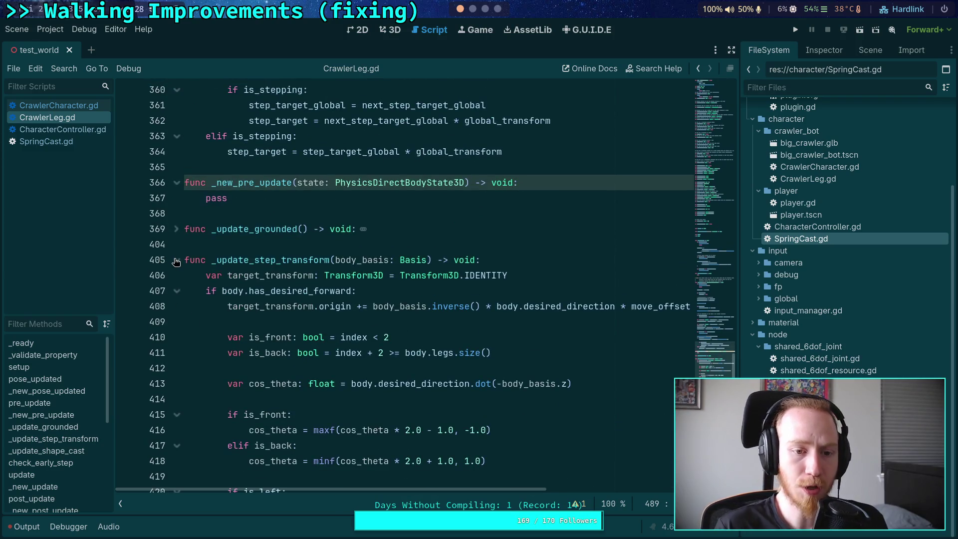
scroll(207, 273, "down", 15)
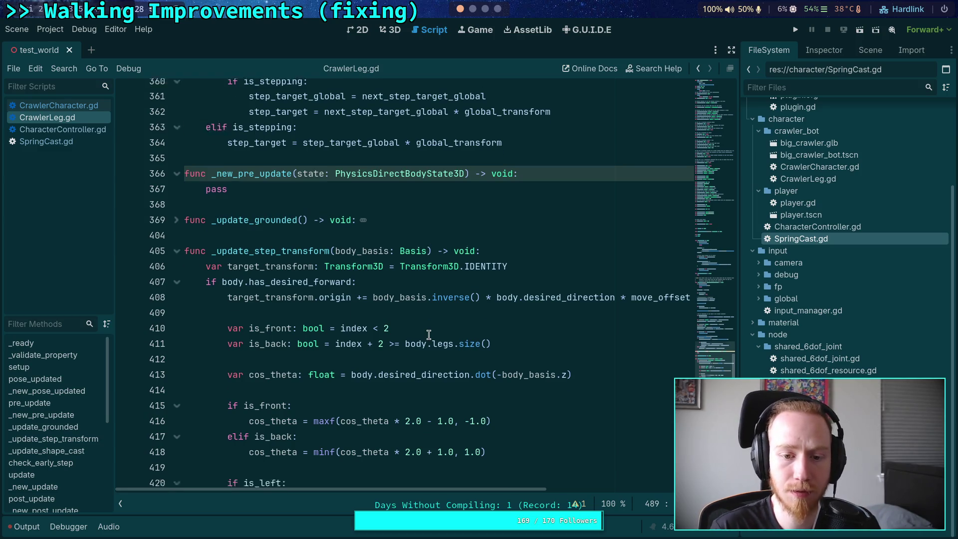
left_click_drag(505, 492, 605, 498)
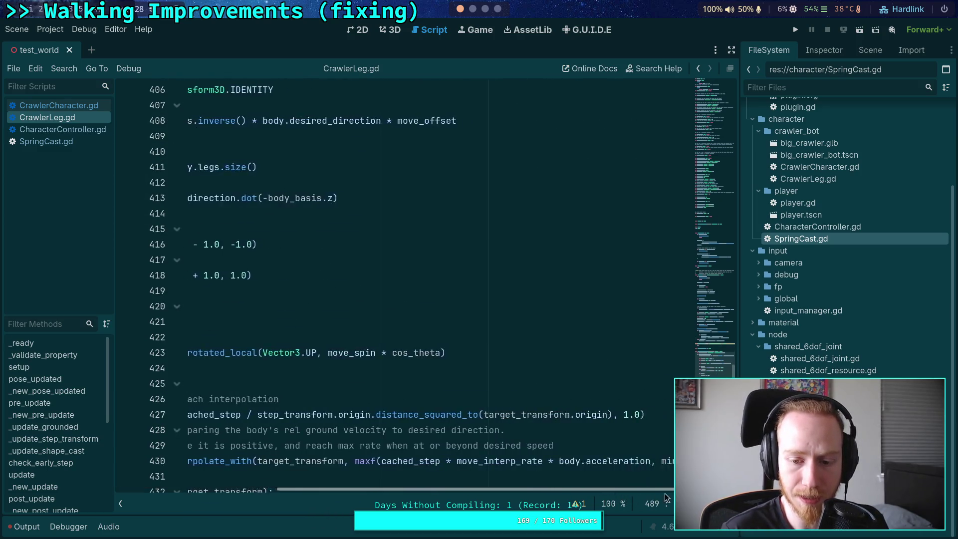
left_click(398, 475)
scroll(449, 420, "down", 2)
scroll(509, 422, "up", 16)
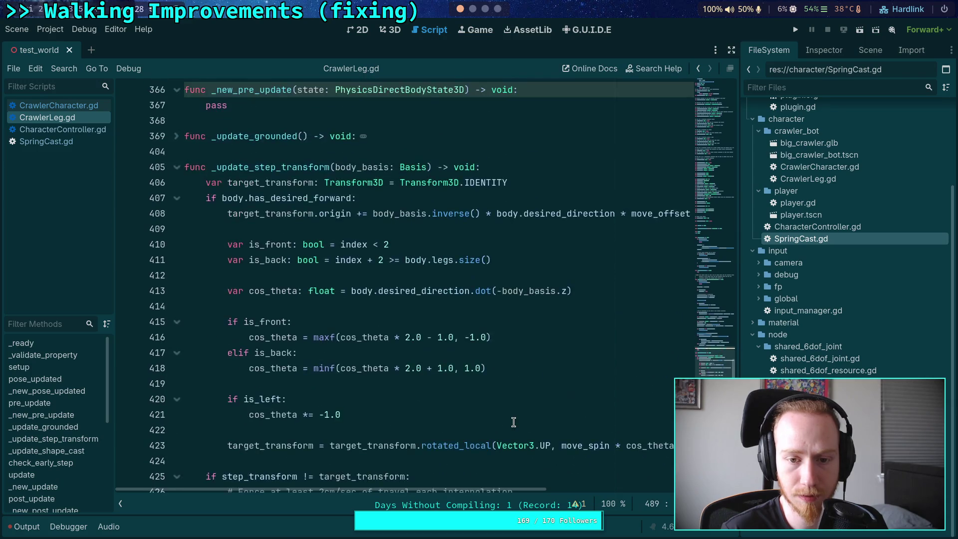
scroll(494, 480, "right", 5)
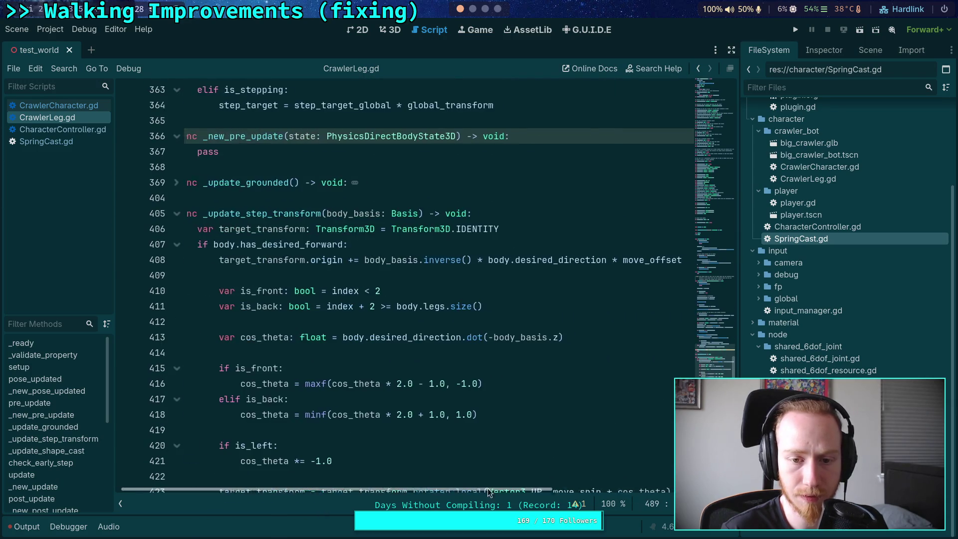
scroll(392, 368, "left", 5)
mouse_move(566, 261)
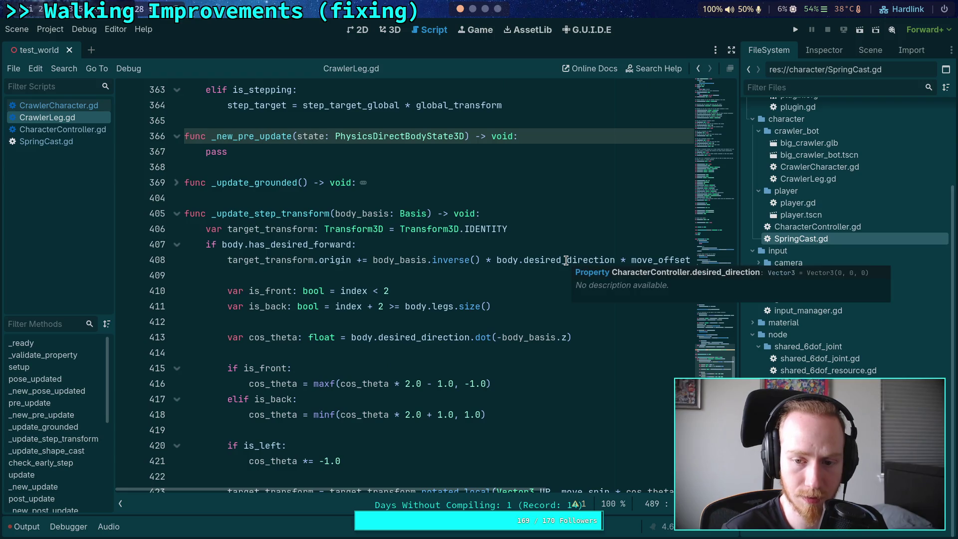
left_click(176, 214)
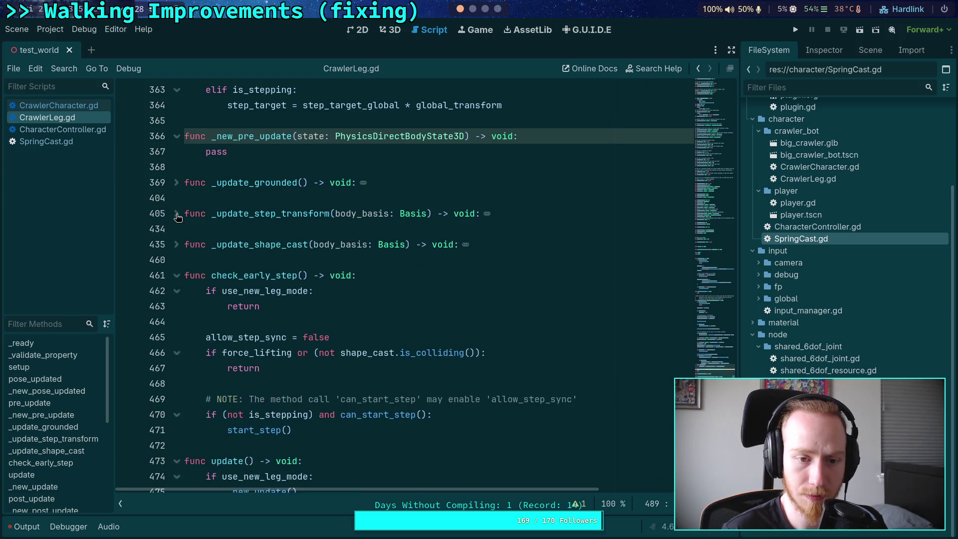
scroll(236, 215, "up", 2)
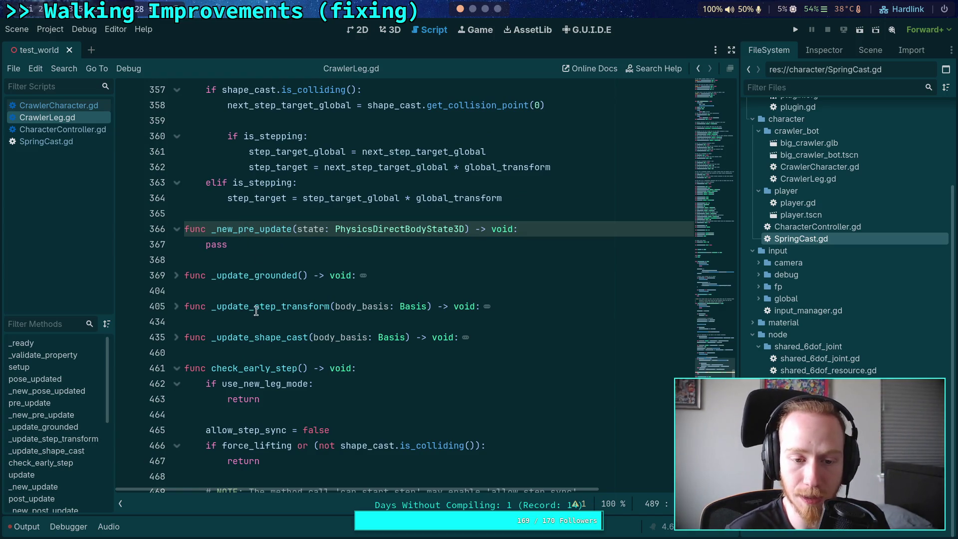
left_click(177, 275)
scroll(180, 276, "down", 3)
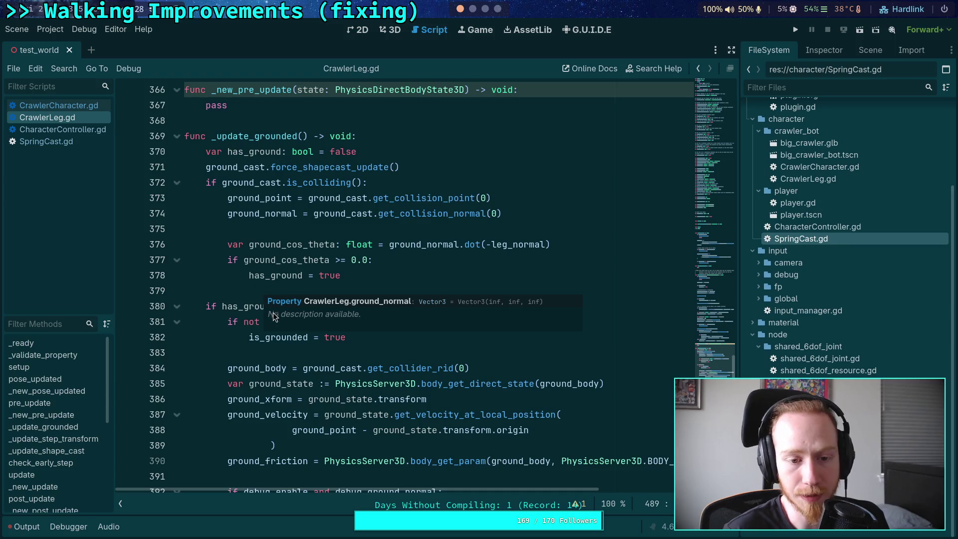
left_click(226, 348)
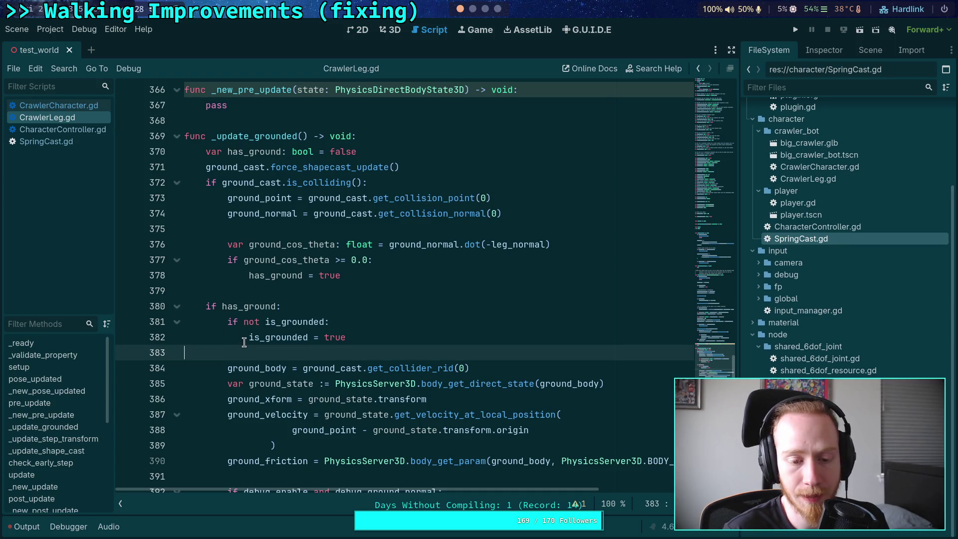
scroll(245, 320, "up", 4)
left_click(174, 286)
scroll(231, 283, "up", 5)
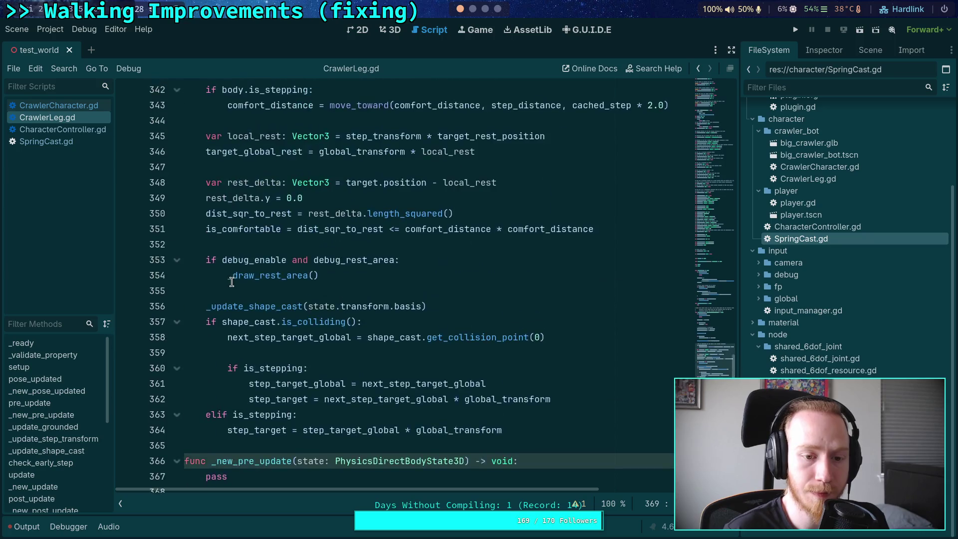
scroll(232, 282, "up", 8)
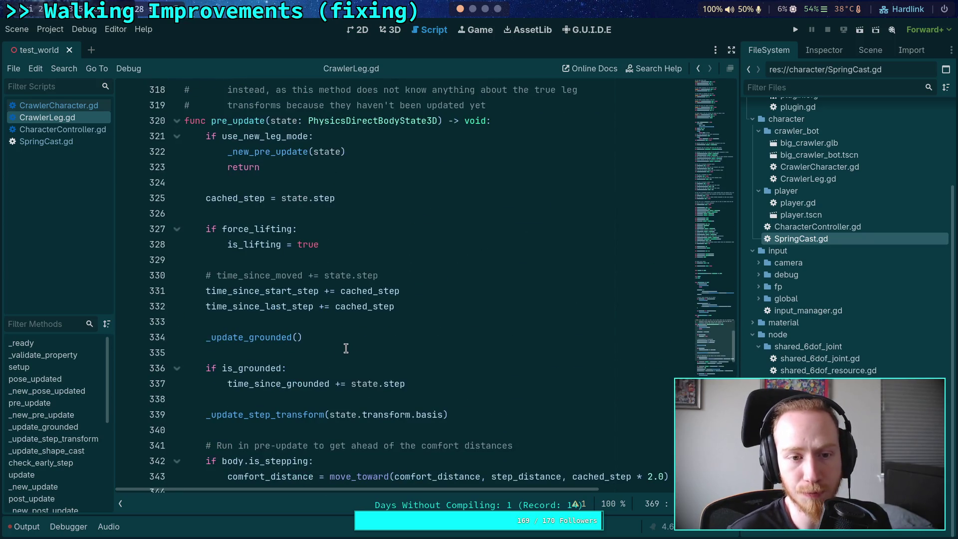
scroll(346, 344, "down", 3)
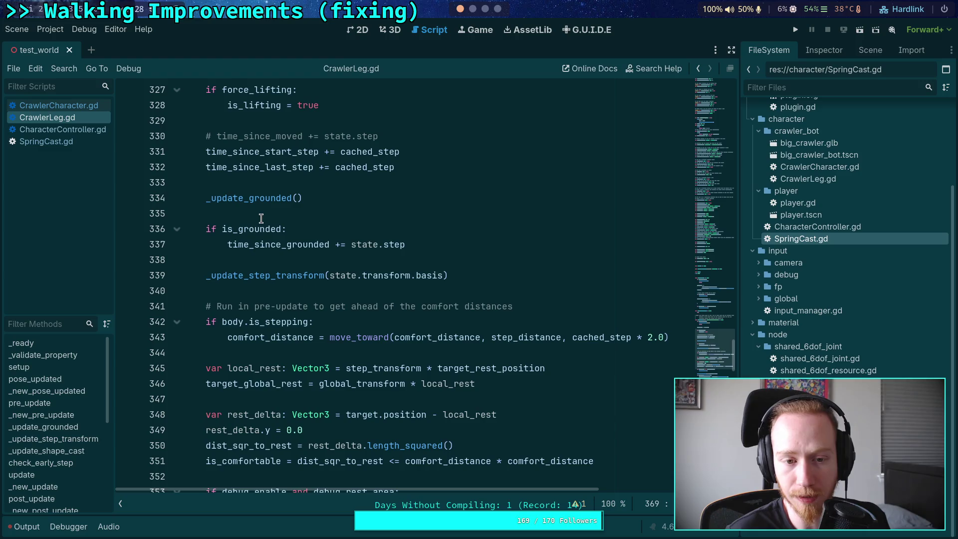
double_click(278, 244)
scroll(444, 282, "up", 2)
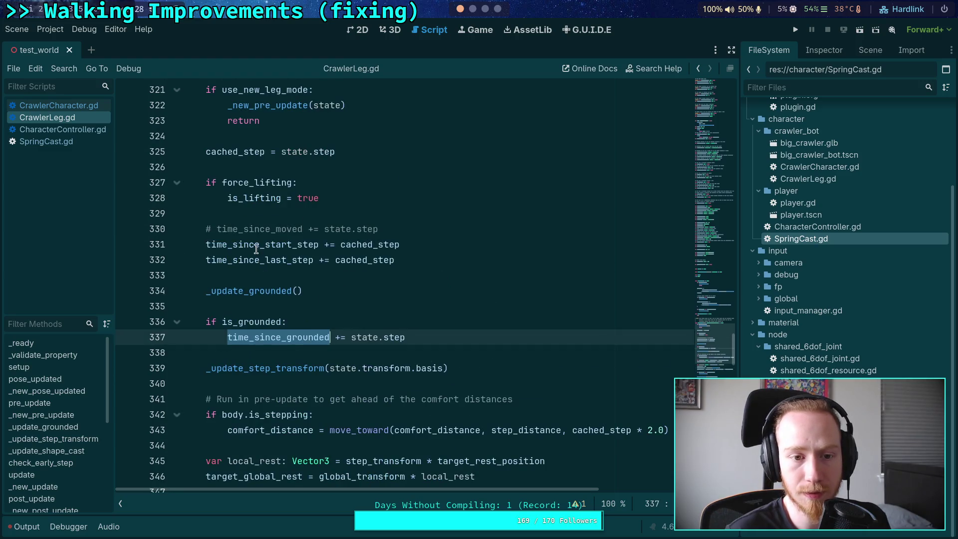
double_click(257, 245)
scroll(393, 303, "up", 2)
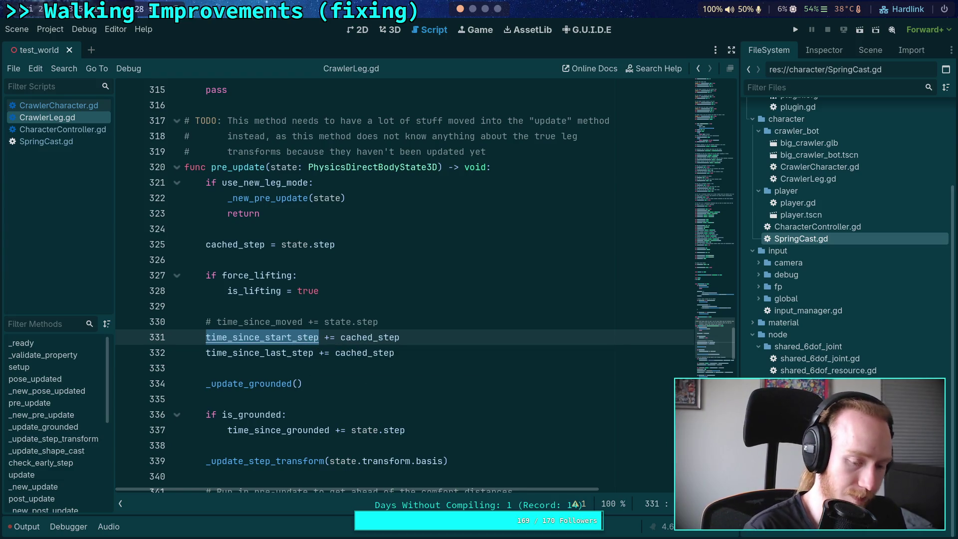
key("ctrl+f")
scroll(388, 354, "down", 2)
scroll(389, 354, "down", 15)
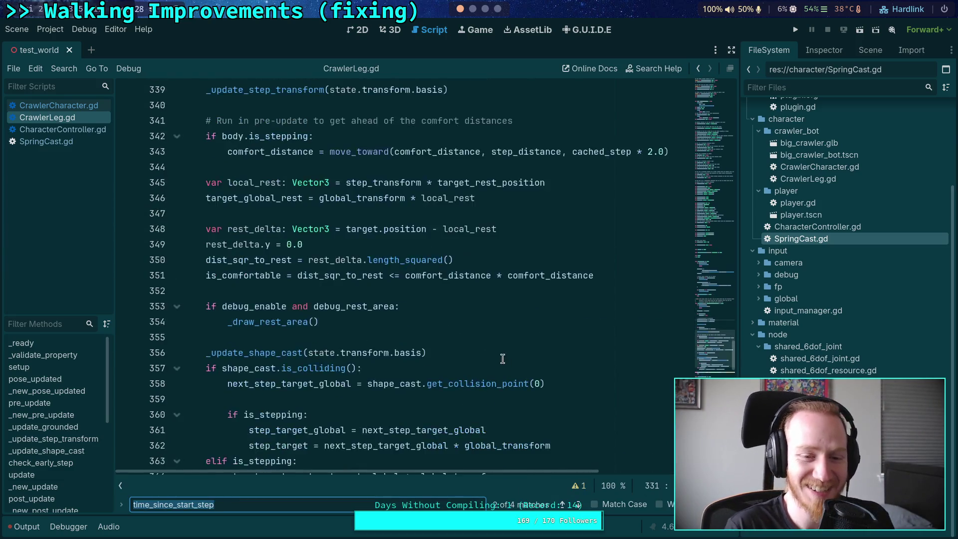
scroll(498, 374, "down", 11)
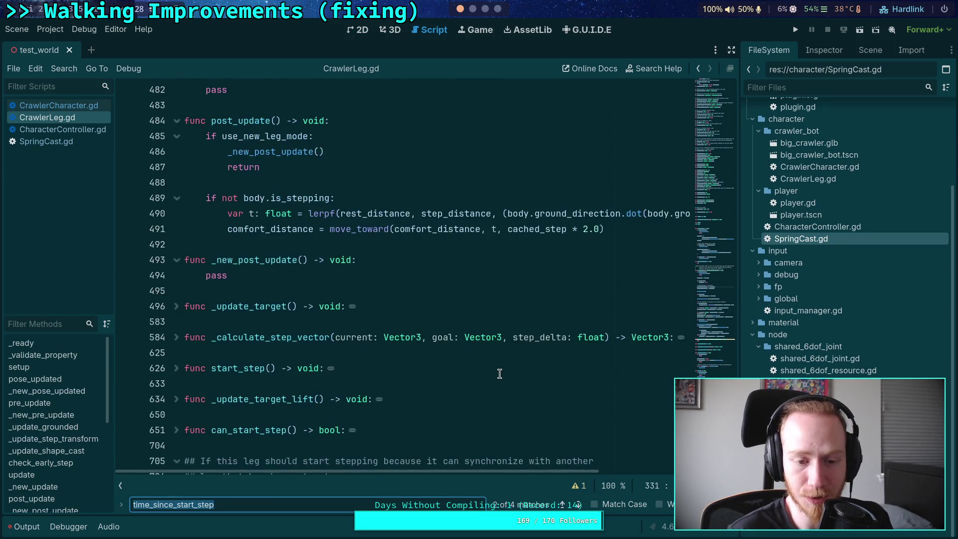
scroll(500, 373, "up", 9)
scroll(500, 373, "up", 15)
double_click(238, 290)
key("Escape")
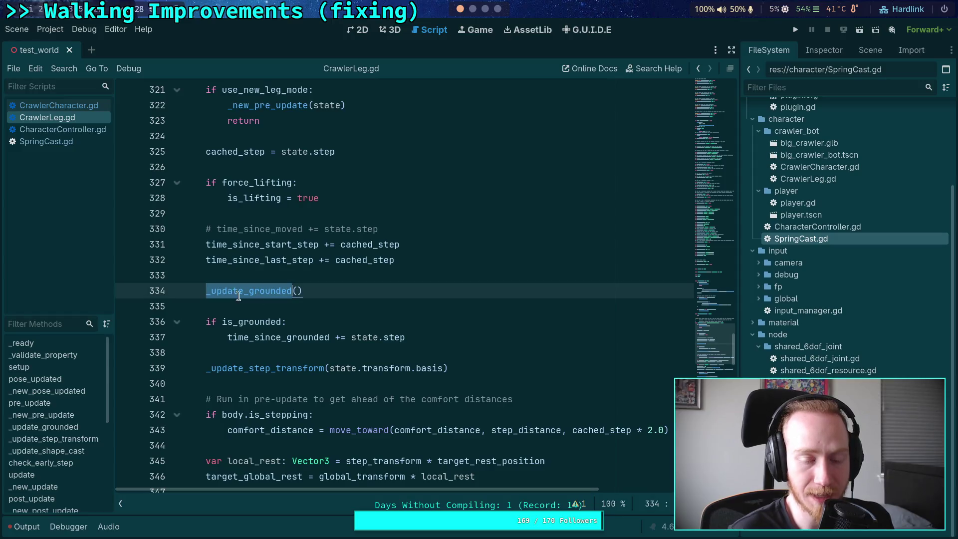
scroll(363, 320, "down", 8)
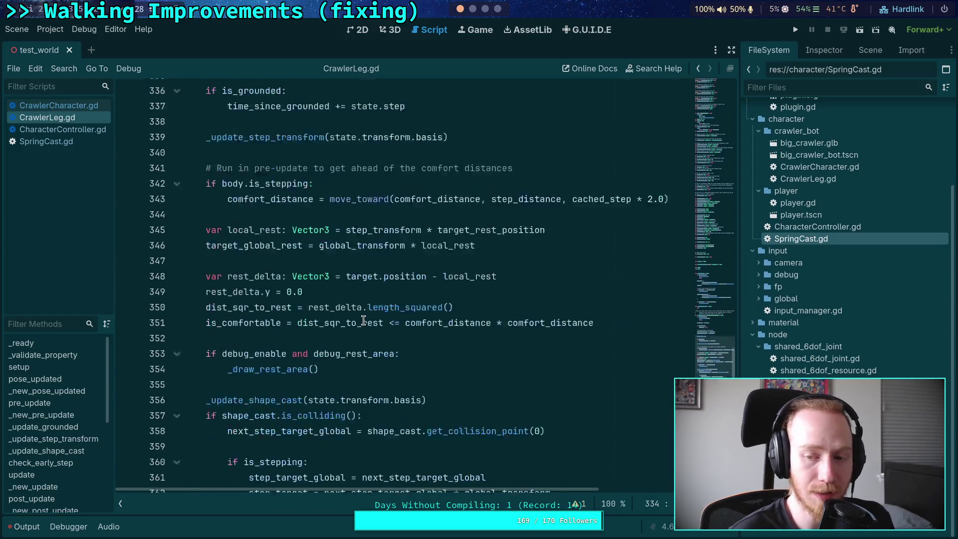
left_click(246, 241)
scroll(374, 327, "up", 5)
scroll(373, 327, "up", 6)
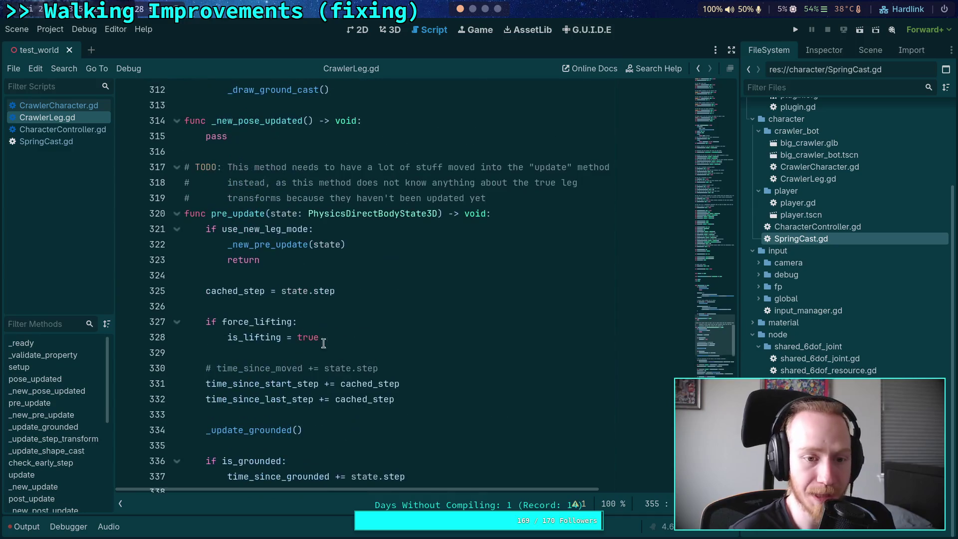
left_click(320, 270)
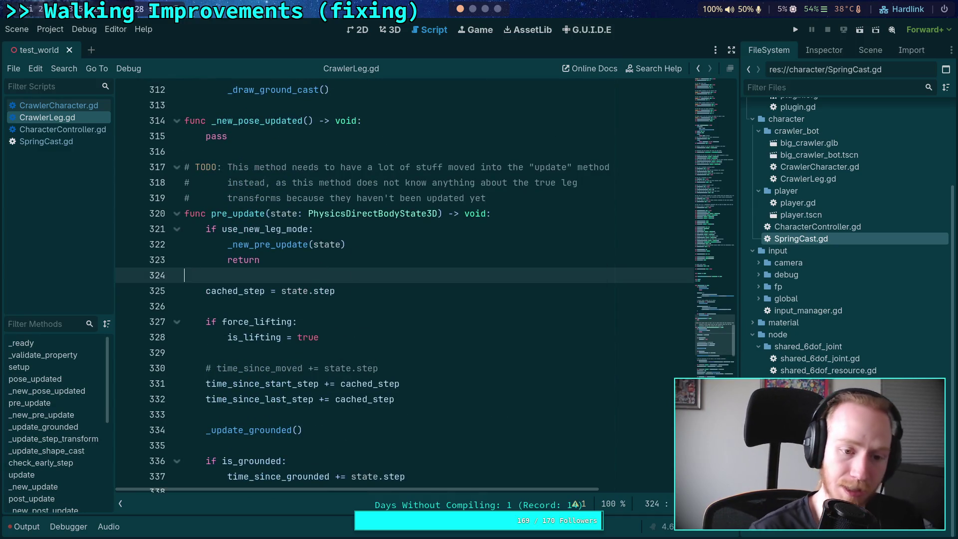
scroll(372, 304, "down", 10)
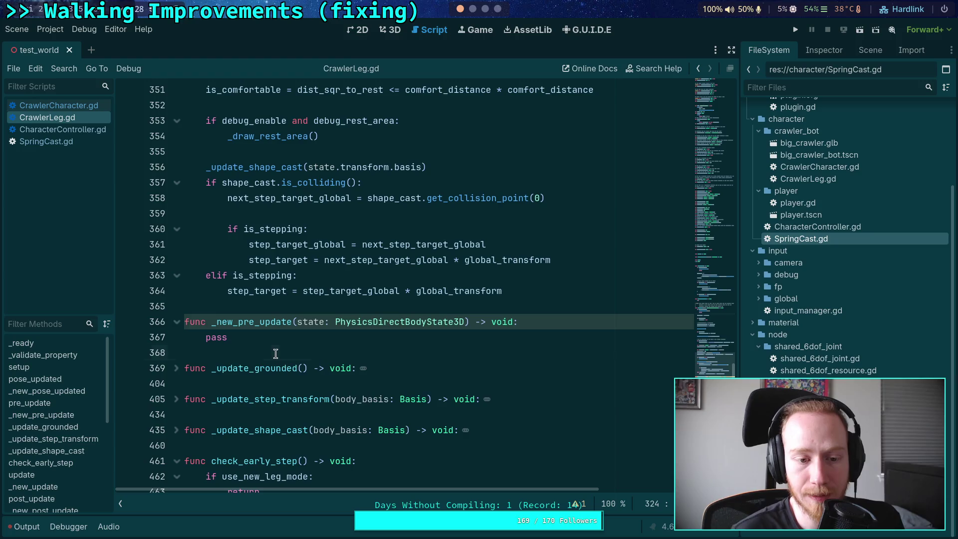
left_click(276, 354)
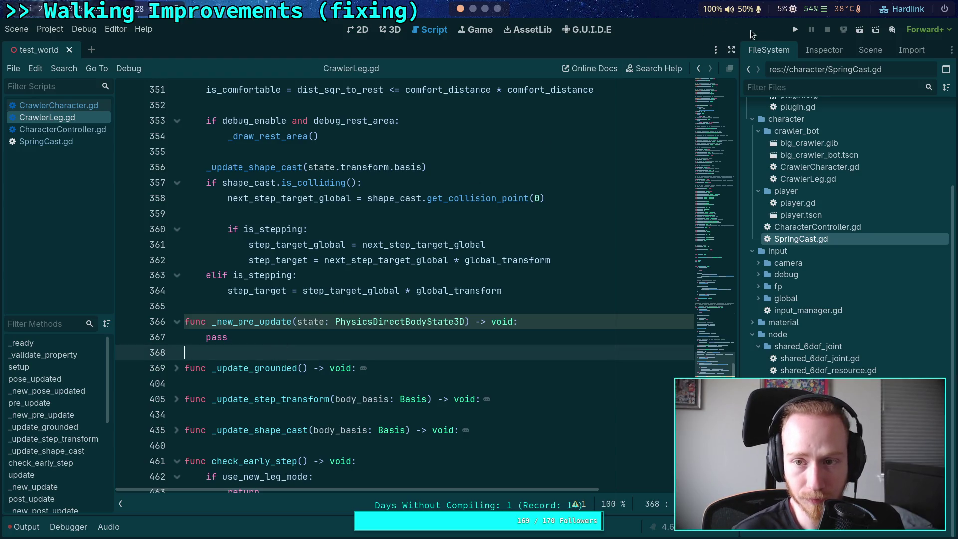
left_click(795, 30)
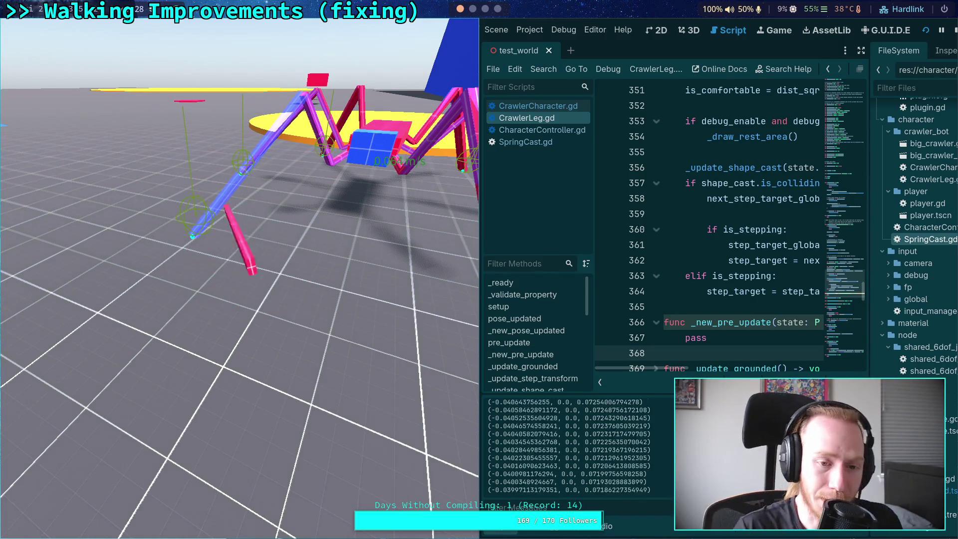
Step: Stop the crawler test run and show the test_world scene tree in the dock
left_click(954, 30)
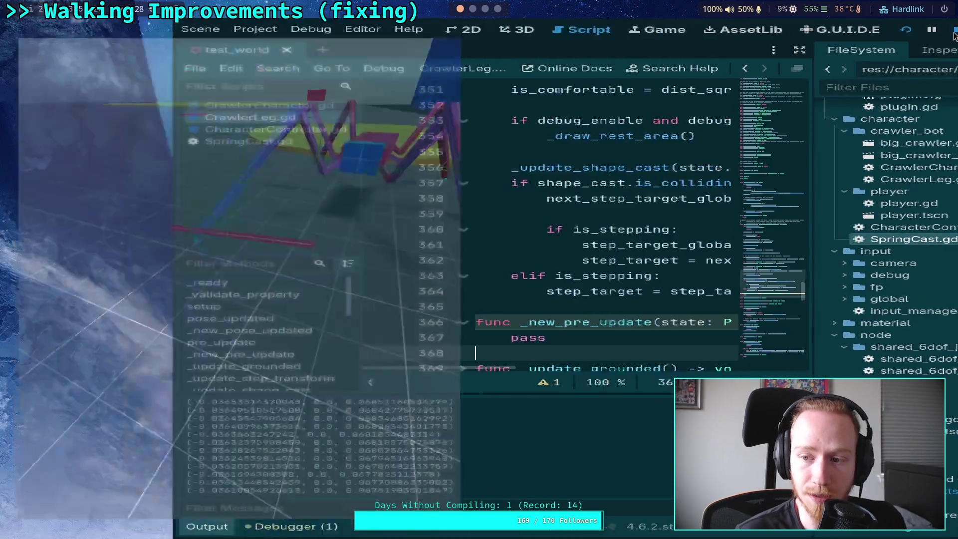
left_click(824, 50)
left_click(872, 50)
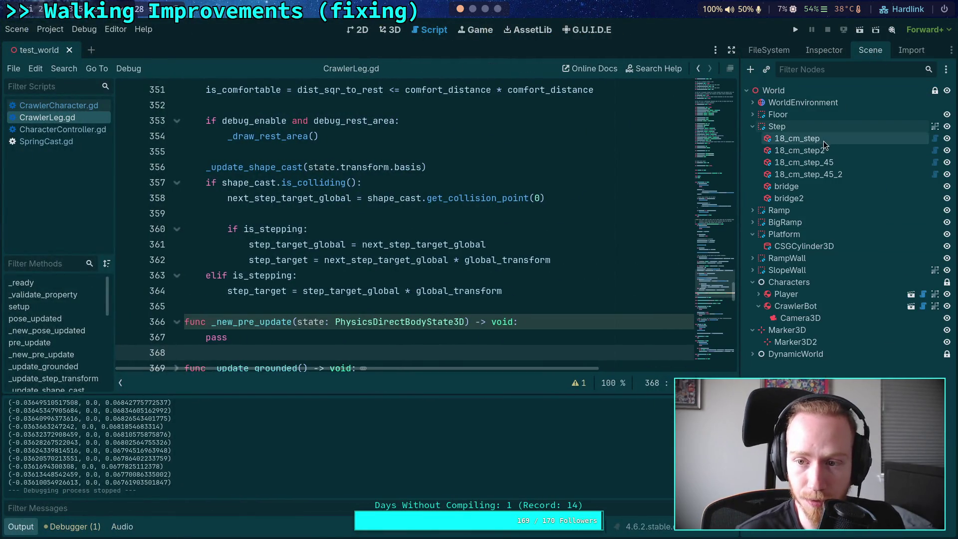
Step: In big_crawler_bot, set FR_Femur_Body's High Friction material Bounce to 0.2 and run the project
left_click(911, 307)
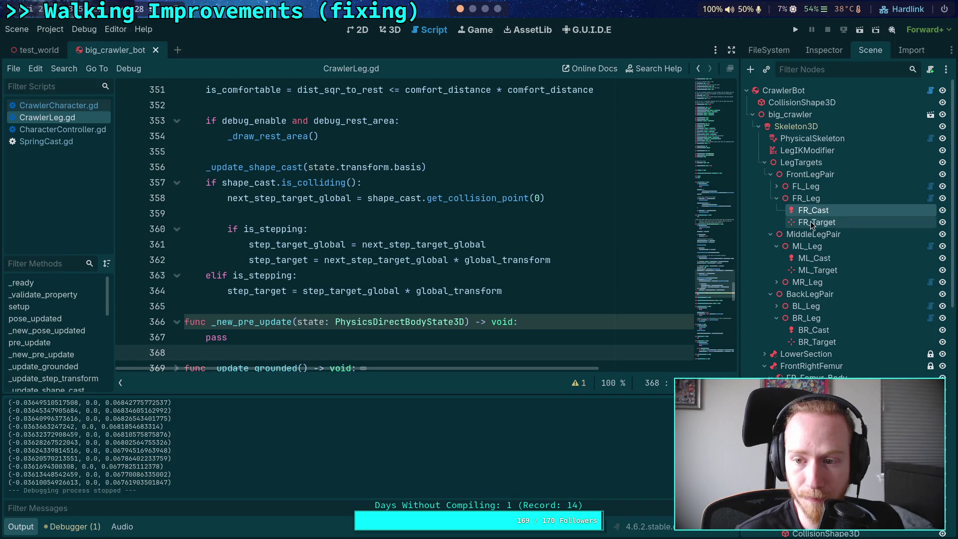
left_click(765, 162)
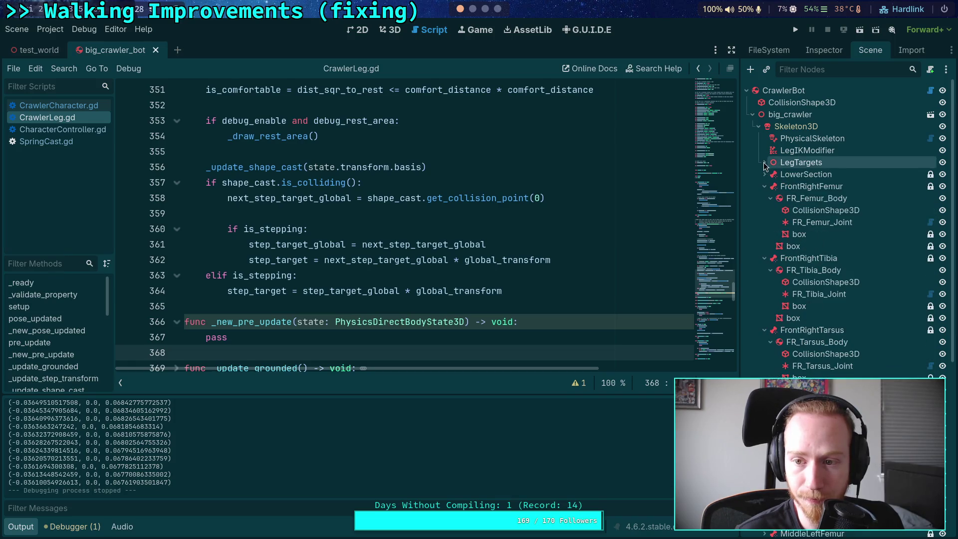
left_click(806, 196)
left_click(834, 50)
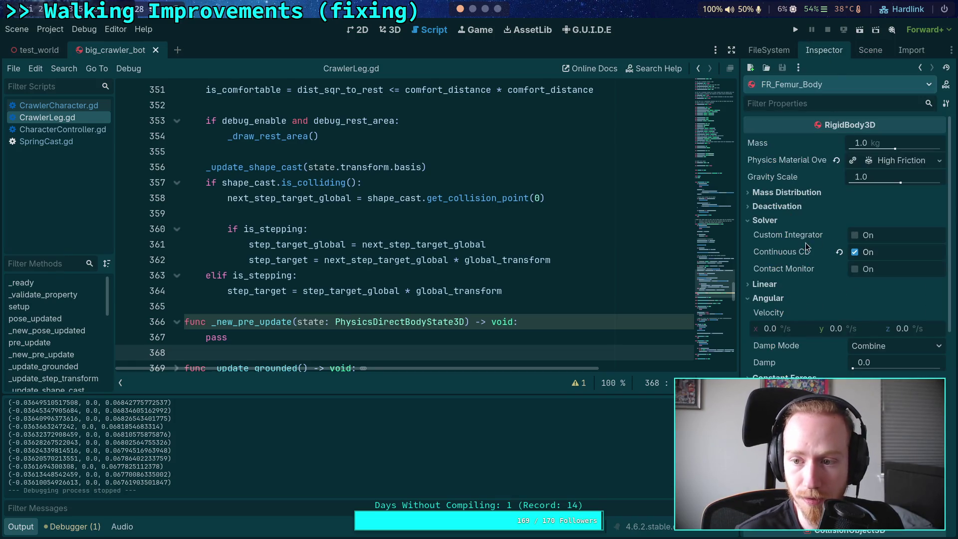
left_click(921, 165)
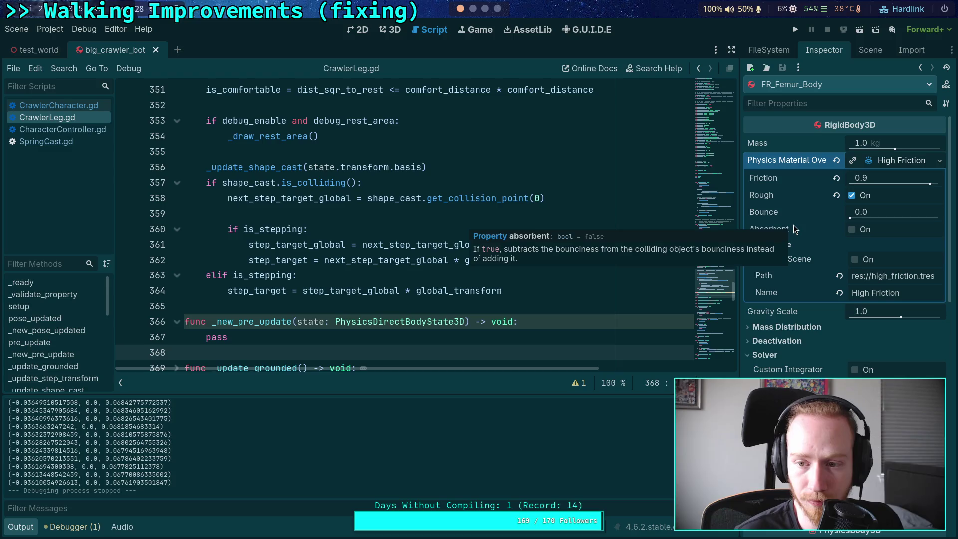
mouse_move(793, 216)
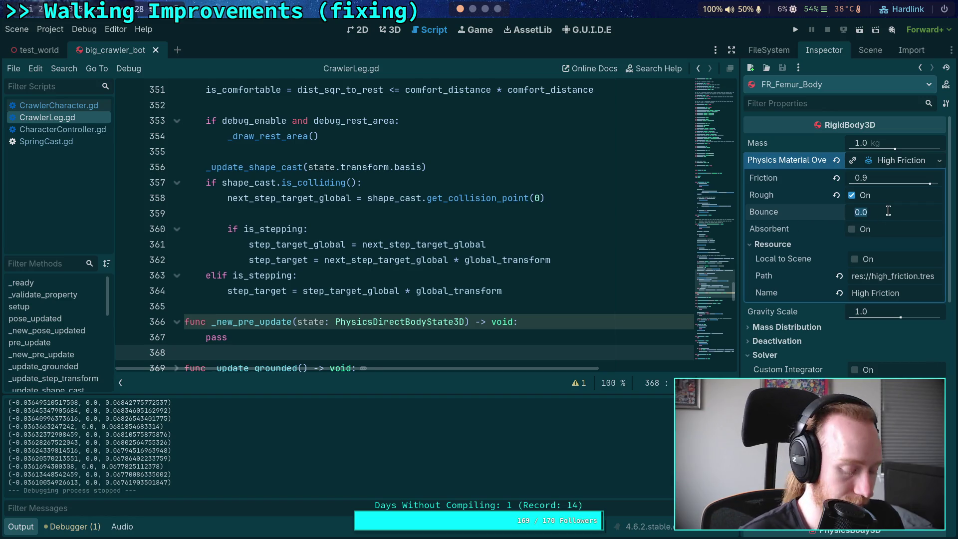
type("0.2")
key("Return")
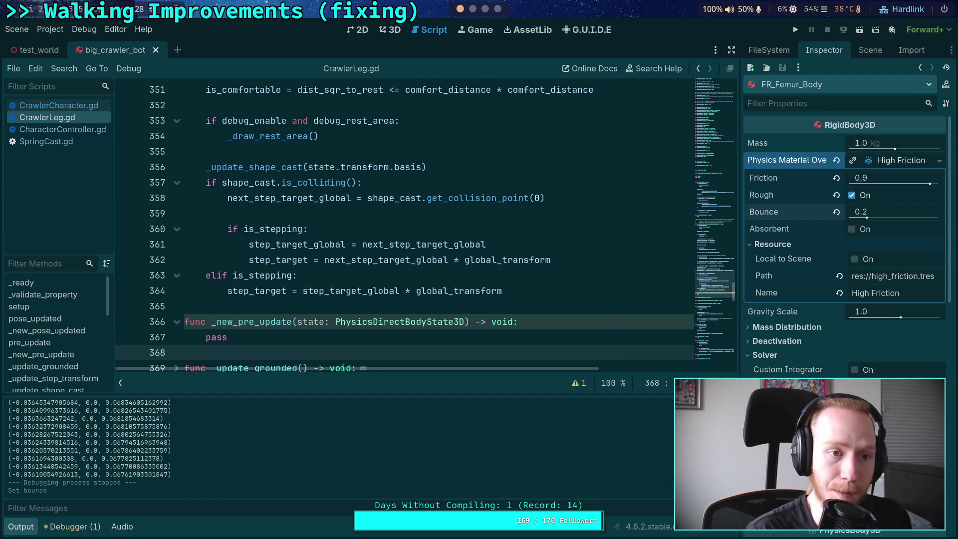
left_click(791, 32)
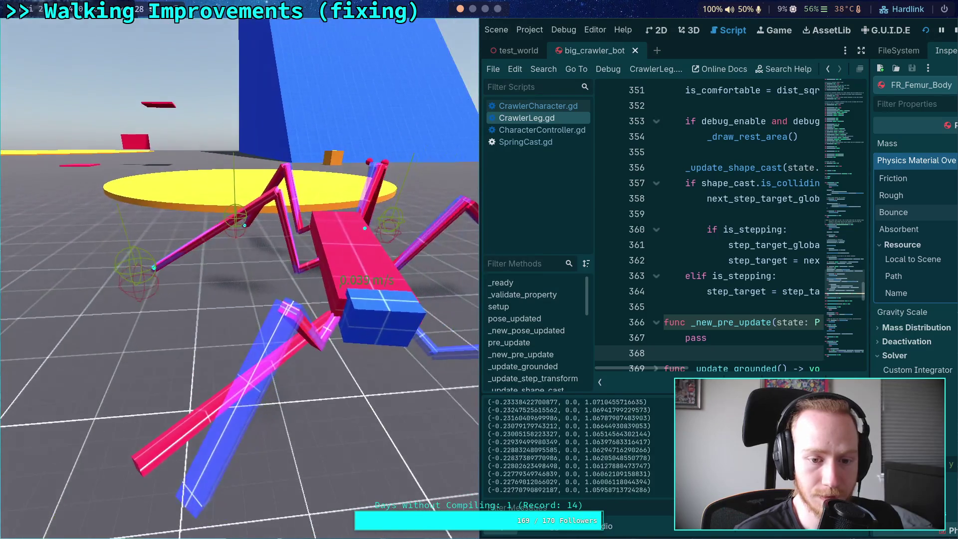
Step: Stop the game, set the High Friction material to Friction 0.8 with Bounce 0.0, and rerun
left_click(955, 31)
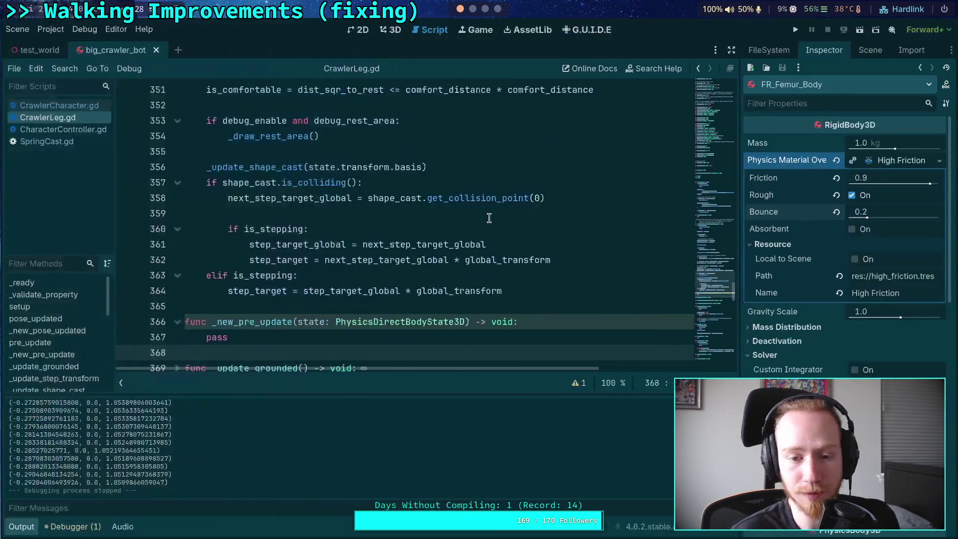
left_click(27, 532)
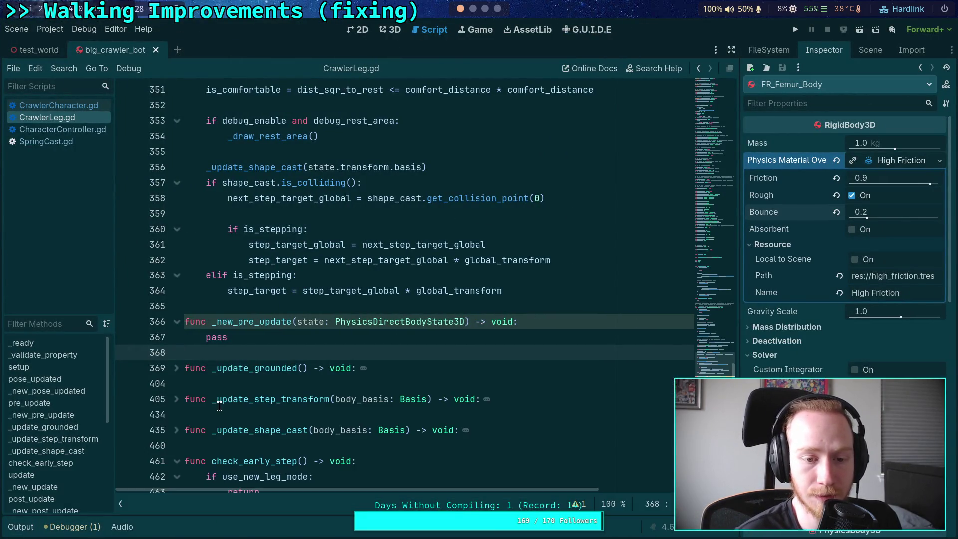
left_click(302, 338)
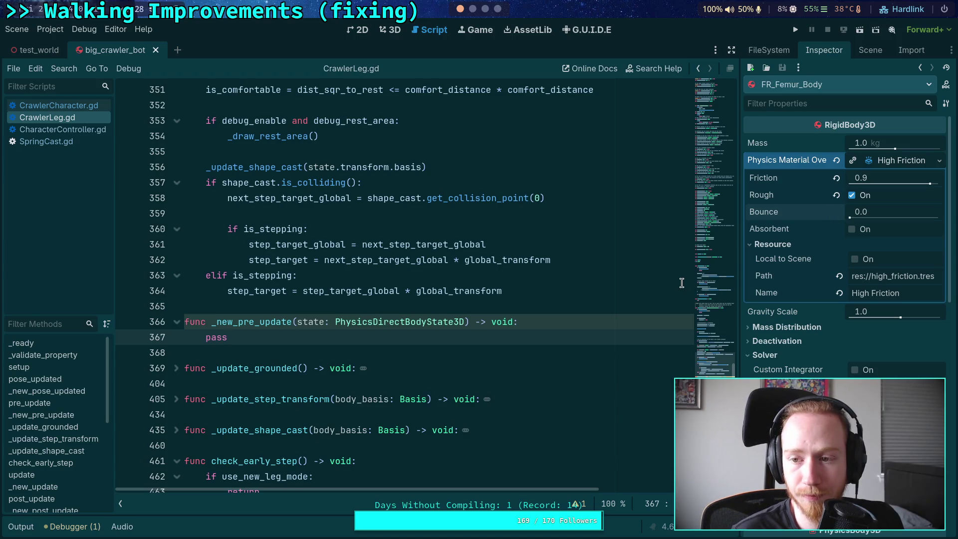
left_click(870, 178)
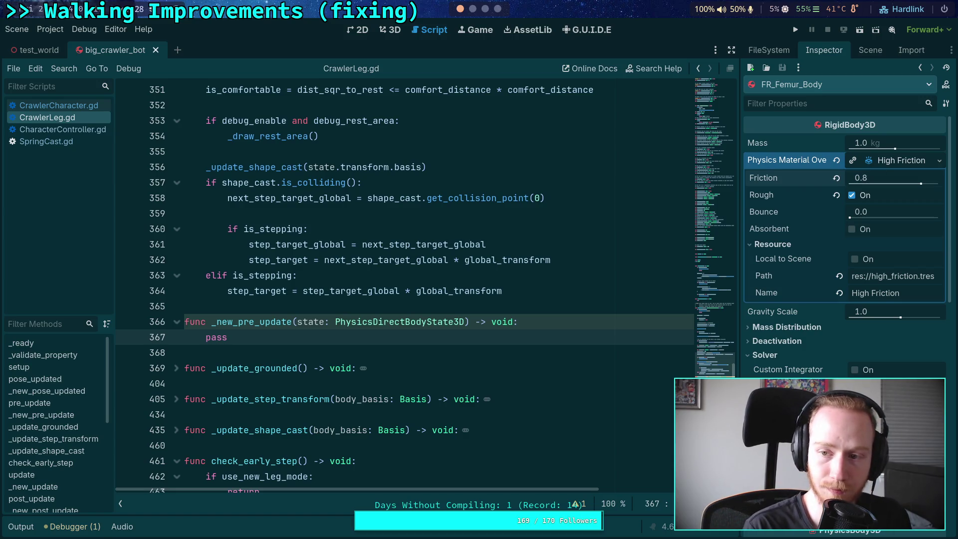
left_click(797, 30)
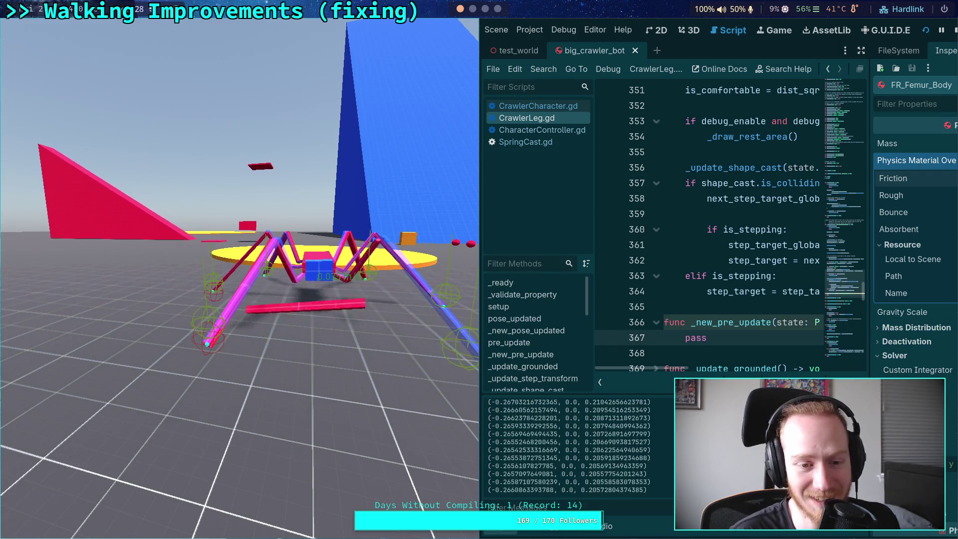
Step: End the crawler debug session with the Stop button
left_click(954, 31)
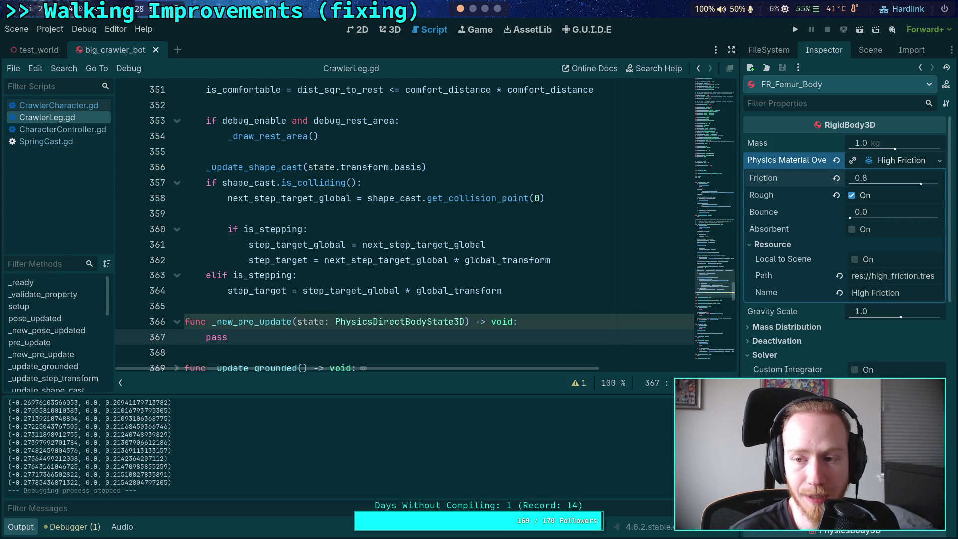
scroll(845, 240, "down", 2)
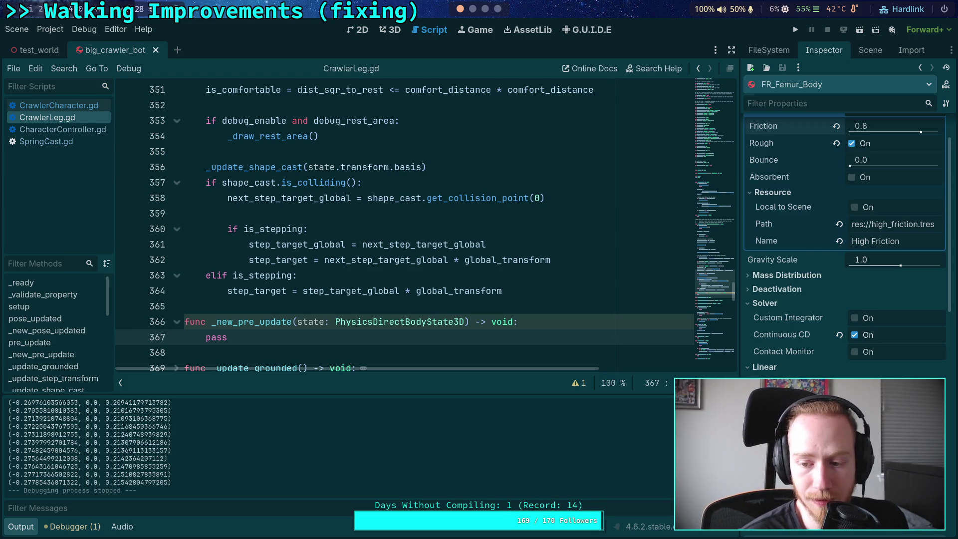
scroll(844, 250, "down", 2)
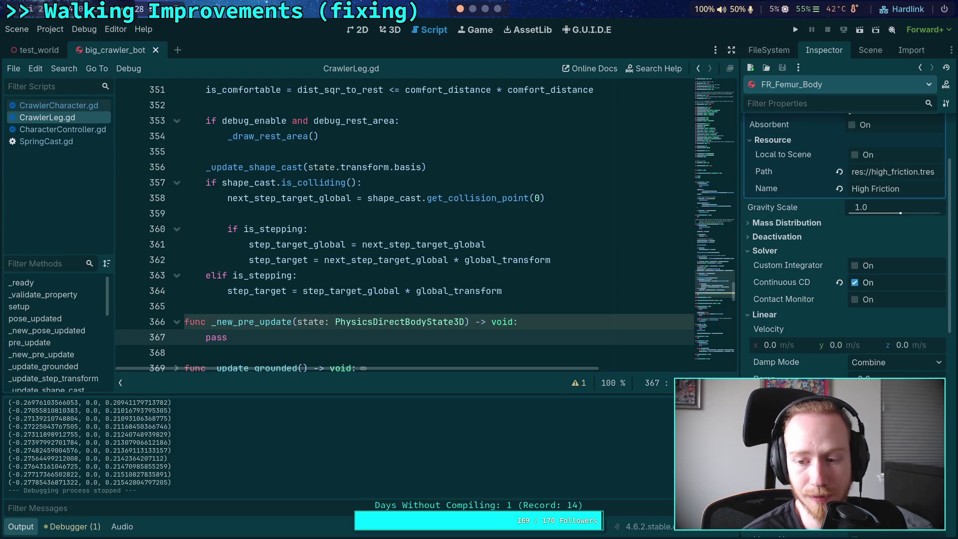
scroll(786, 364, "up", 2)
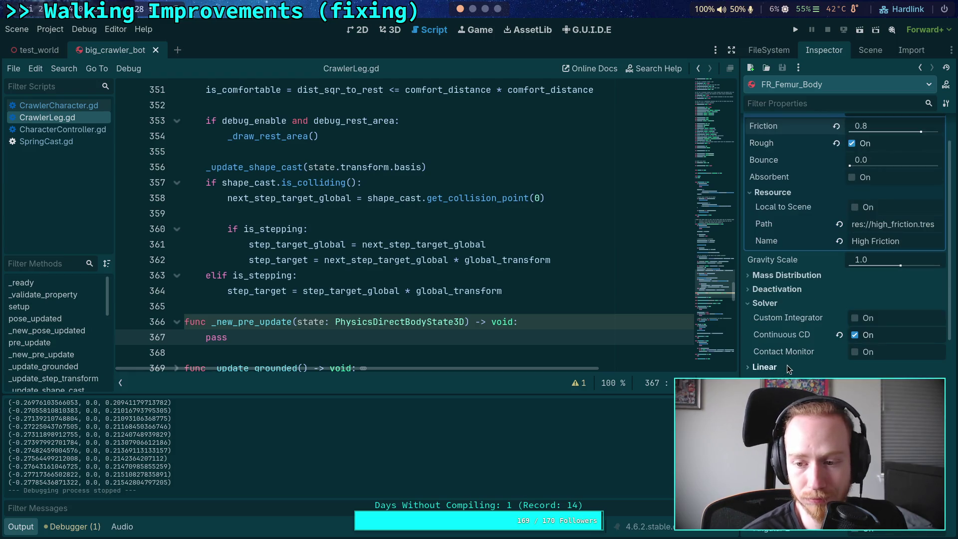
scroll(793, 361, "up", 2)
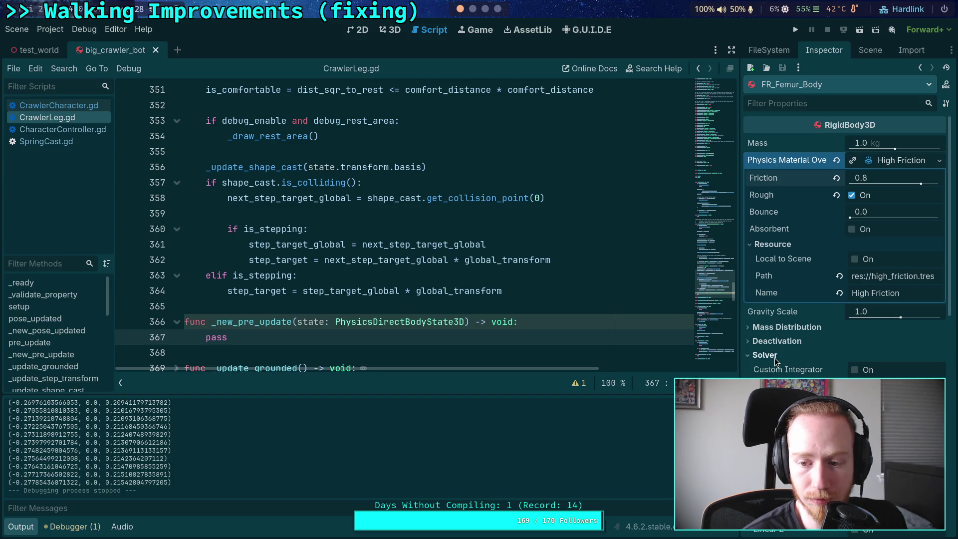
left_click(783, 356)
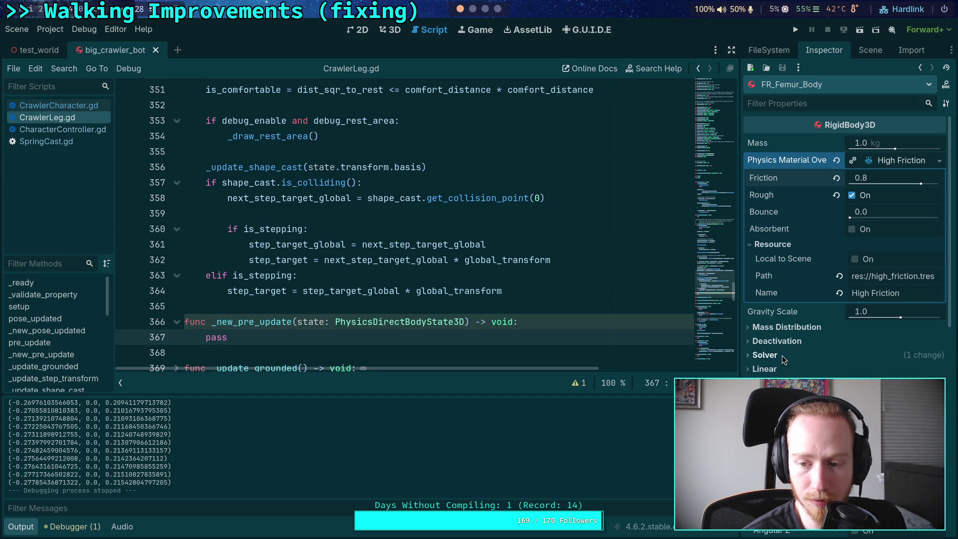
left_click(794, 341)
left_click(795, 342)
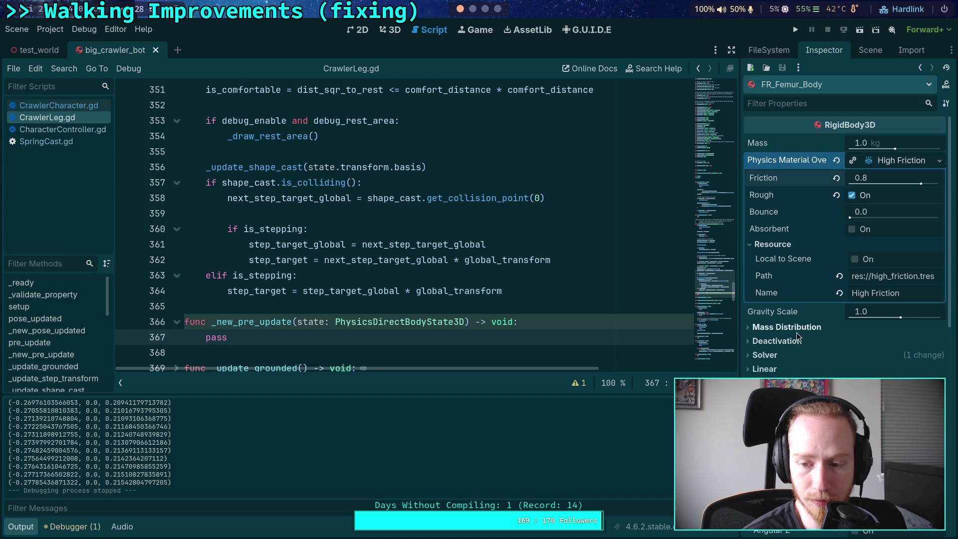
left_click(803, 328)
left_click(807, 326)
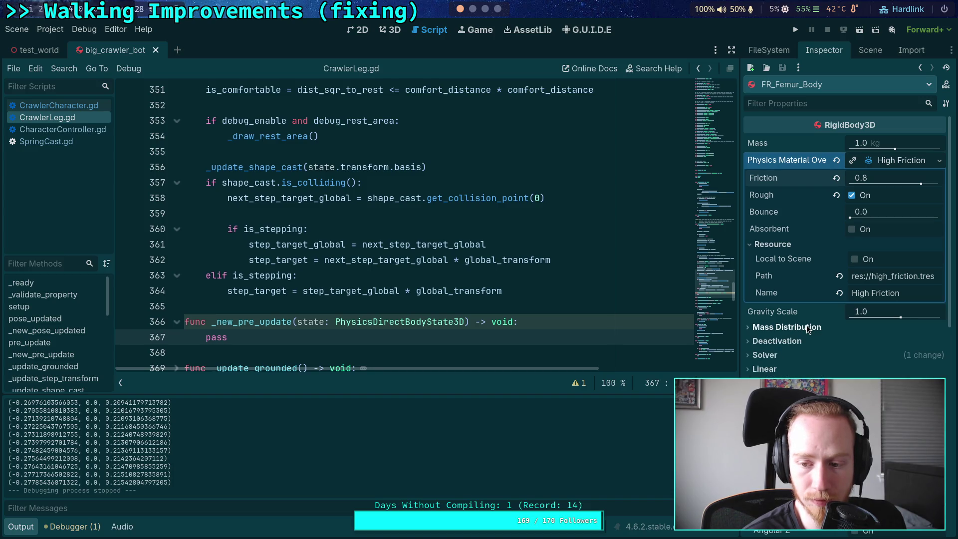
scroll(506, 274, "up", 1)
scroll(504, 274, "down", 1)
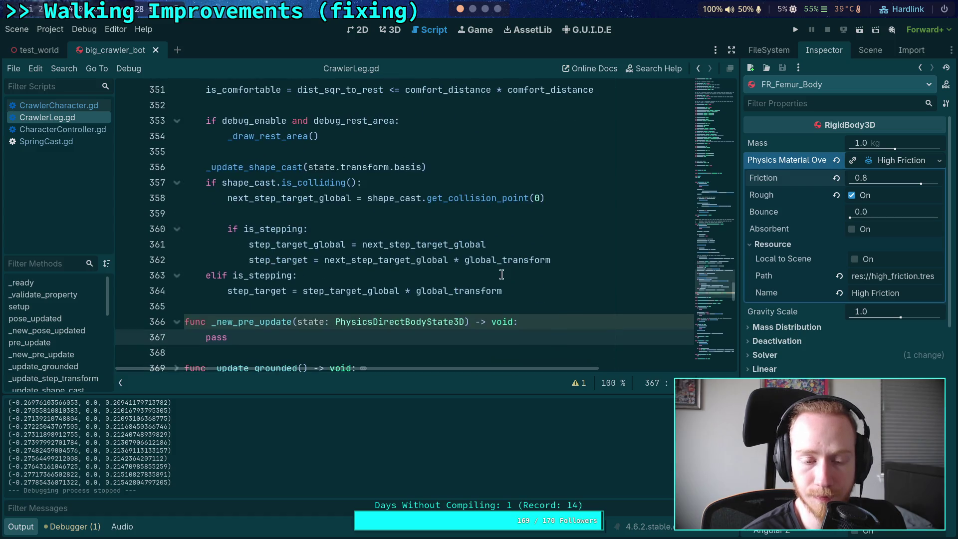
left_click(437, 305)
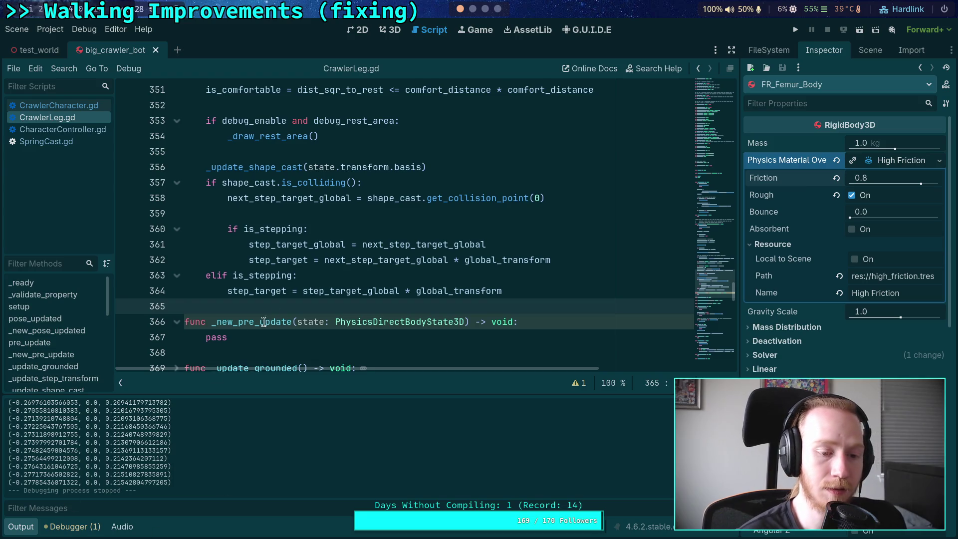
Step: In CharacterController.gd, search 'print', delete the debug_enabled accel print block, and run with F5
left_click(60, 129)
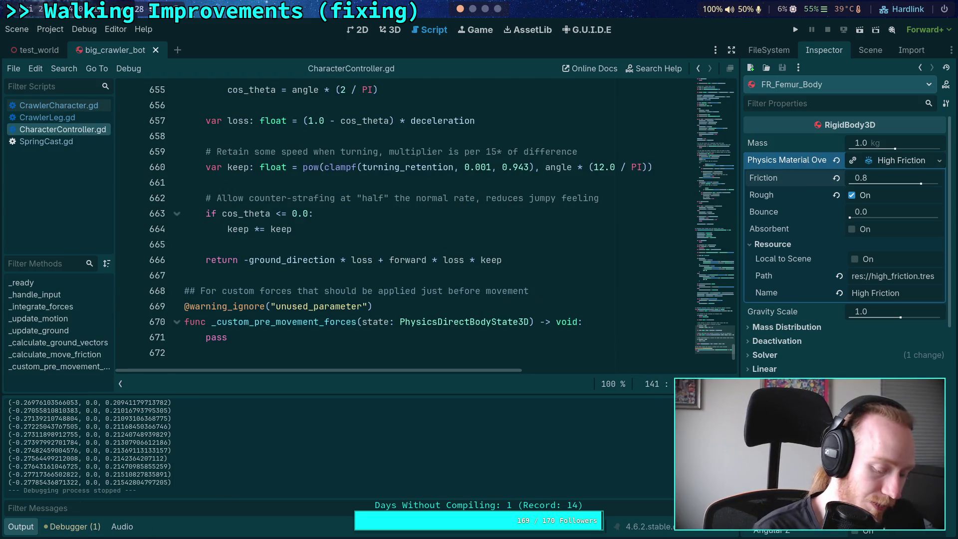
key("ctrl+f")
type("print")
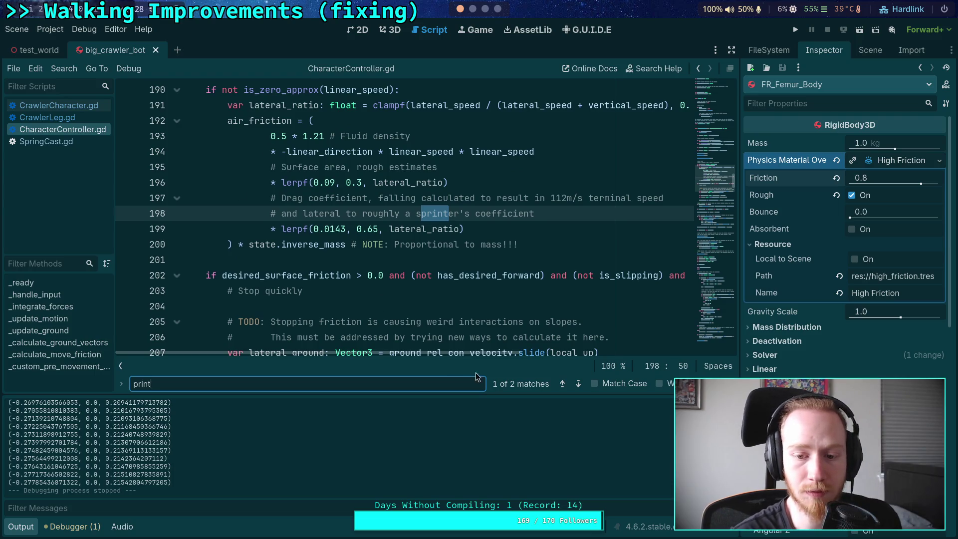
left_click(579, 383)
left_click(304, 214)
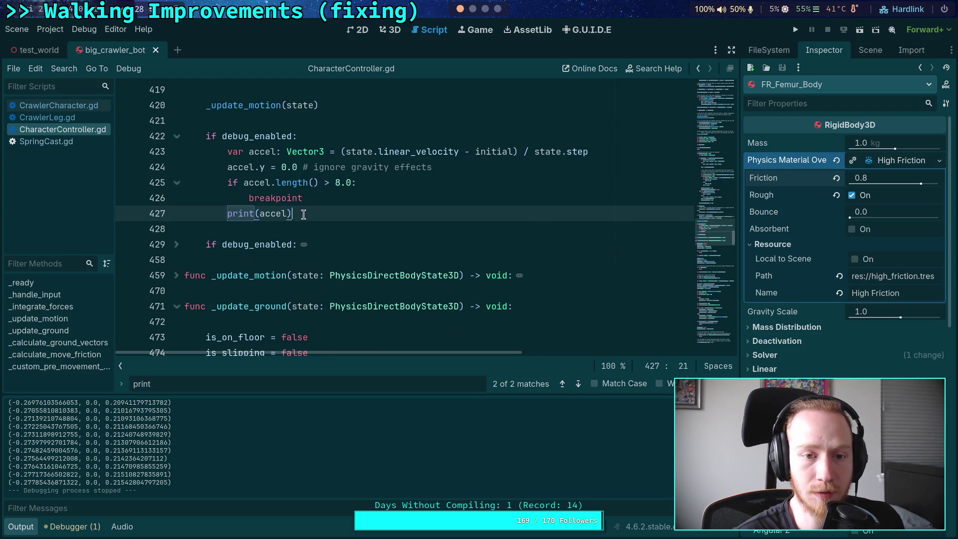
mouse_move(304, 215)
left_mouse_down()
mouse_move(139, 207)
mouse_move(157, 207)
mouse_move(134, 226)
mouse_move(141, 239)
mouse_move(131, 221)
left_mouse_up()
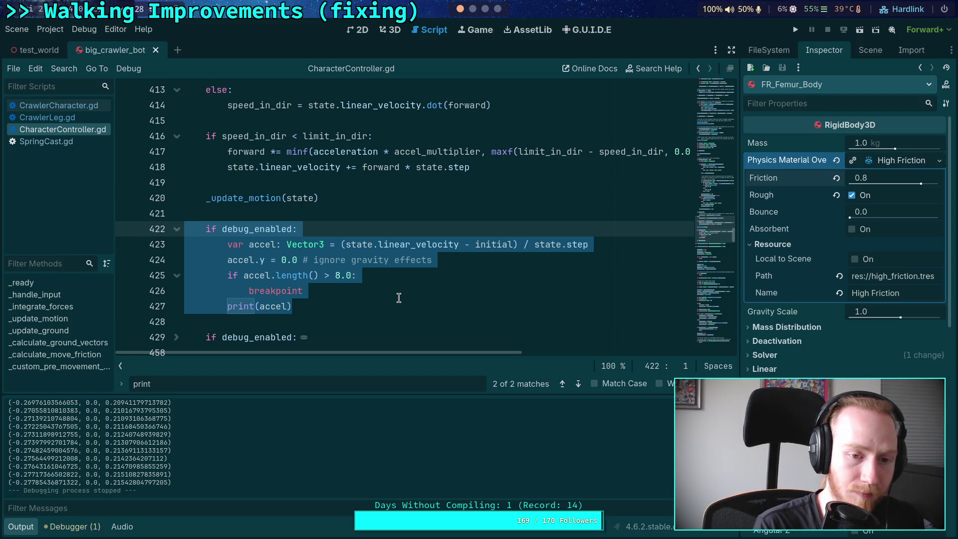
key("alt+f")
key("Up")
key("Up")
key("End")
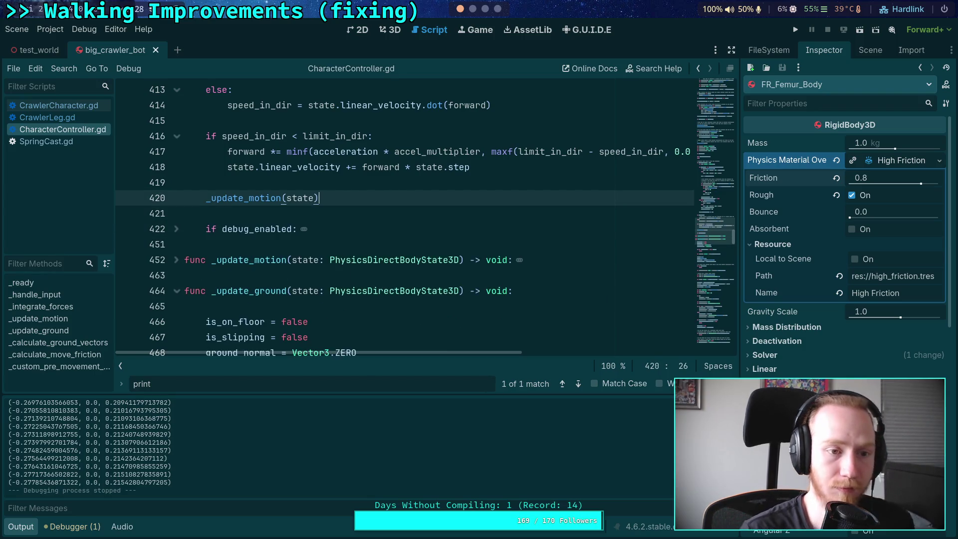
key("F5")
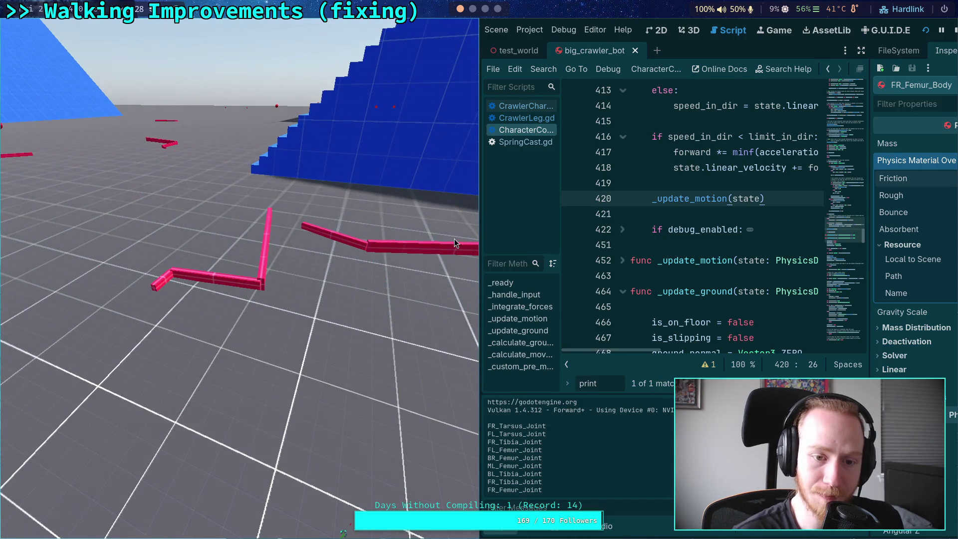
Step: Stop the game with F8 and collapse the Output panel
key("F8")
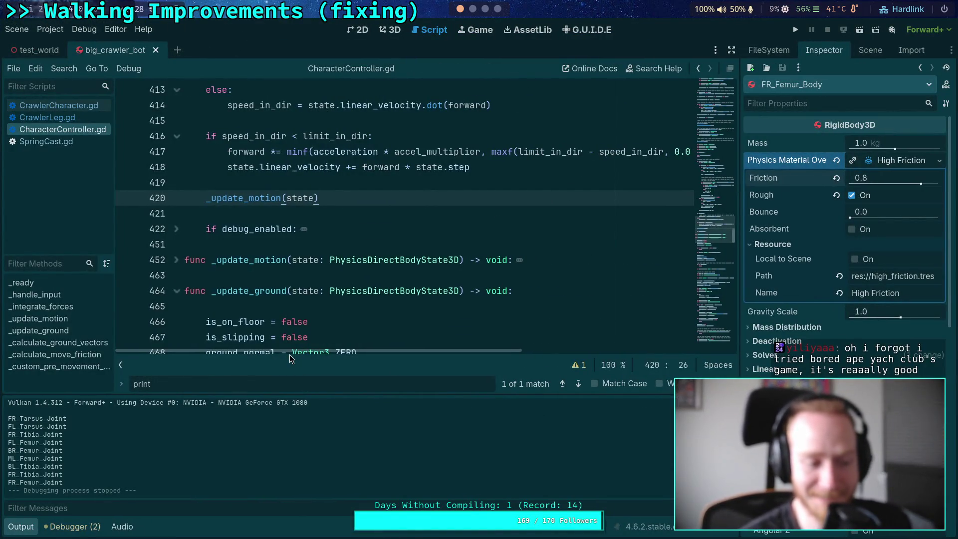
left_click(20, 526)
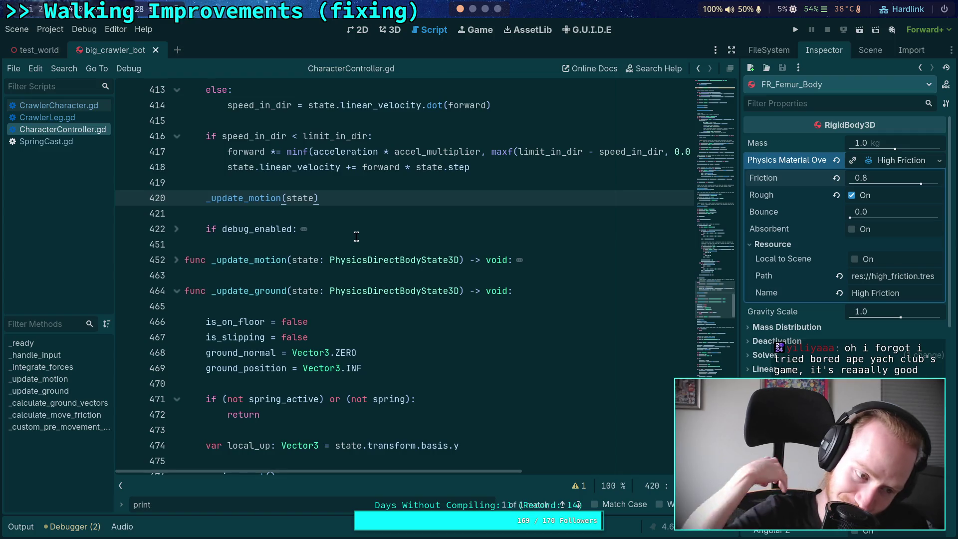
Step: Review the _update_ground code in CharacterController.gd around the spring contact and floor check
left_click(301, 244)
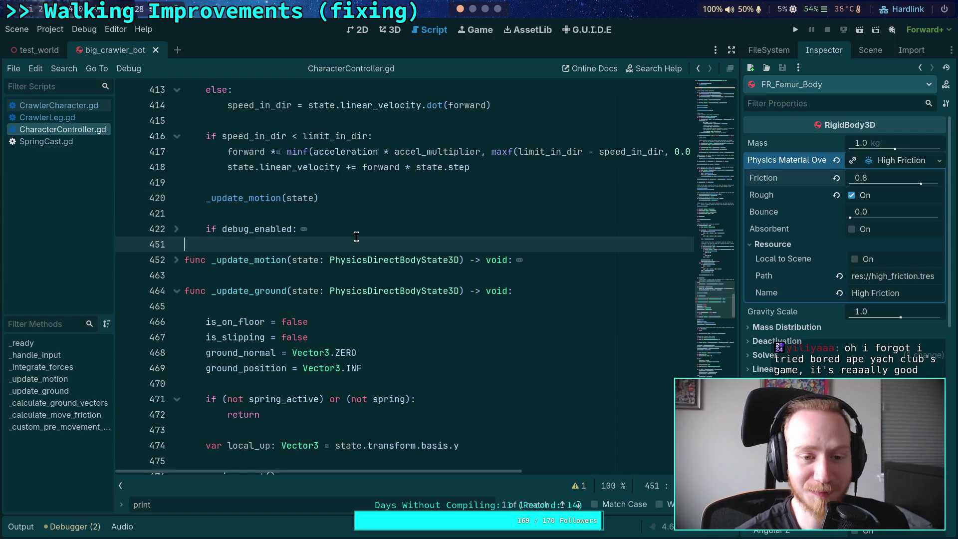
left_click(240, 278)
scroll(239, 278, "down", 2)
left_click(282, 214)
scroll(280, 250, "down", 3)
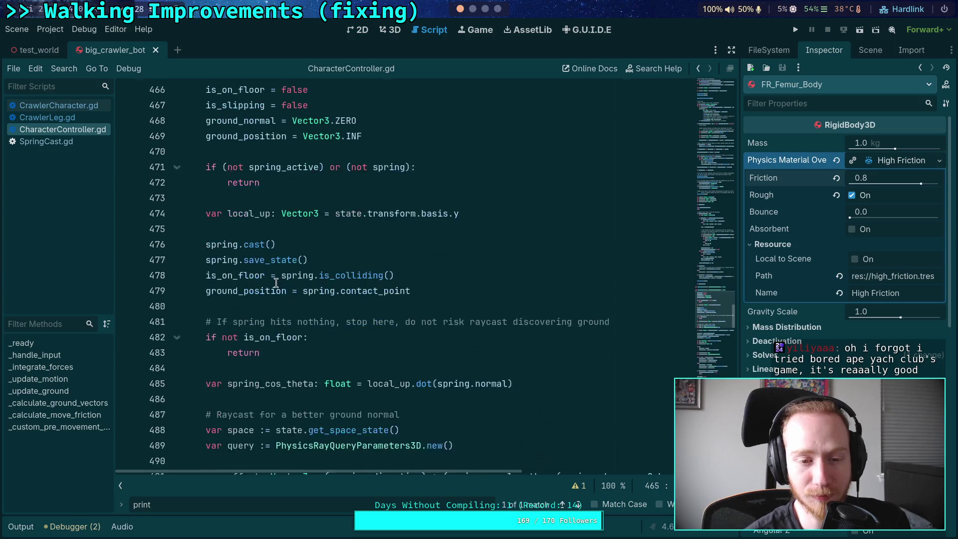
scroll(276, 283, "down", 1)
left_click(254, 262)
left_click(232, 321)
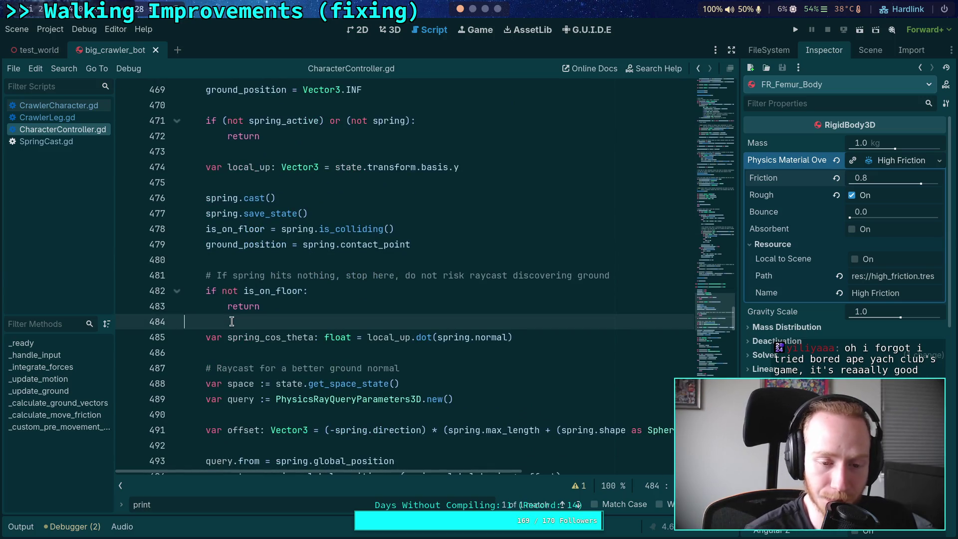
scroll(380, 333, "up", 4)
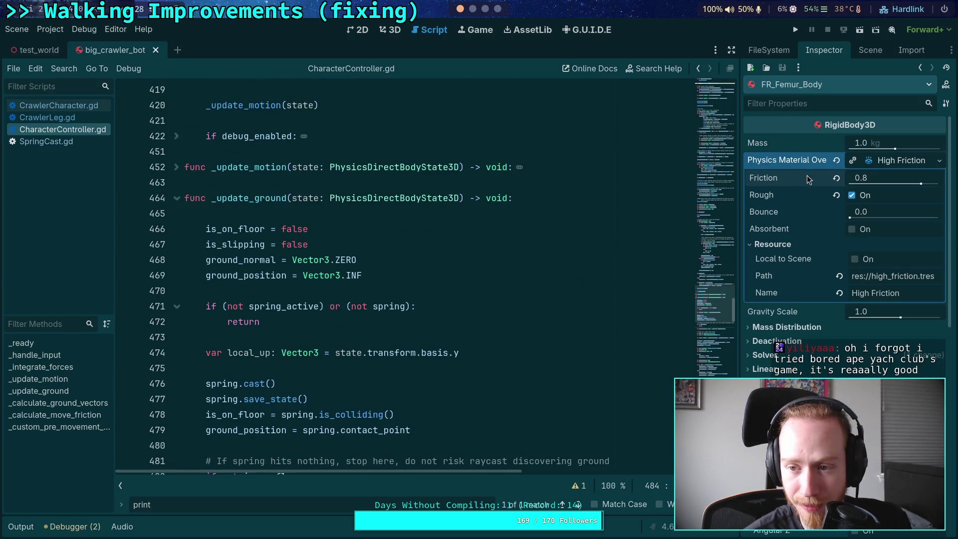
Step: Set the High Friction material's Friction to 0.9 and collapse the material
left_click(887, 179)
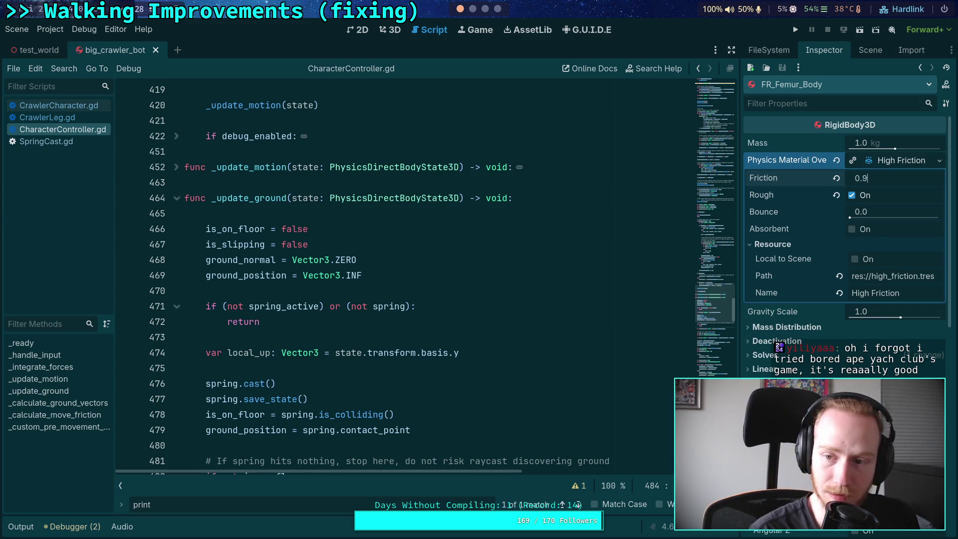
left_click(887, 161)
left_click(416, 303)
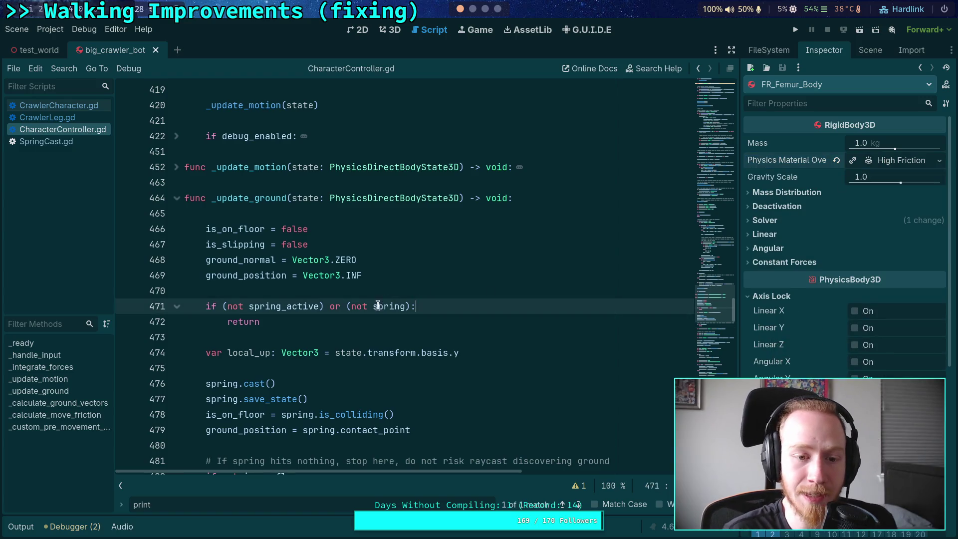
left_click(303, 339)
scroll(300, 340, "up", 1)
left_click(239, 333)
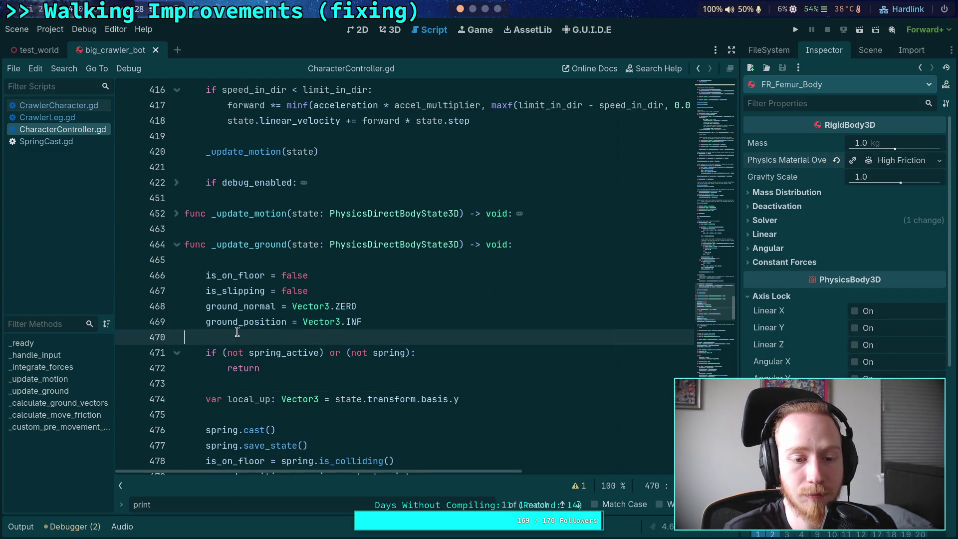
scroll(241, 332, "down", 5)
left_click(298, 222)
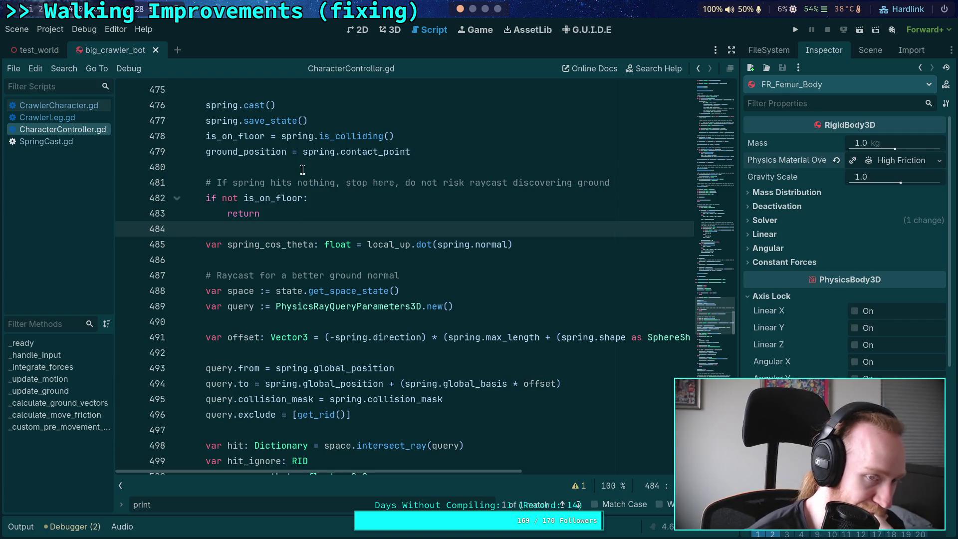
Step: Scroll up and open CrawlerCharacter.gd from the script list
scroll(302, 170, "up", 2)
scroll(303, 170, "up", 5)
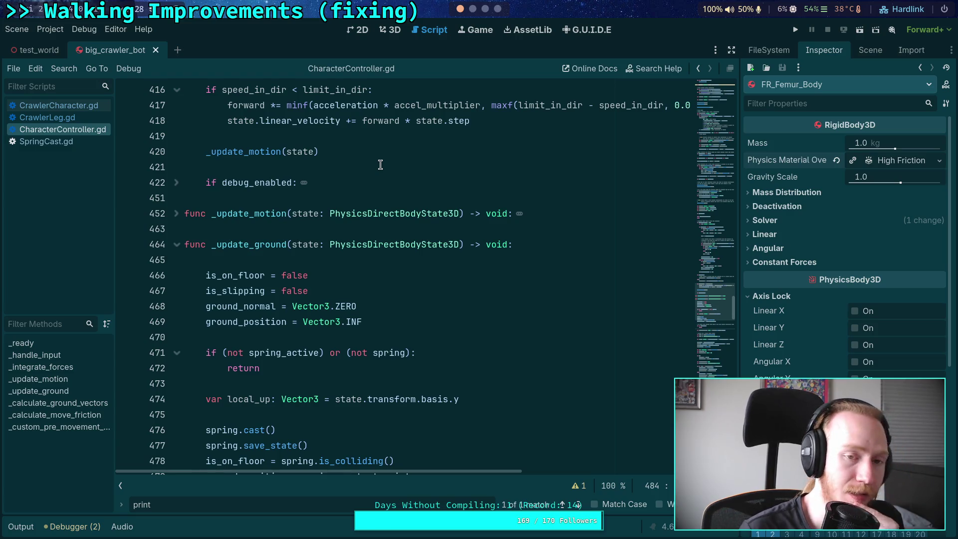
scroll(370, 247, "up", 5)
left_click(50, 105)
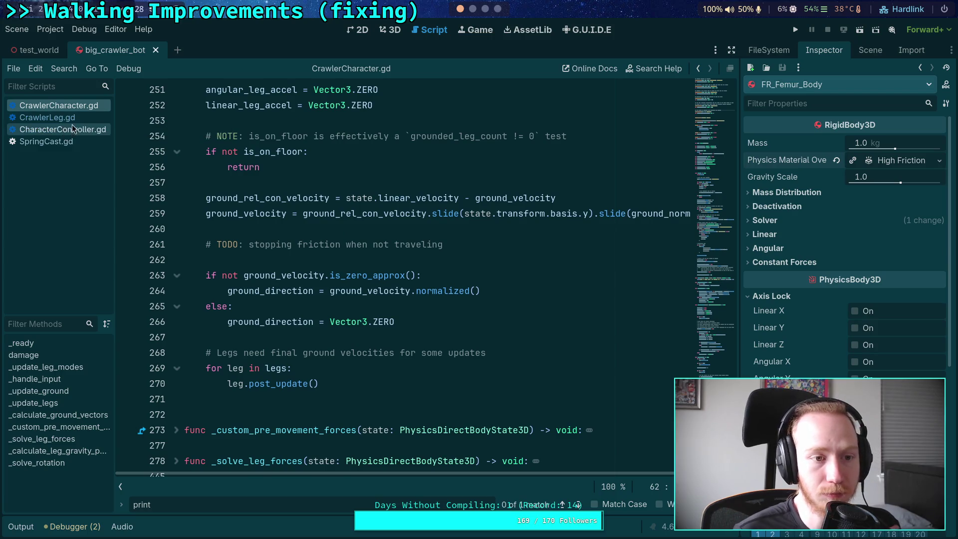
Step: Dismiss the print search in CrawlerCharacter.gd and show the big_crawler_bot node tree beside the code
left_click(342, 177)
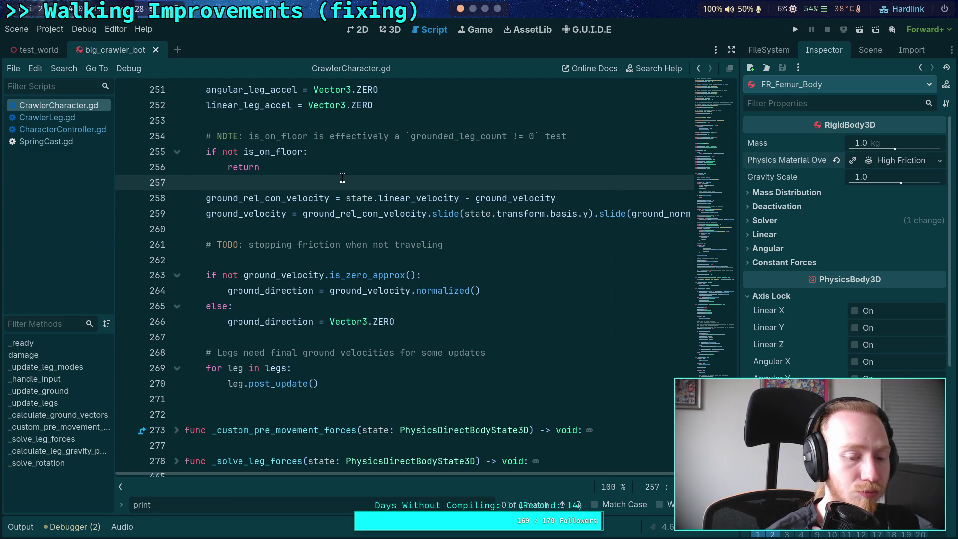
key("Escape")
left_click(336, 413)
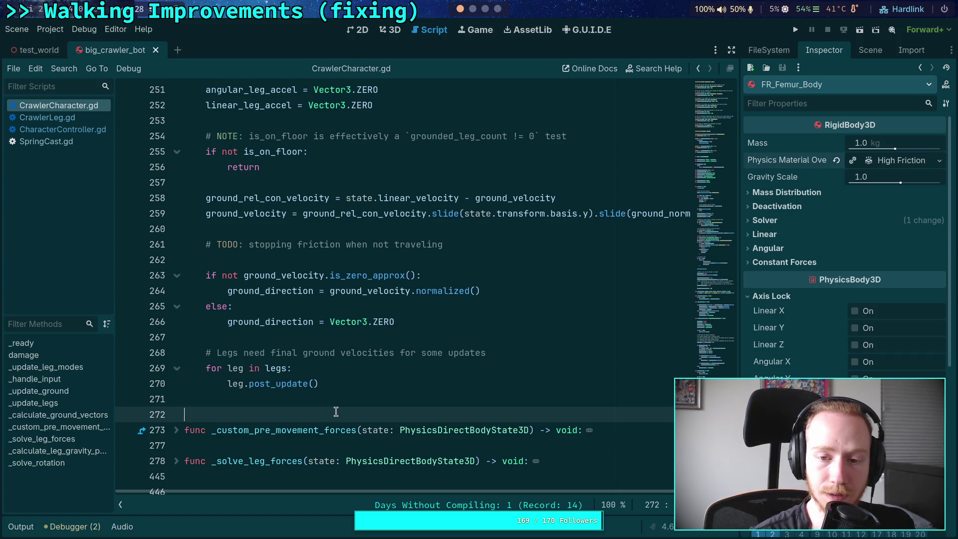
left_click(307, 334)
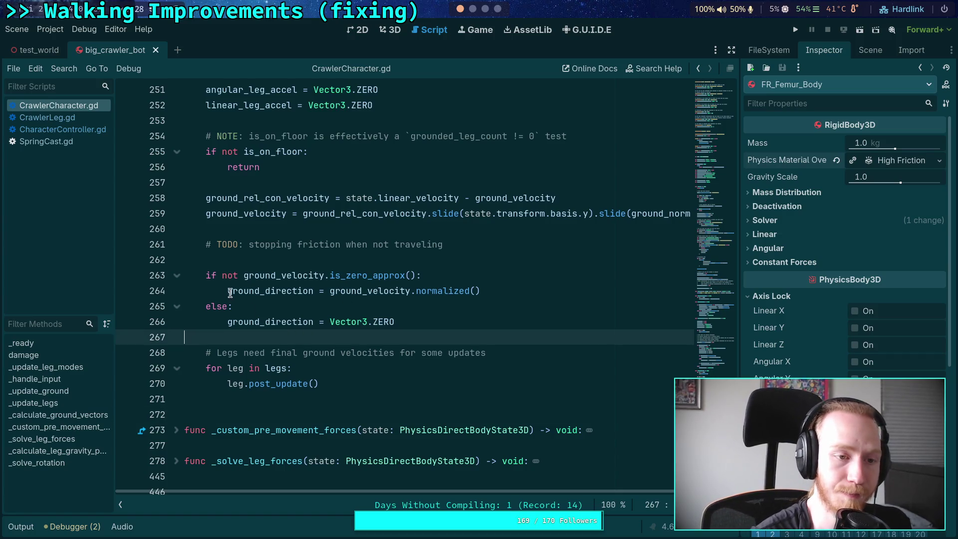
scroll(307, 334, "up", 2)
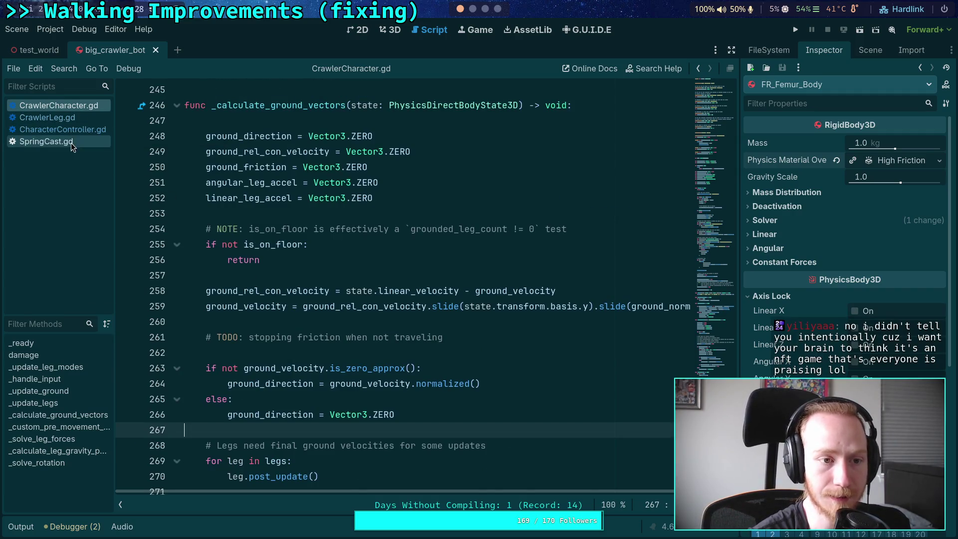
left_click(873, 49)
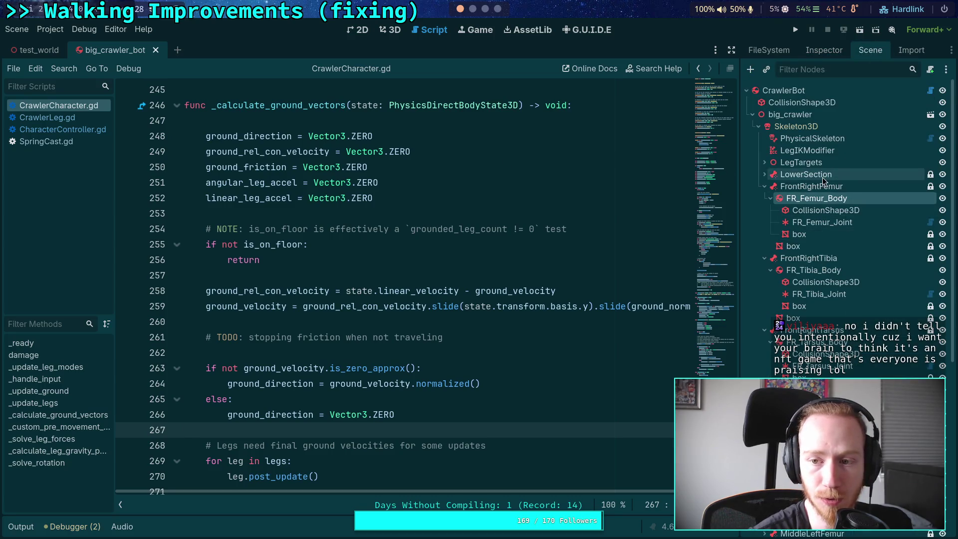
Step: Open physical_skeleton.gd and look over its signal and joints variable declarations
left_click(931, 138)
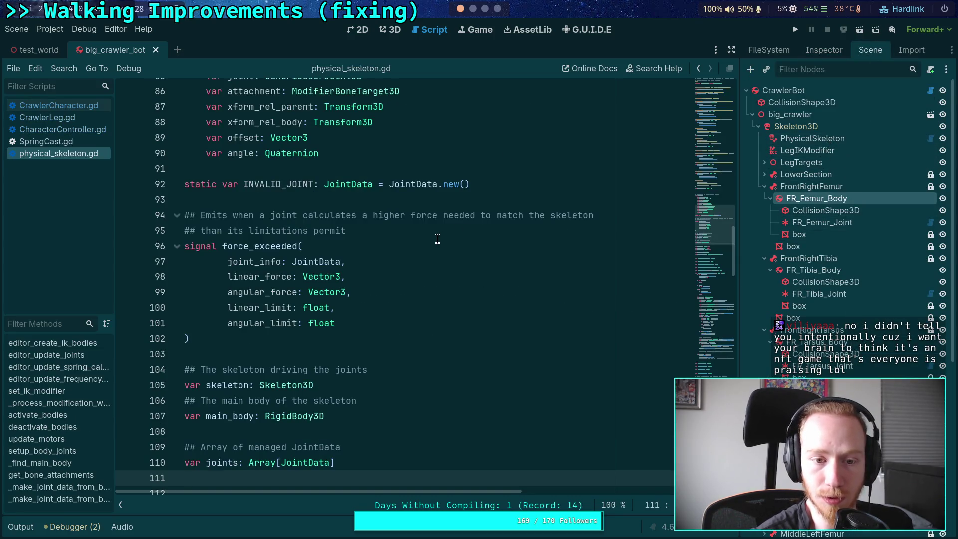
left_click(252, 350)
scroll(338, 327, "down", 3)
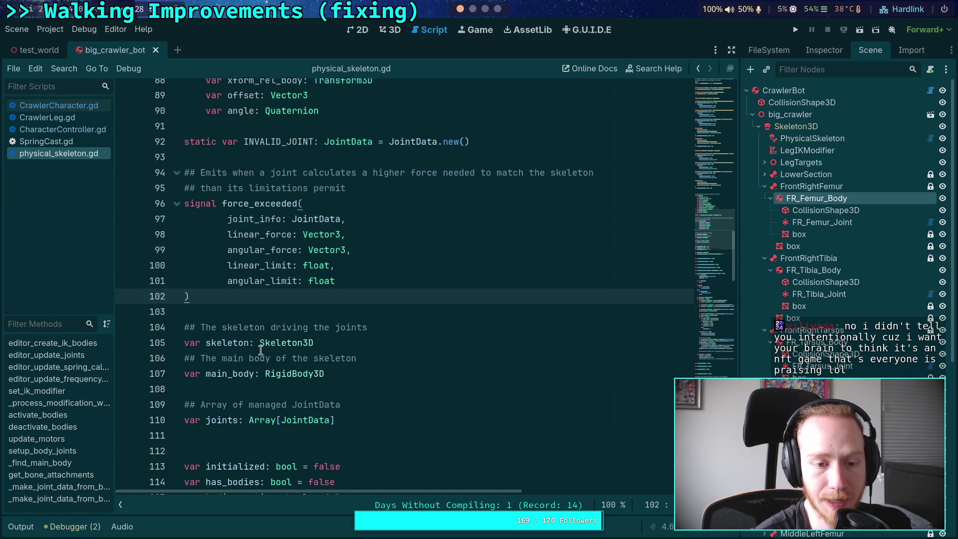
left_click(372, 335)
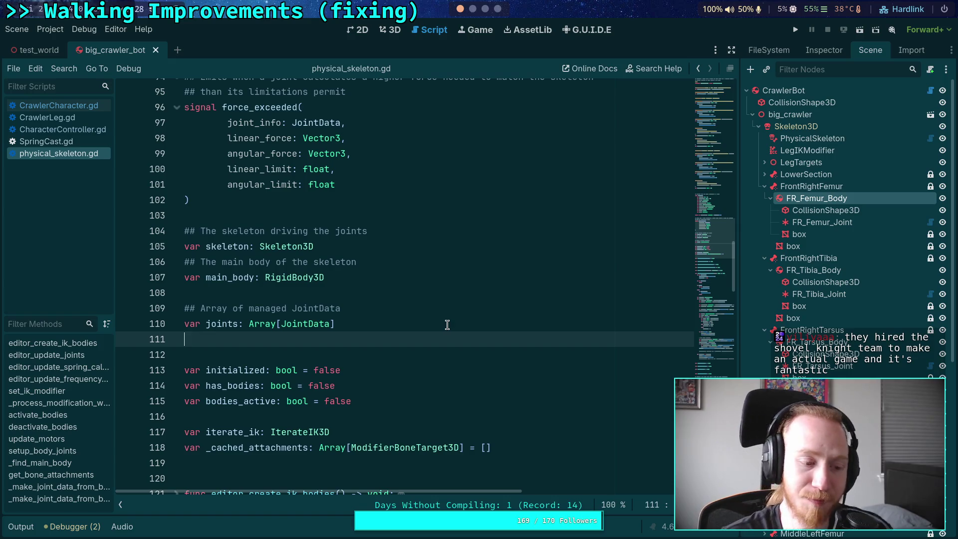
scroll(394, 234, "down", 2)
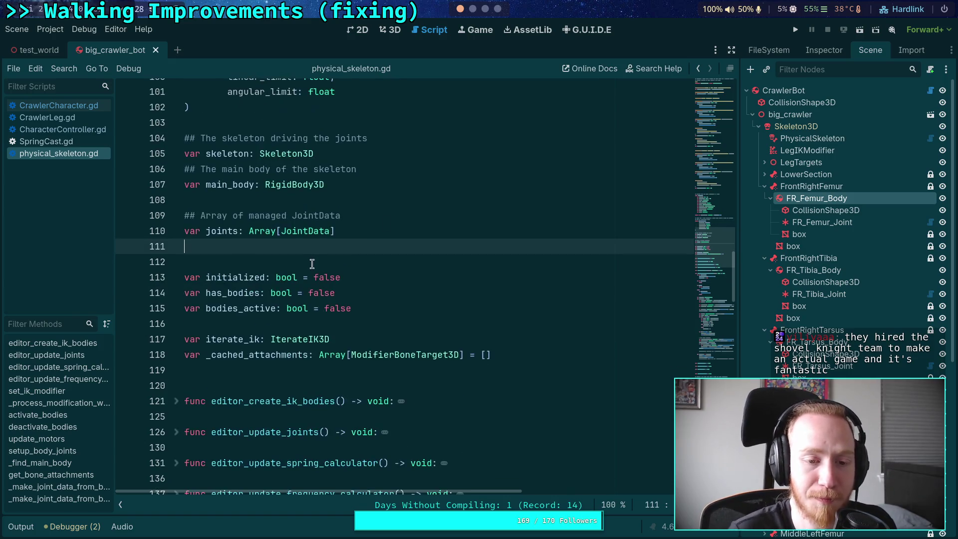
left_click(312, 263)
left_click(282, 323)
left_click(252, 376)
left_click(242, 385)
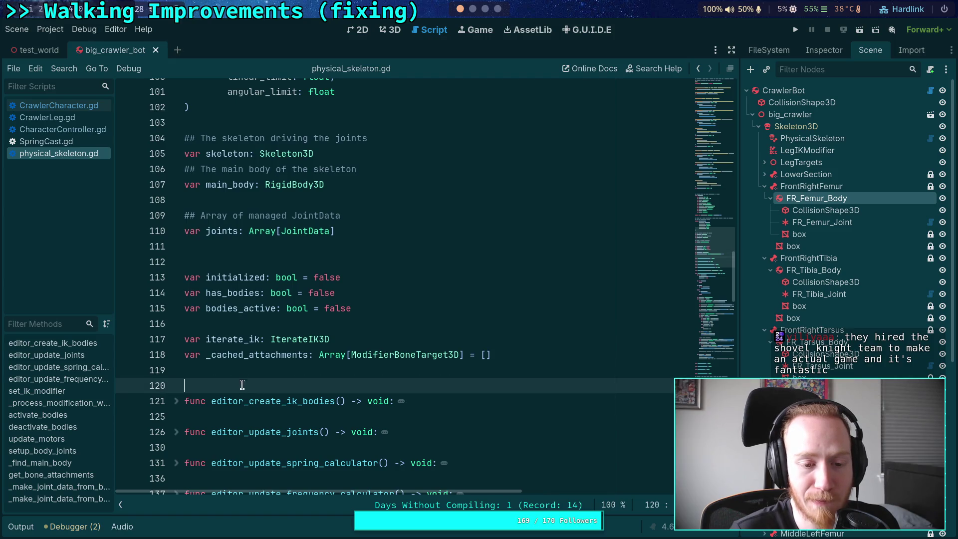
left_click(245, 372)
left_click(220, 322)
left_click(226, 264)
left_click(233, 246)
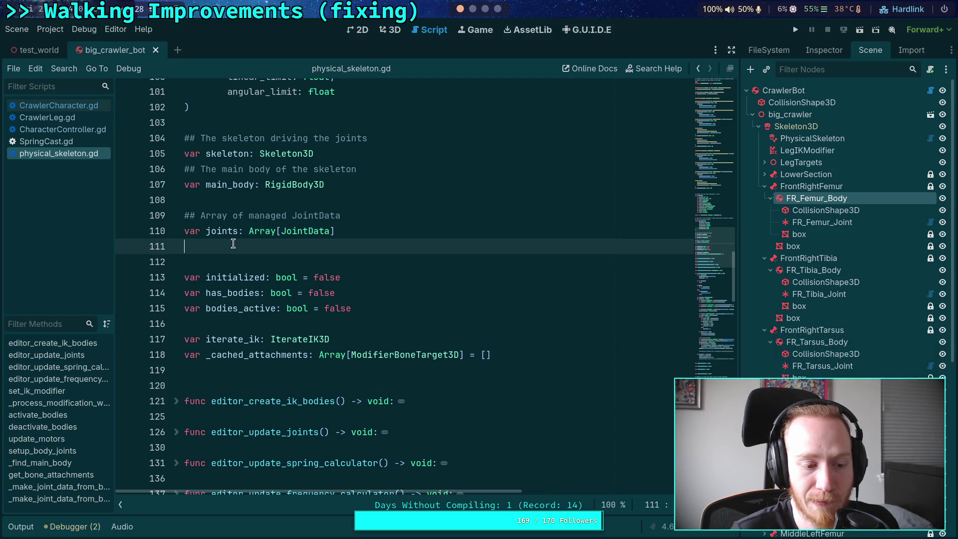
Step: Delete the extra blank line just above the JointData class comment
left_click(224, 204)
scroll(226, 225, "up", 3)
left_click(212, 257)
scroll(213, 258, "up", 3)
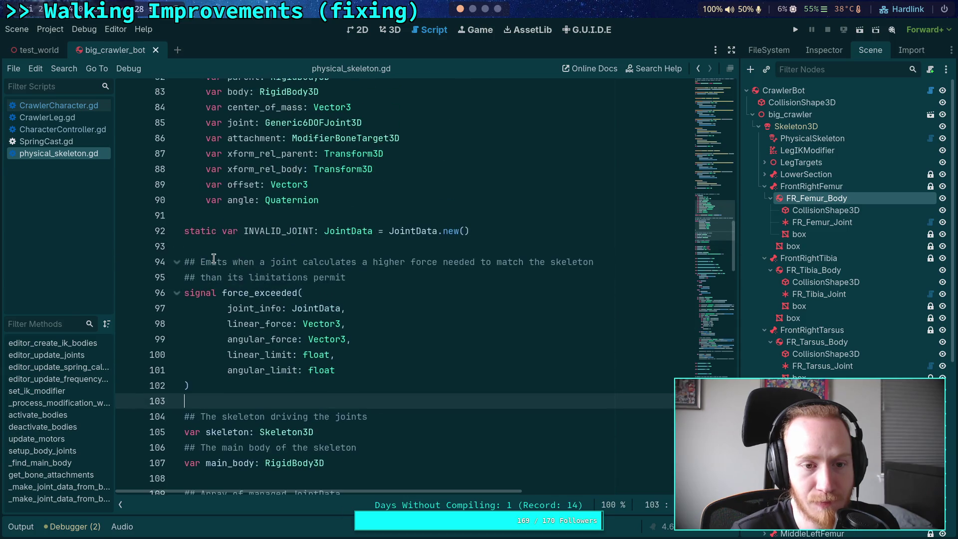
left_click(228, 249)
scroll(229, 249, "up", 1)
left_click(244, 260)
scroll(265, 257, "up", 3)
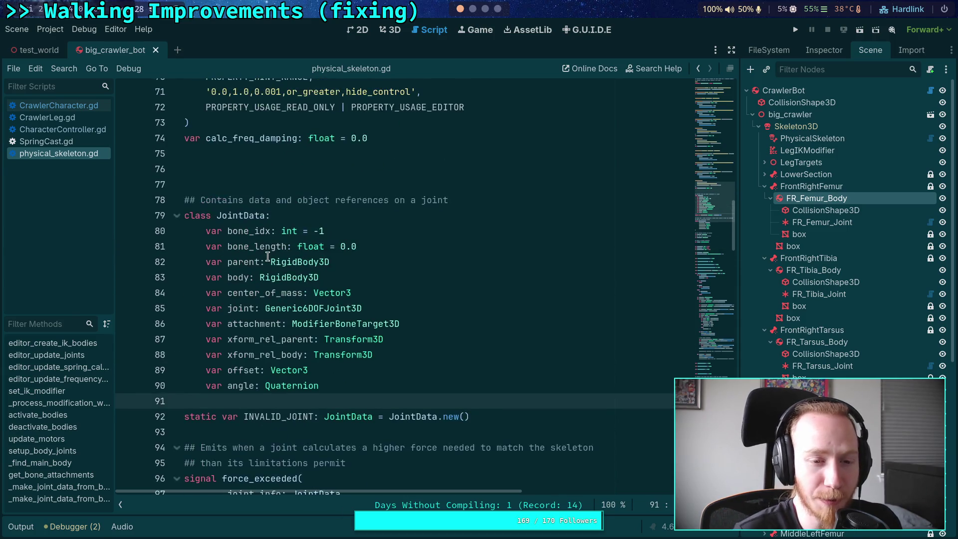
left_click(239, 183)
left_click(243, 168)
left_click(250, 155)
left_click(259, 178)
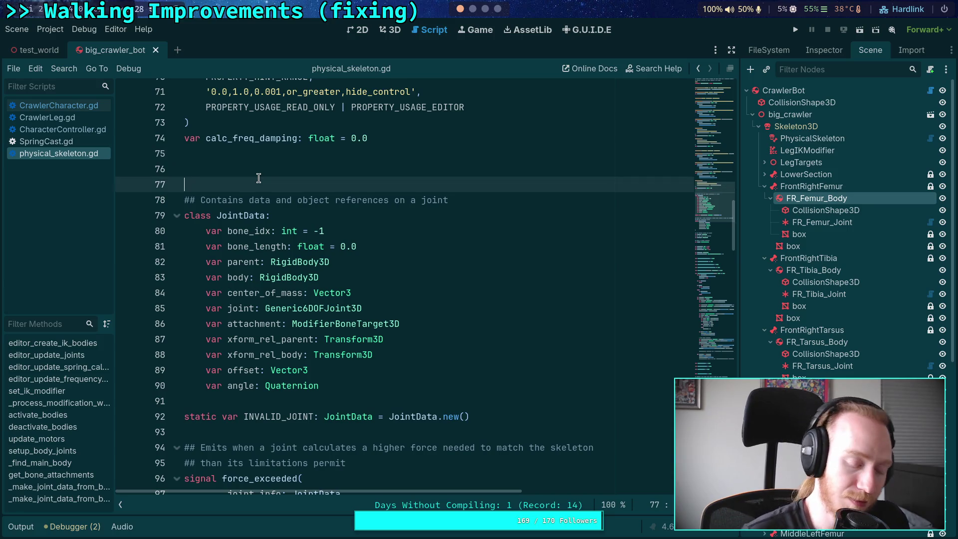
key("BackSpace")
Step: Scroll down through the editor functions to the has_bodies check and to_remove loop in _process_modification_with_delta
scroll(327, 264, "up", 4)
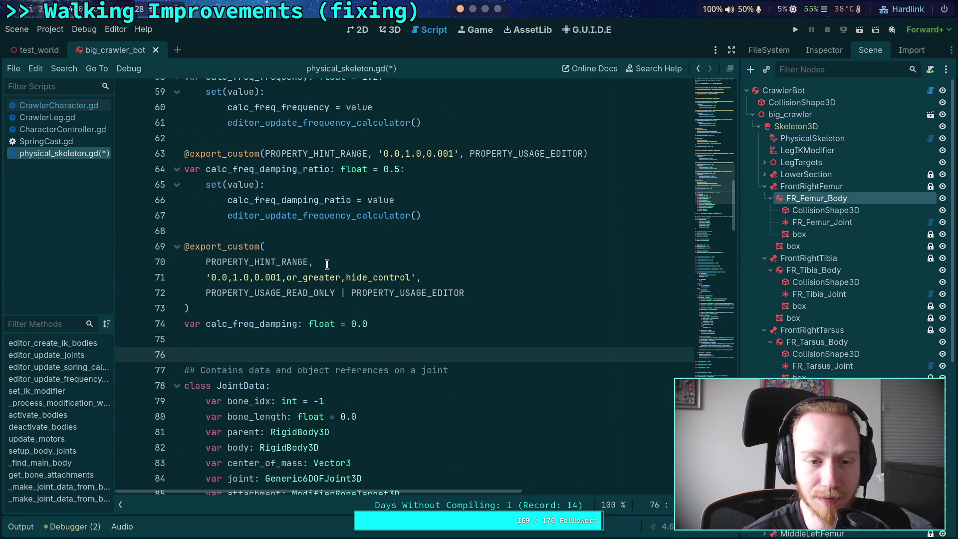
scroll(329, 255, "down", 13)
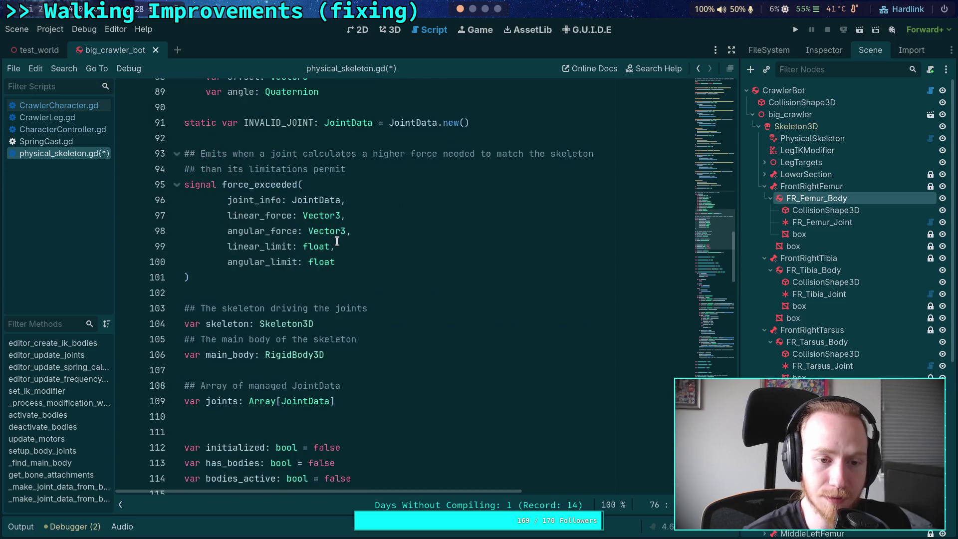
scroll(337, 241, "down", 8)
left_click(336, 184)
scroll(350, 195, "down", 4)
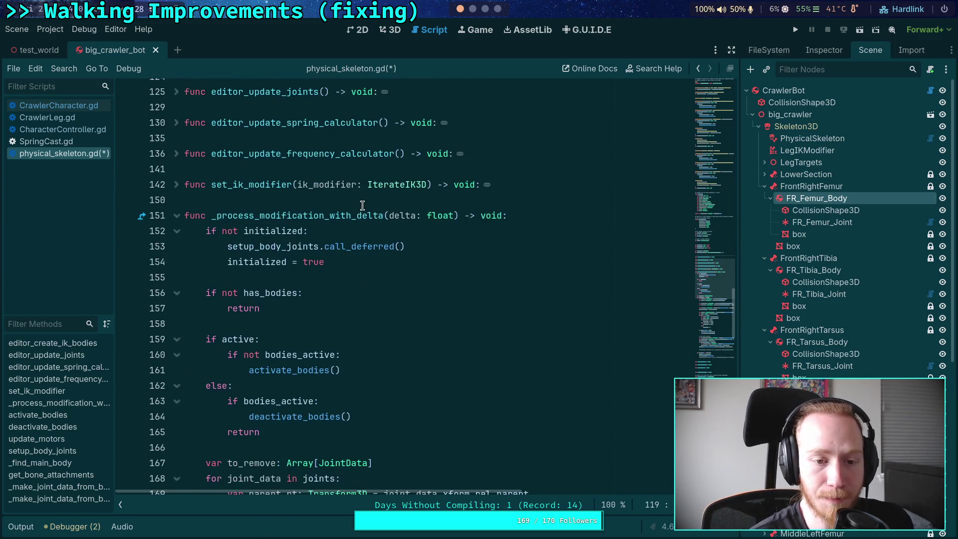
left_click(235, 280)
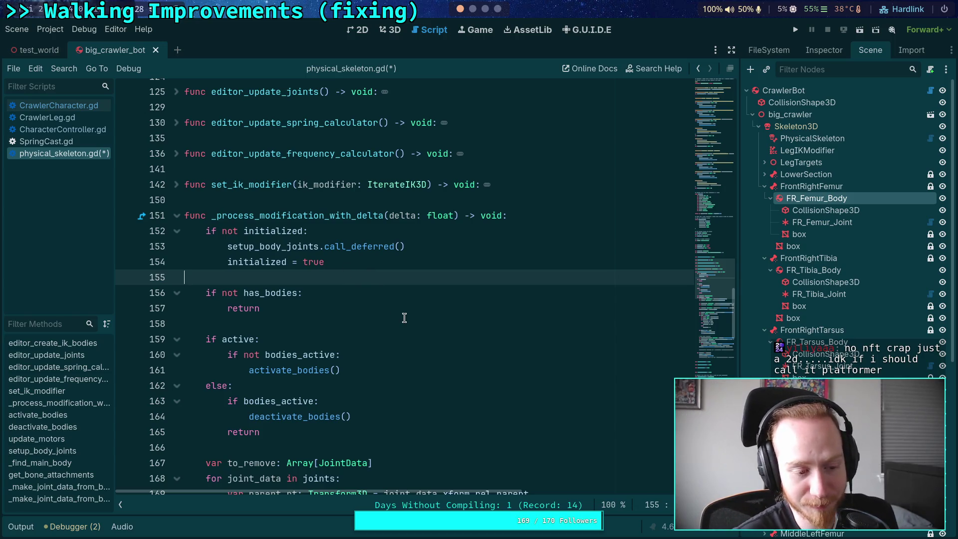
scroll(404, 318, "down", 1)
left_click(340, 280)
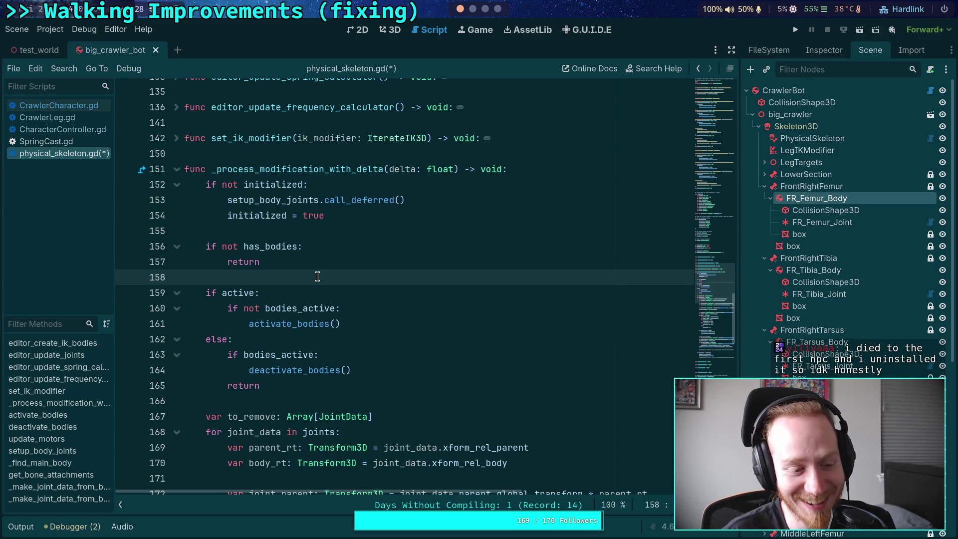
scroll(317, 277, "down", 1)
left_click(246, 351)
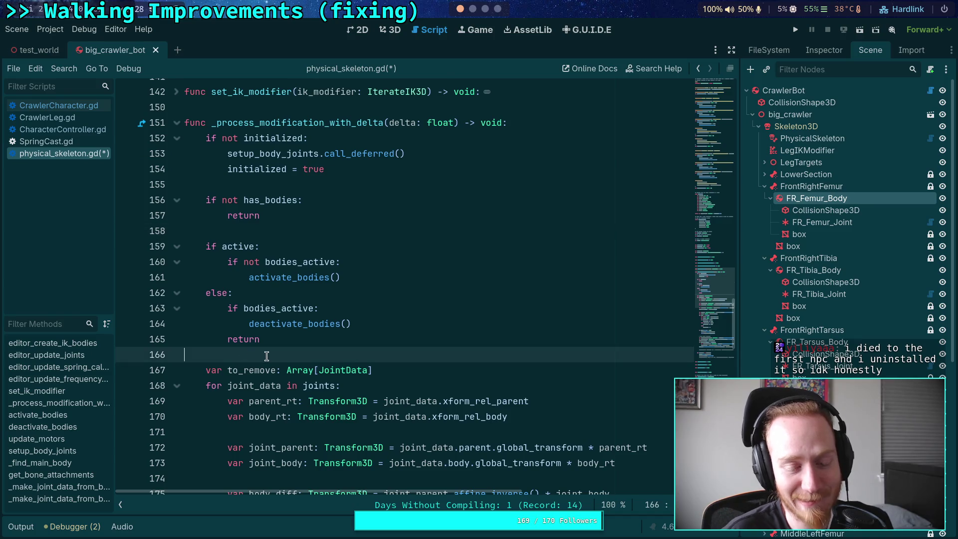
scroll(265, 355, "down", 1)
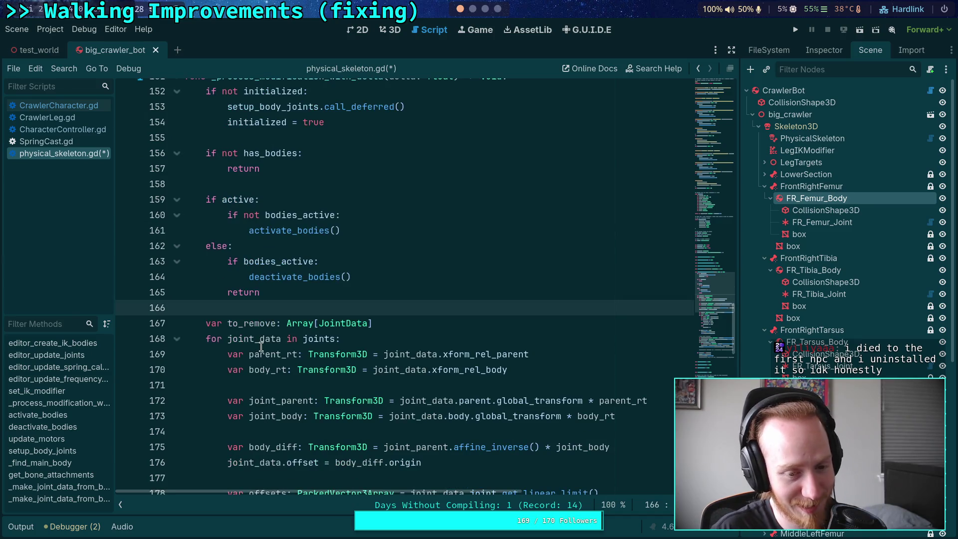
left_click(281, 383)
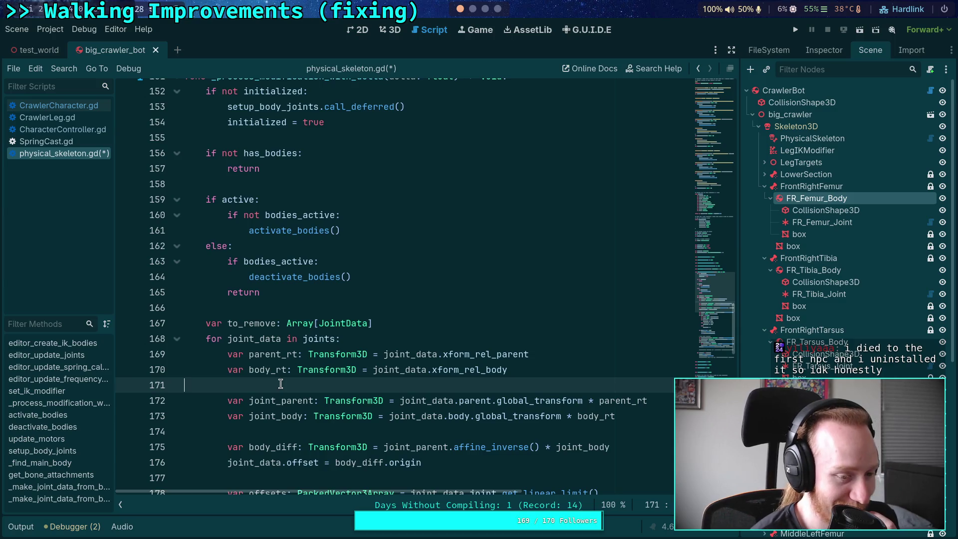
scroll(281, 383, "down", 2)
scroll(281, 383, "up", 2)
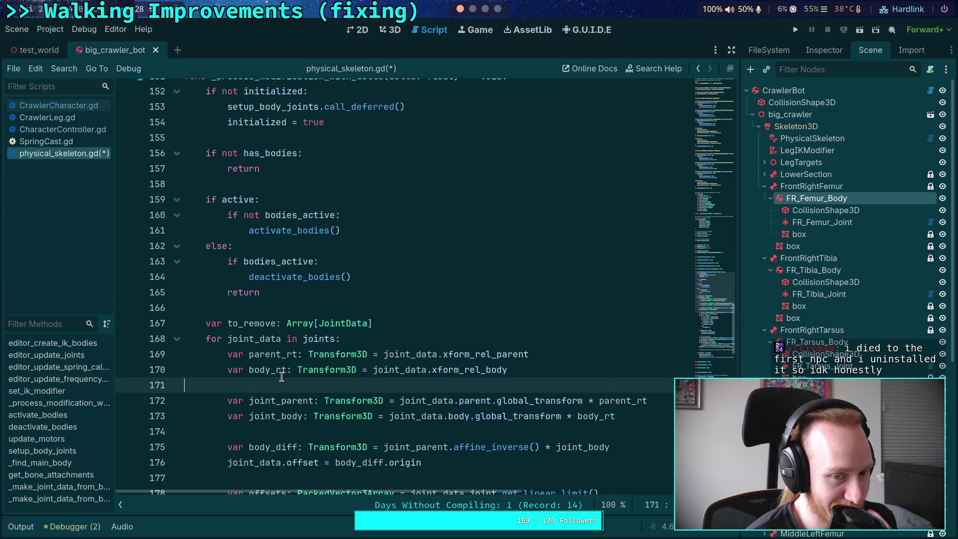
scroll(282, 377, "up", 3)
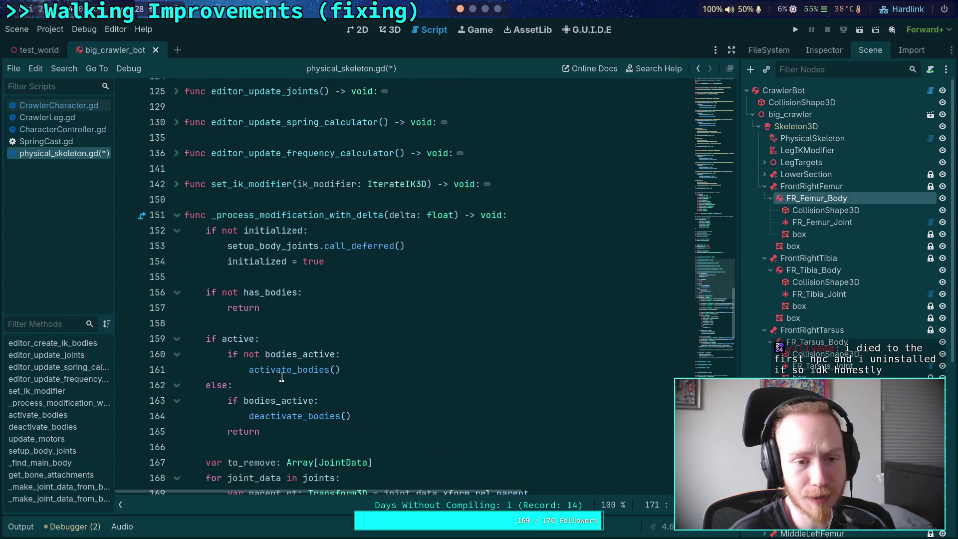
scroll(281, 377, "up", 4)
scroll(284, 372, "down", 5)
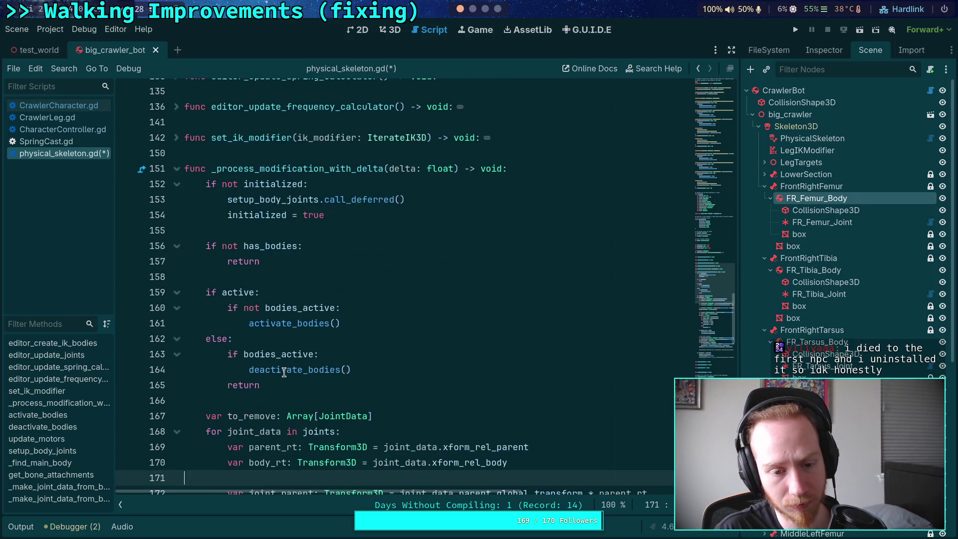
scroll(284, 372, "down", 4)
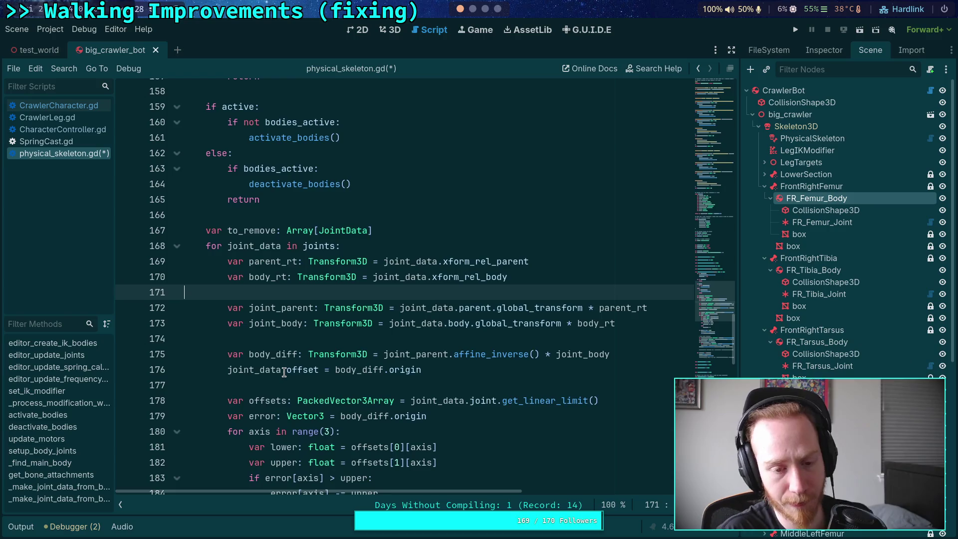
scroll(284, 372, "down", 2)
scroll(284, 373, "down", 6)
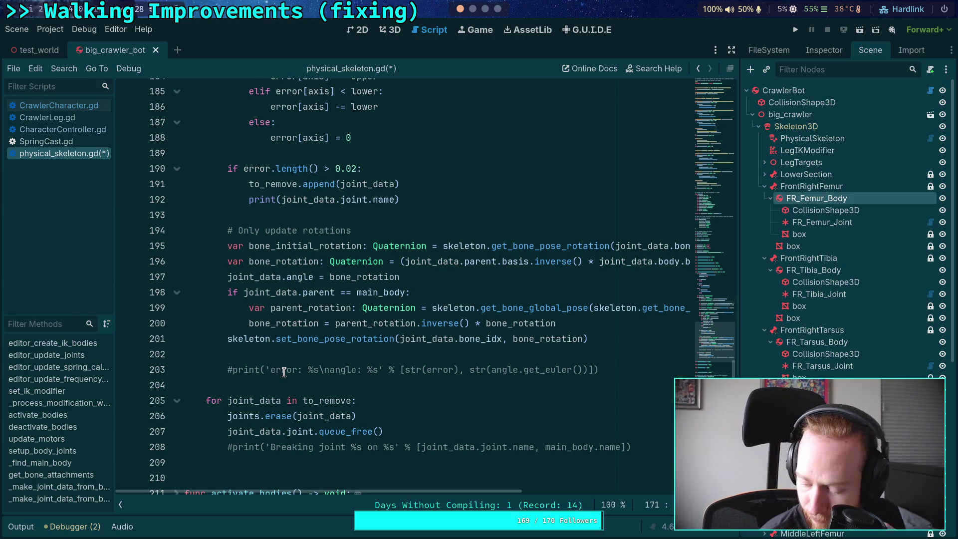
scroll(284, 373, "down", 1)
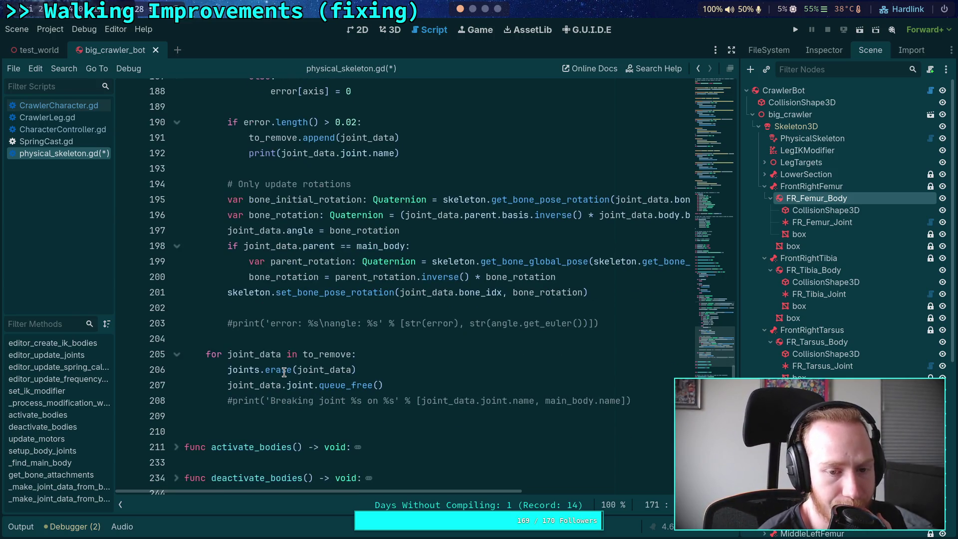
mouse_move(335, 385)
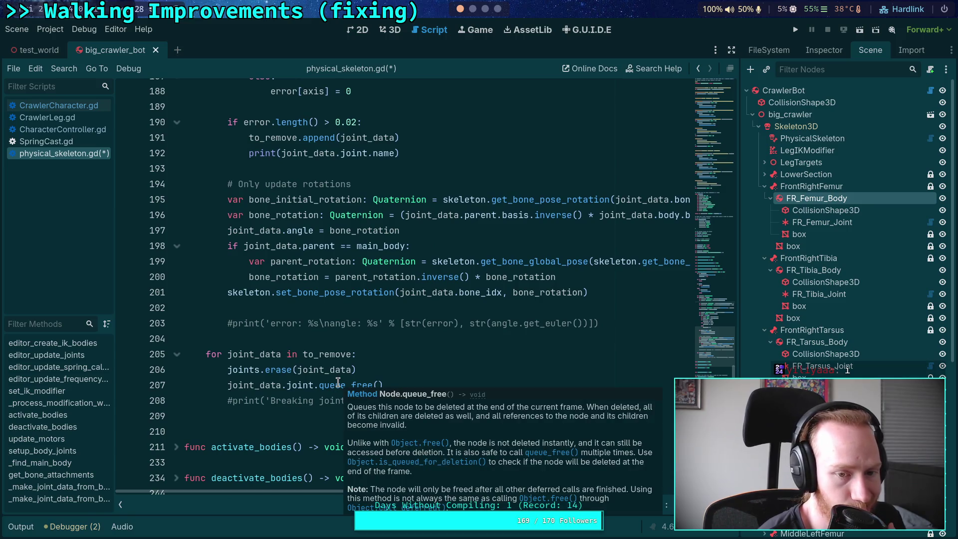
left_click(323, 338)
scroll(323, 335, "up", 5)
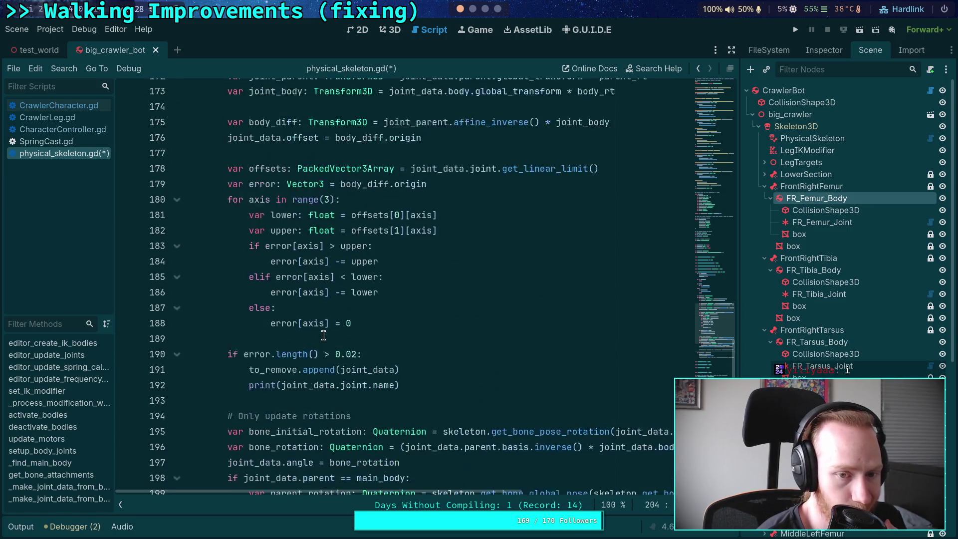
scroll(324, 335, "up", 2)
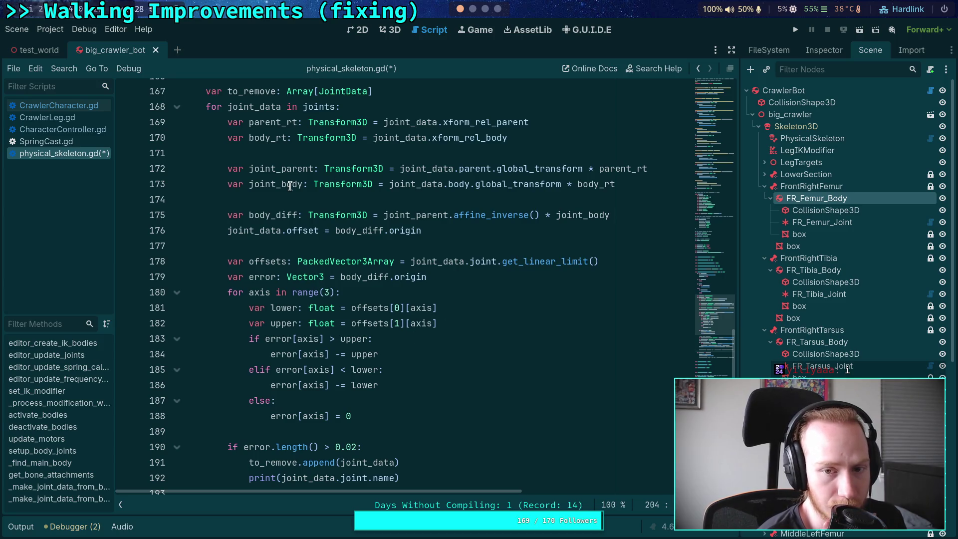
double_click(275, 171)
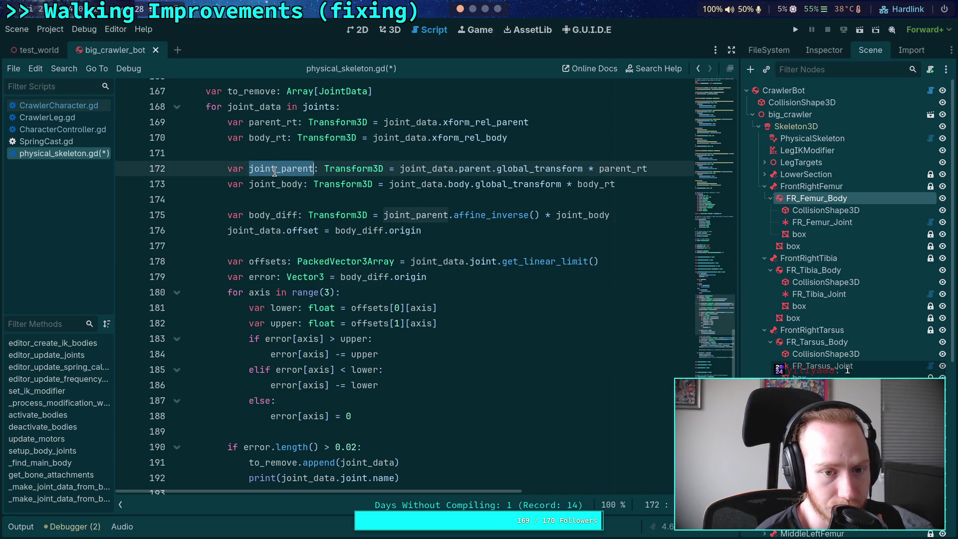
double_click(281, 185)
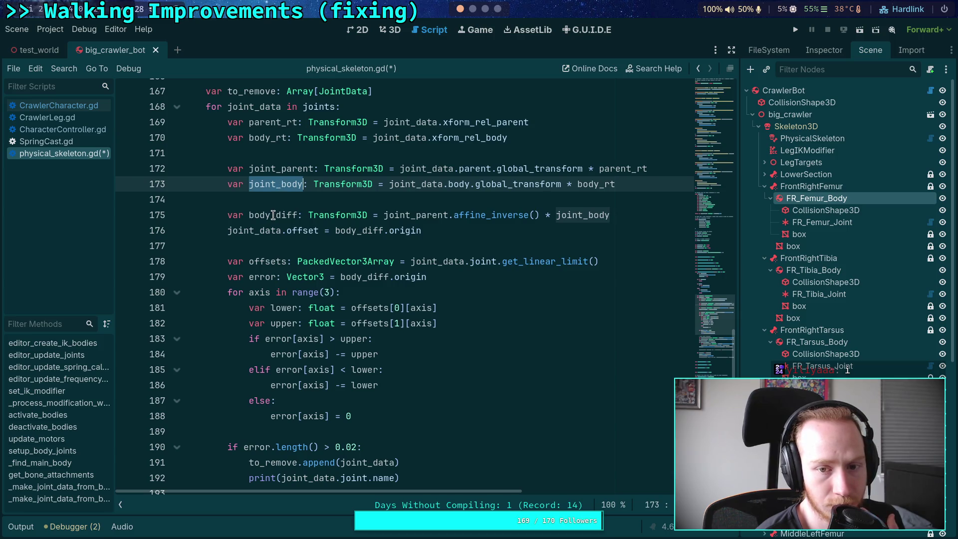
scroll(273, 215, "up", 1)
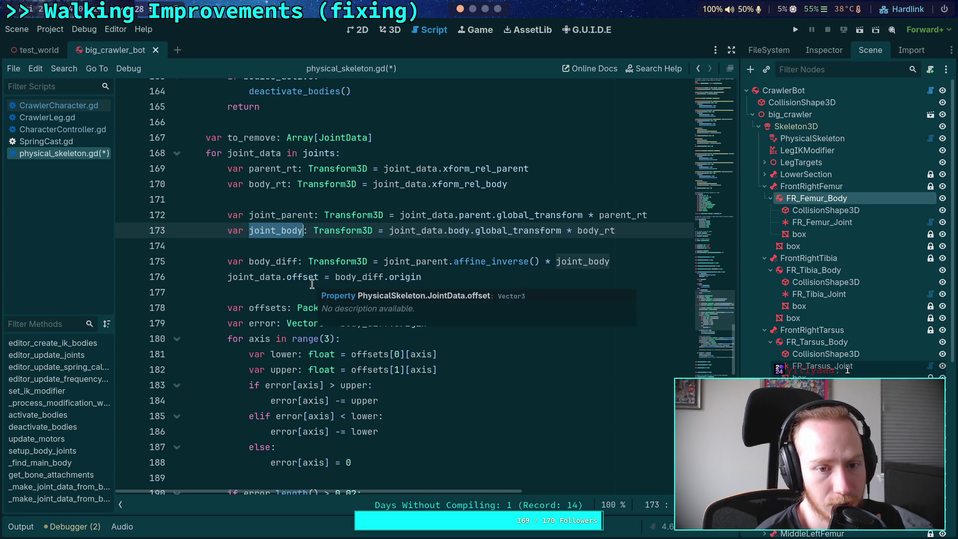
double_click(273, 261)
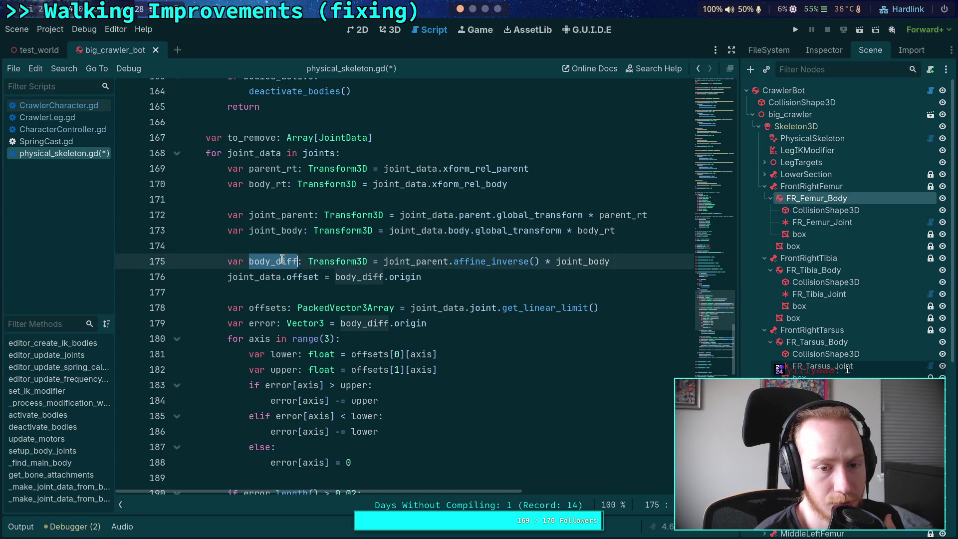
double_click(291, 231)
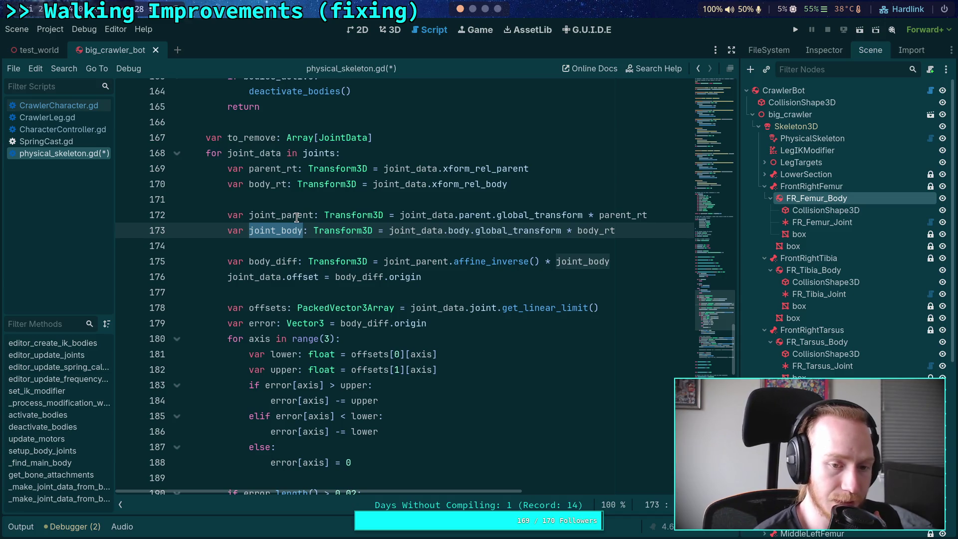
left_click(316, 245)
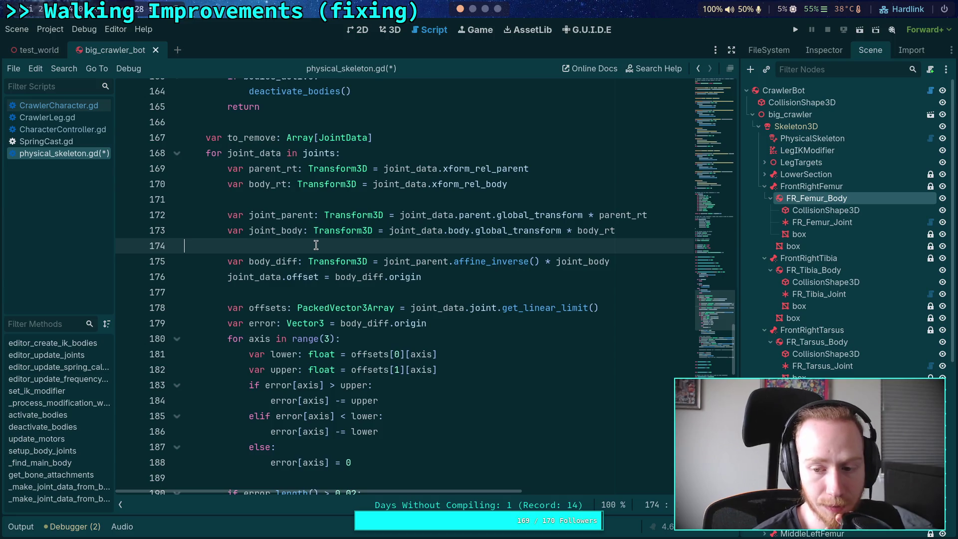
Step: Review the code around empty lines 150 and 158 in physical_skeleton.gd
scroll(312, 275, "up", 10)
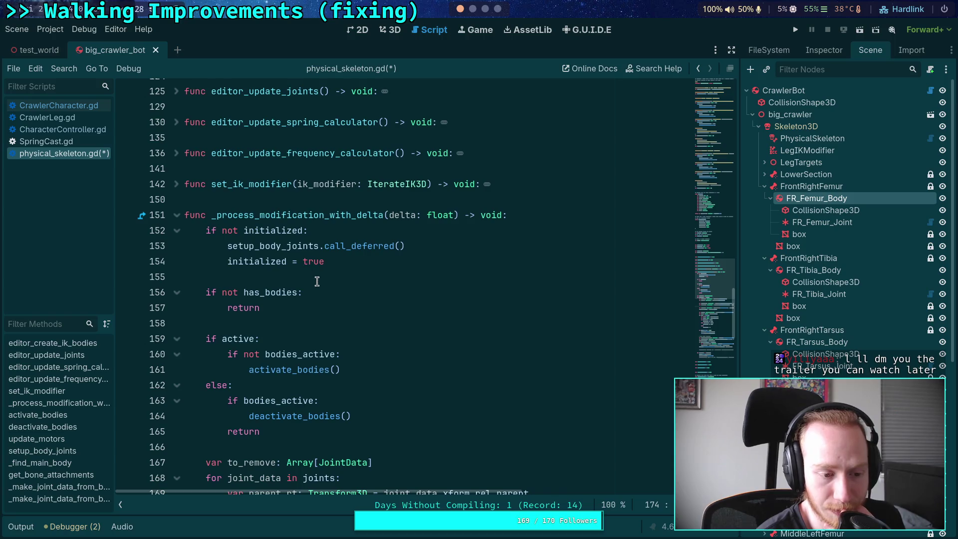
left_click(286, 199)
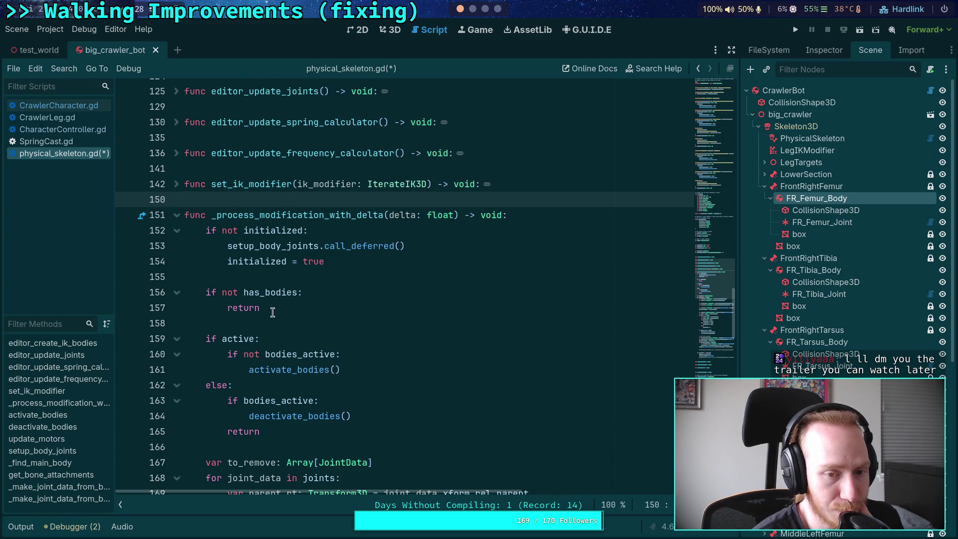
left_click(268, 328)
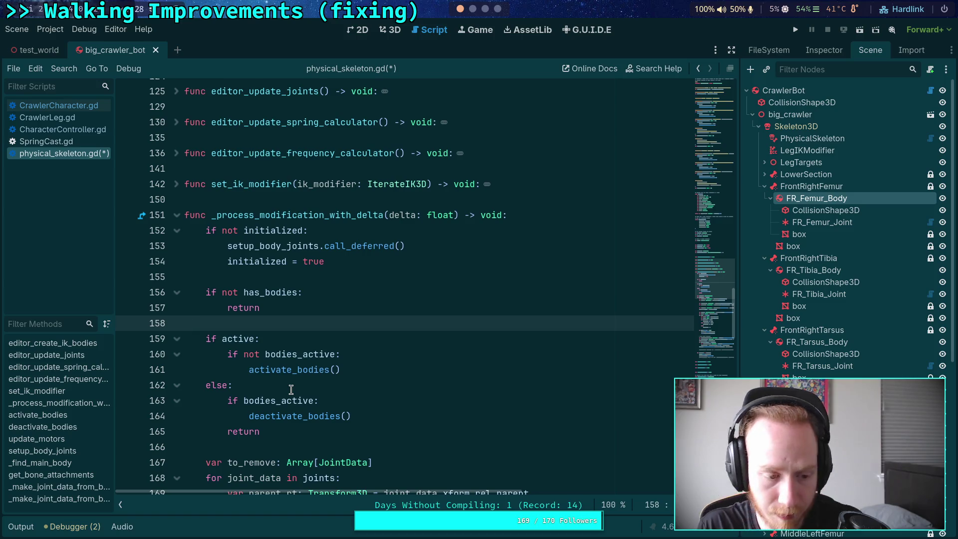
scroll(457, 351, "down", 6)
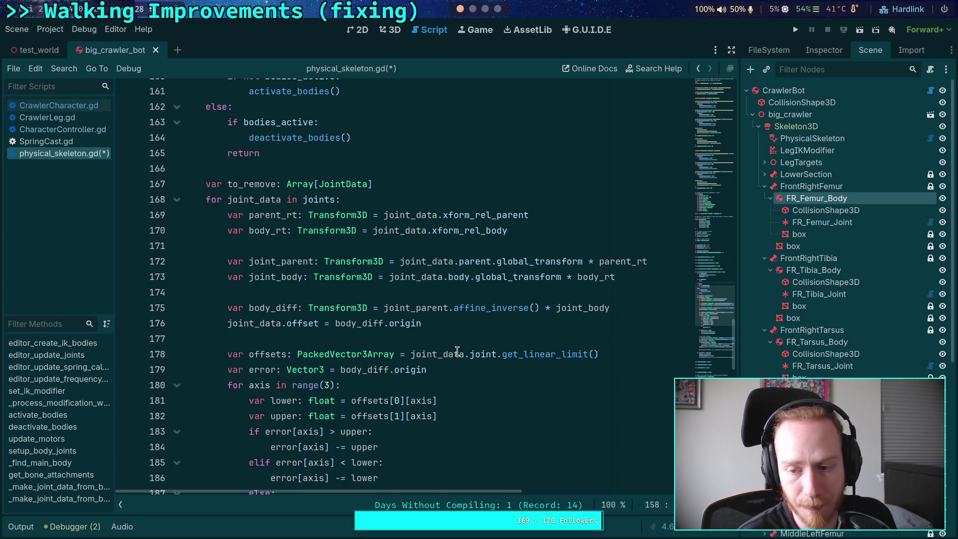
Step: Open CrawlerLeg.gd, then CrawlerCharacter.gd, and scroll through its _update_legs code
left_click(76, 118)
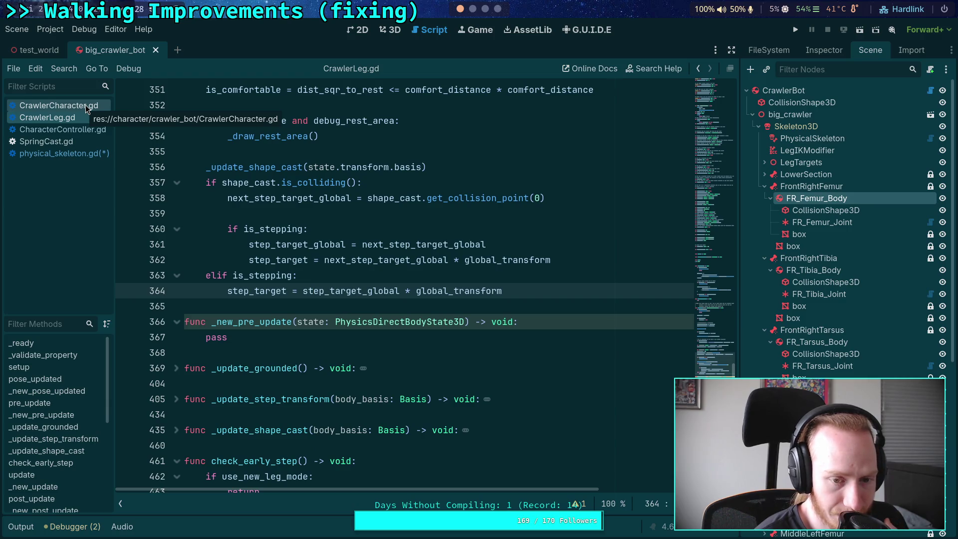
left_click(87, 109)
scroll(373, 385, "down", 3)
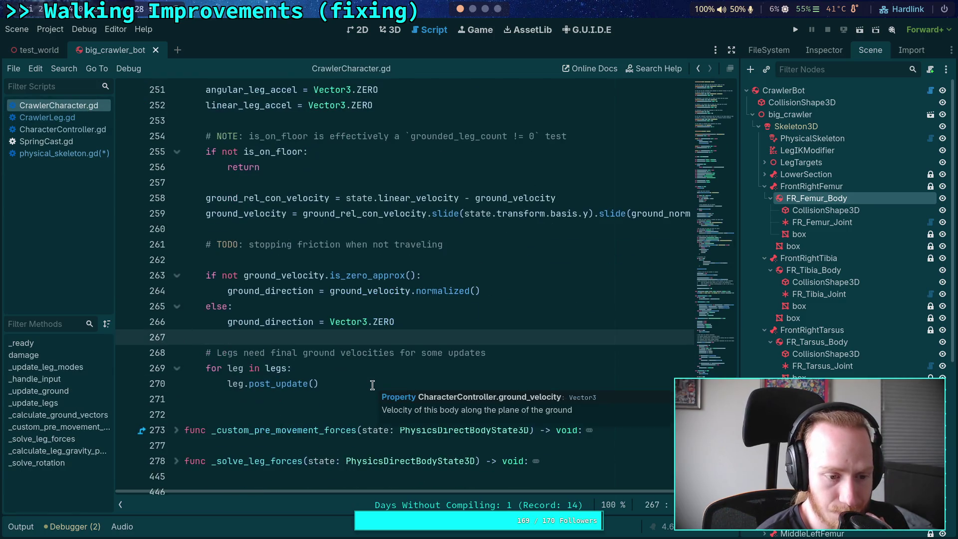
scroll(372, 384, "up", 8)
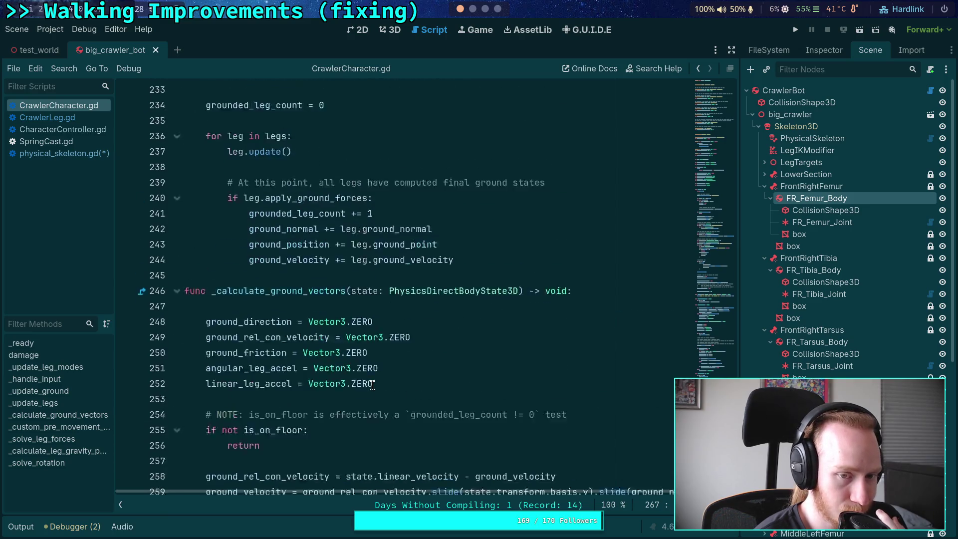
scroll(372, 385, "up", 5)
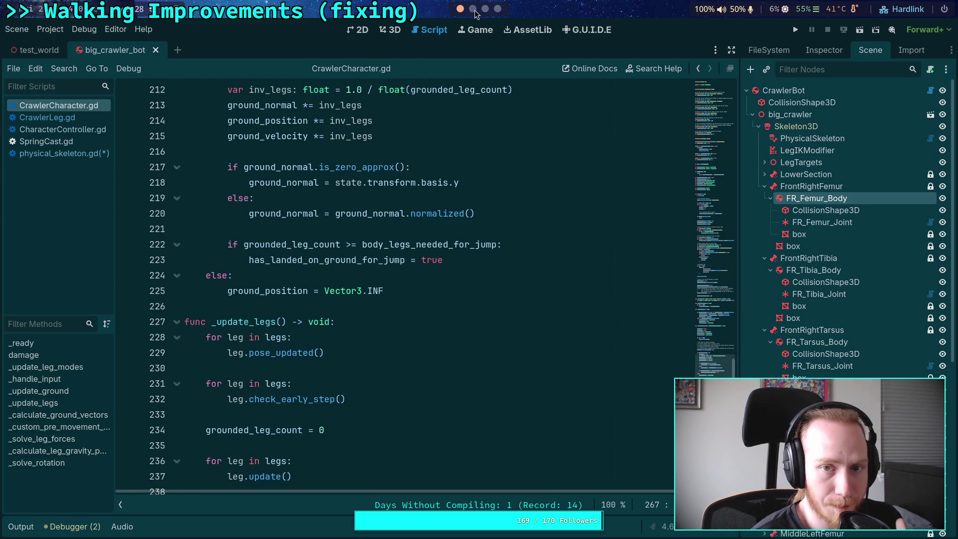
left_click(474, 10)
left_click(485, 9)
Step: Scroll the Crawler Bot note down to its checklist and select the joint-order and motor velocity tasks
scroll(484, 258, "down", 10)
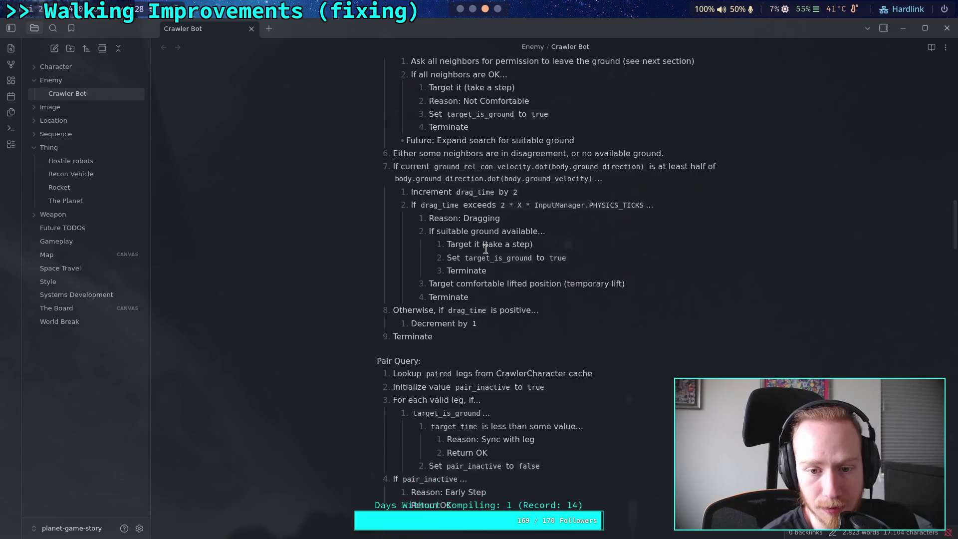
scroll(484, 258, "down", 5)
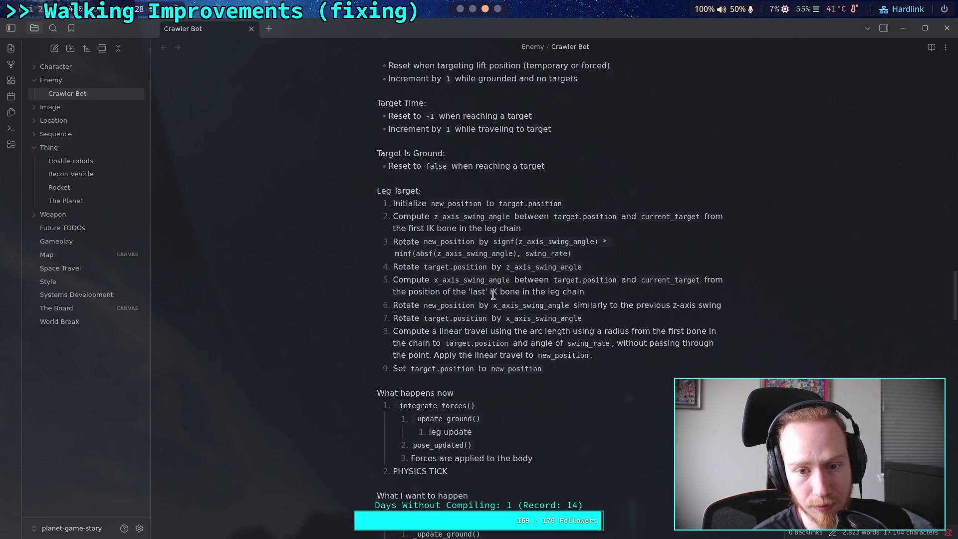
scroll(489, 325, "down", 10)
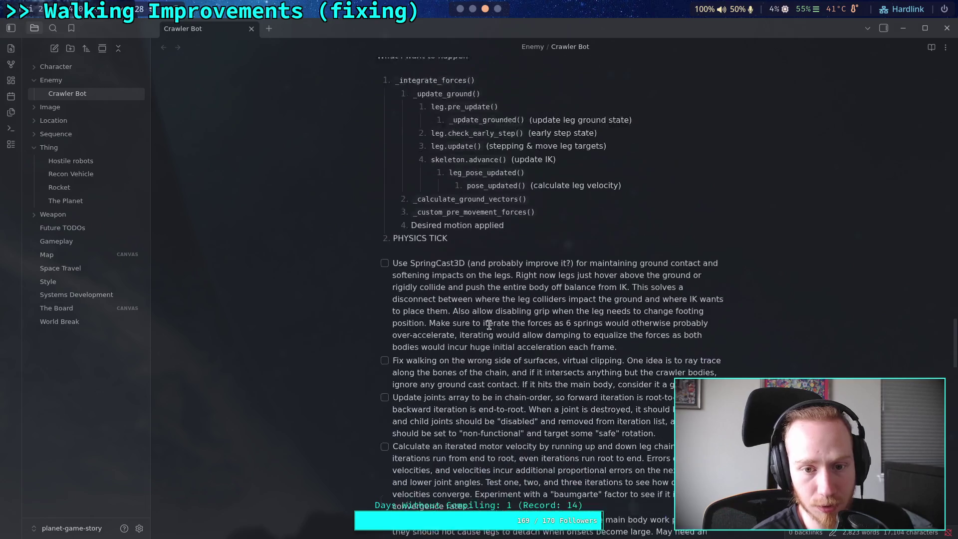
scroll(490, 325, "down", 2)
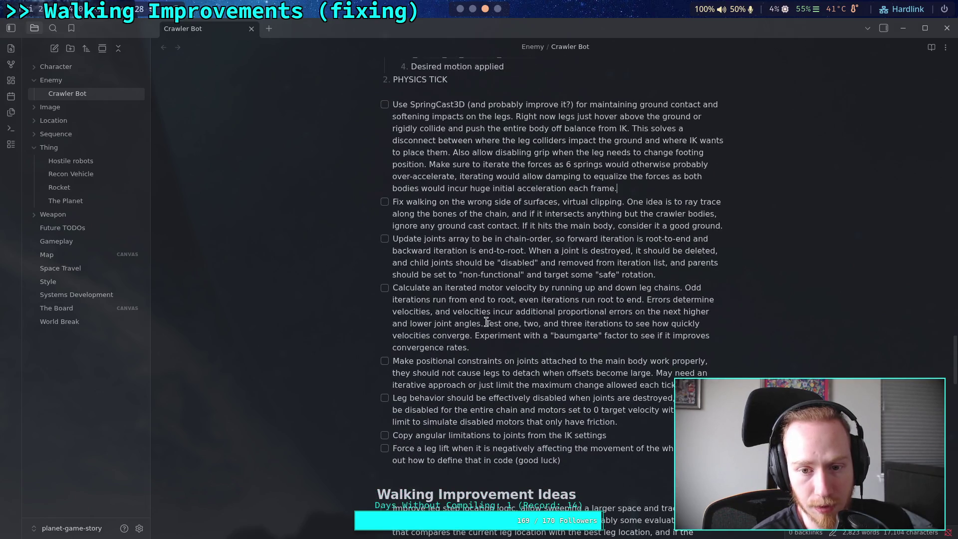
mouse_move(645, 274)
left_mouse_down()
mouse_move(392, 238)
mouse_move(564, 383)
mouse_move(614, 385)
left_mouse_up()
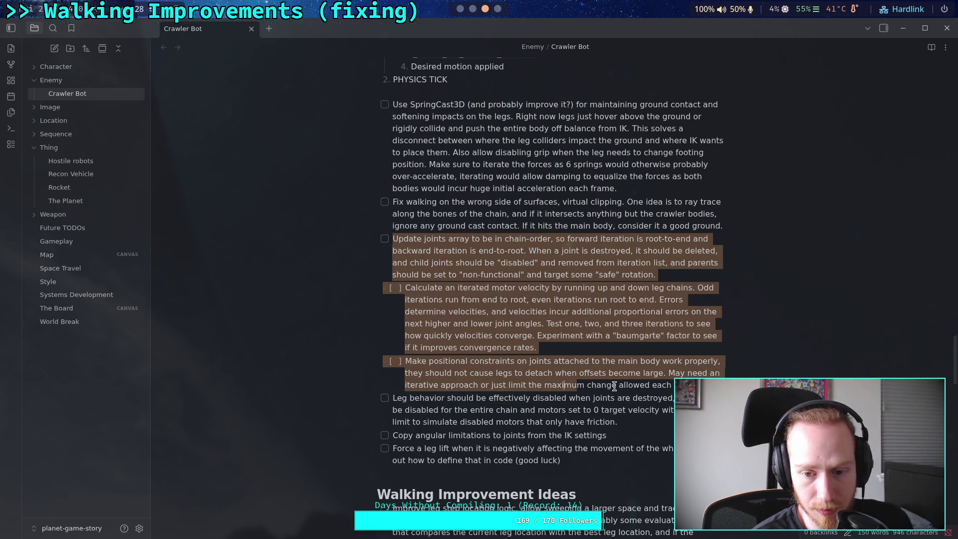
left_click(595, 348)
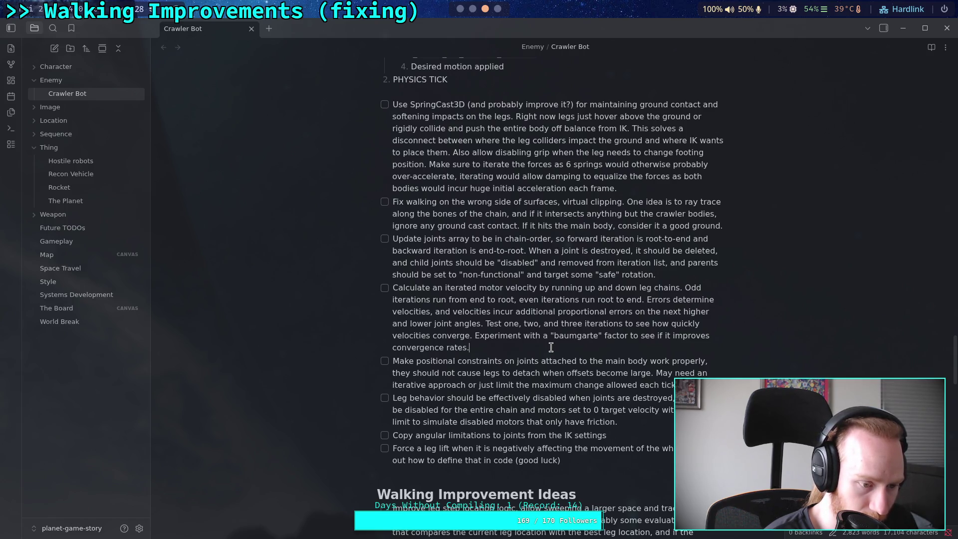
left_click(551, 348)
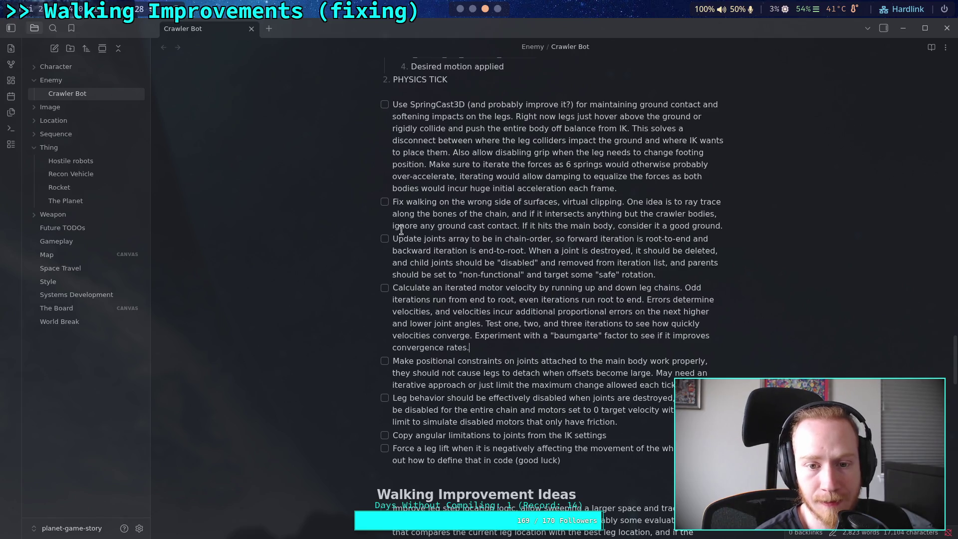
mouse_move(394, 239)
left_mouse_down()
mouse_move(574, 251)
mouse_move(498, 345)
mouse_move(569, 380)
mouse_move(612, 435)
left_mouse_up()
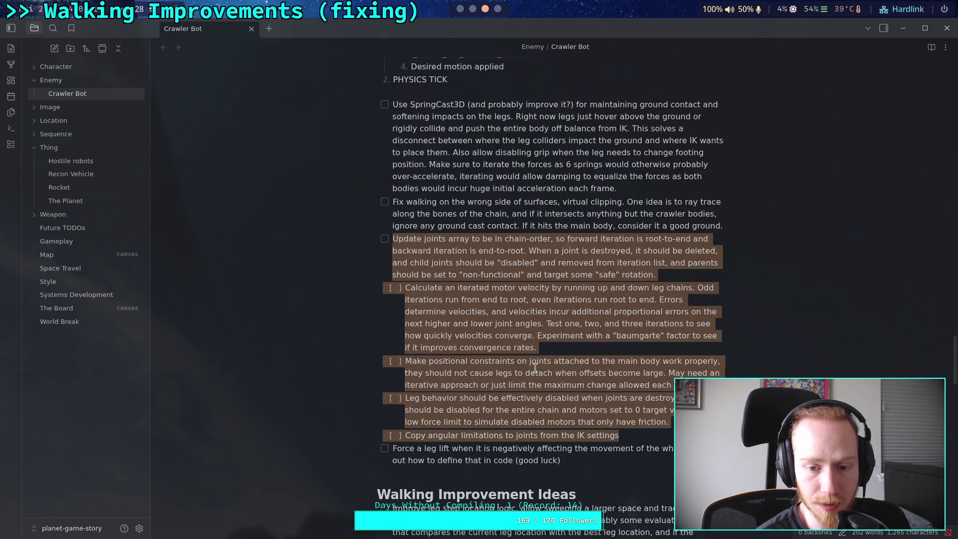
Step: Try adding new list lines after the Fix walking and Copy angular limitations tasks, then undo
left_click(535, 368)
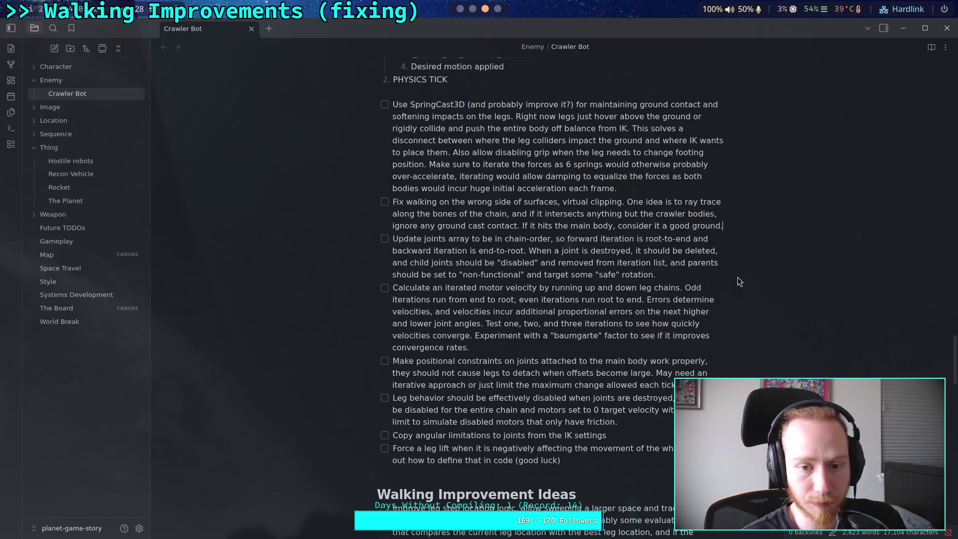
key("Return")
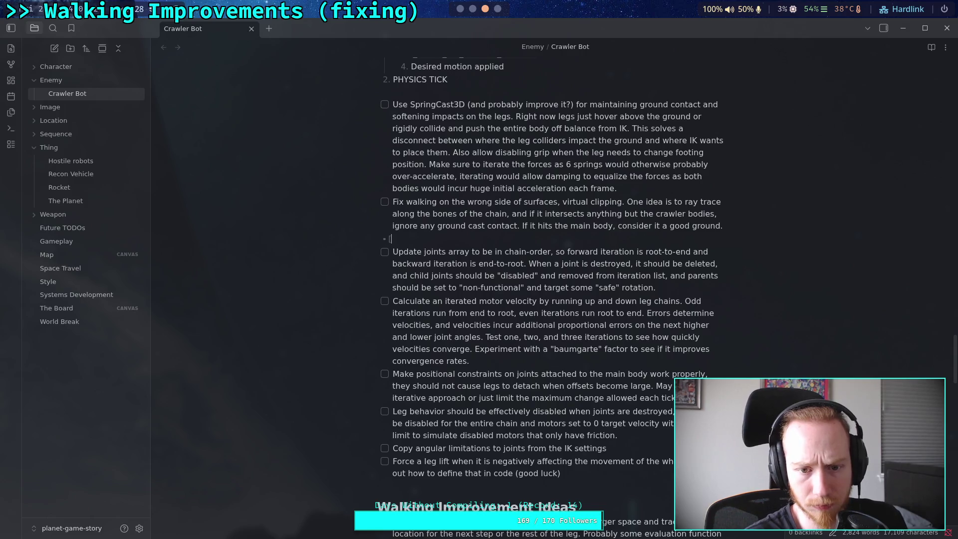
key("BackSpace")
key("BackSpace")
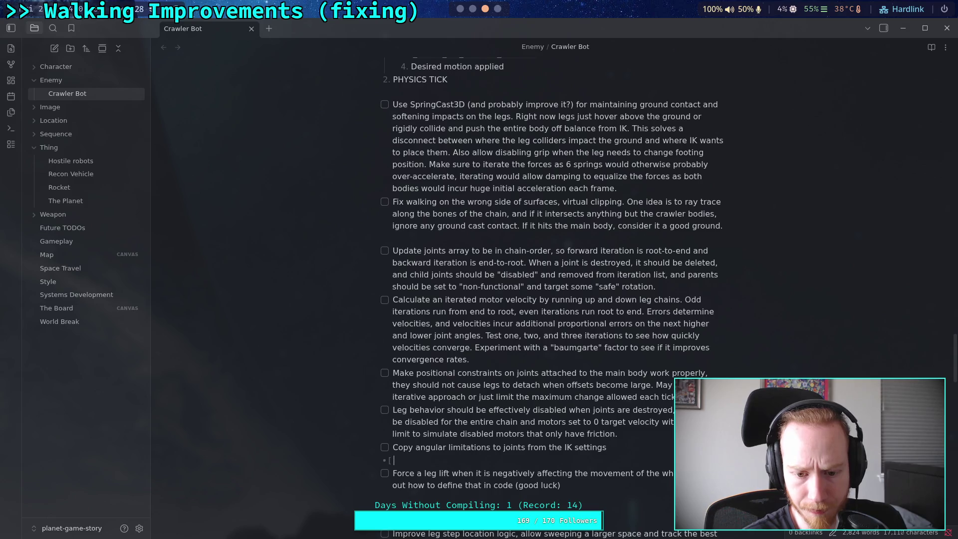
key("Return")
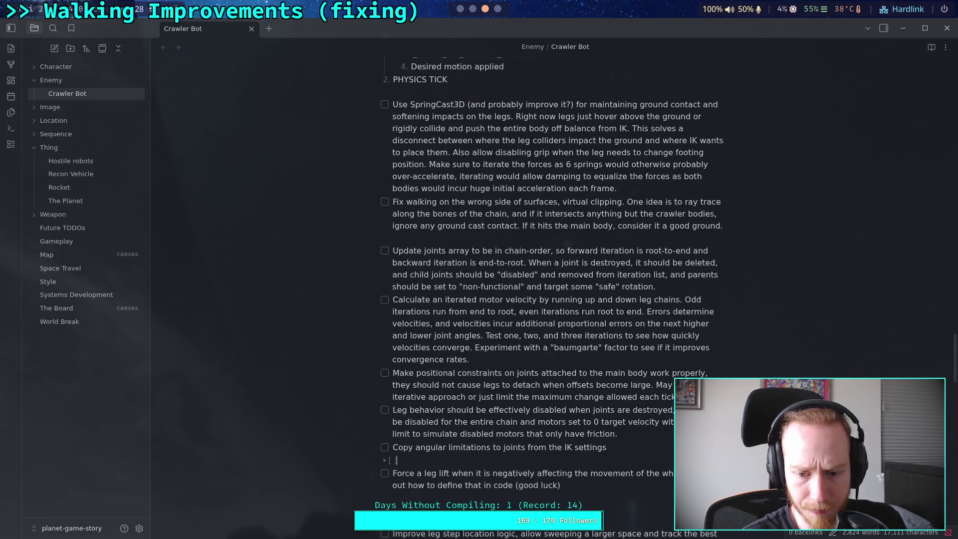
key("BackSpace")
key("BackSpace")
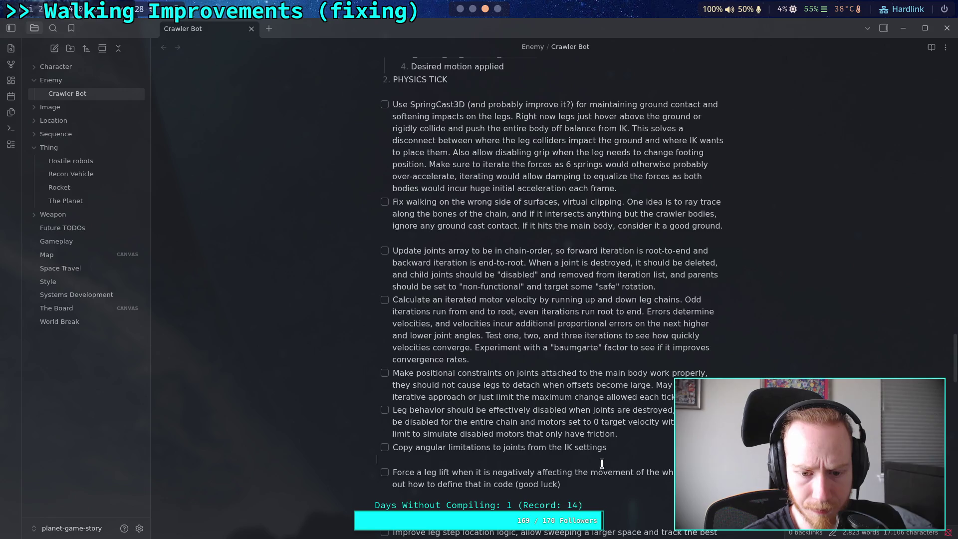
key("BackSpace")
key("ctrl+z")
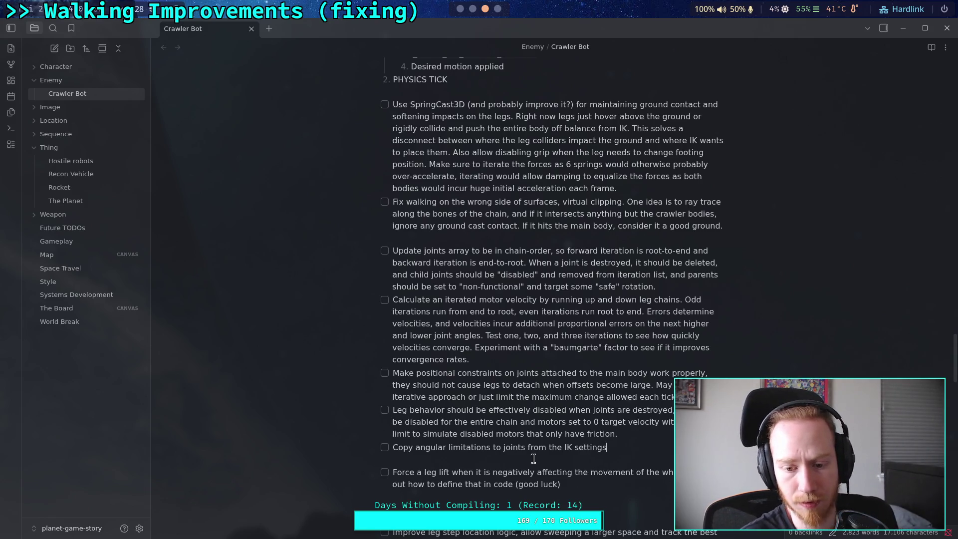
Step: Type the heading '# Current Plan' on the blank line above the joints-array tasks
left_click(527, 228)
left_click(515, 239)
type("# ")
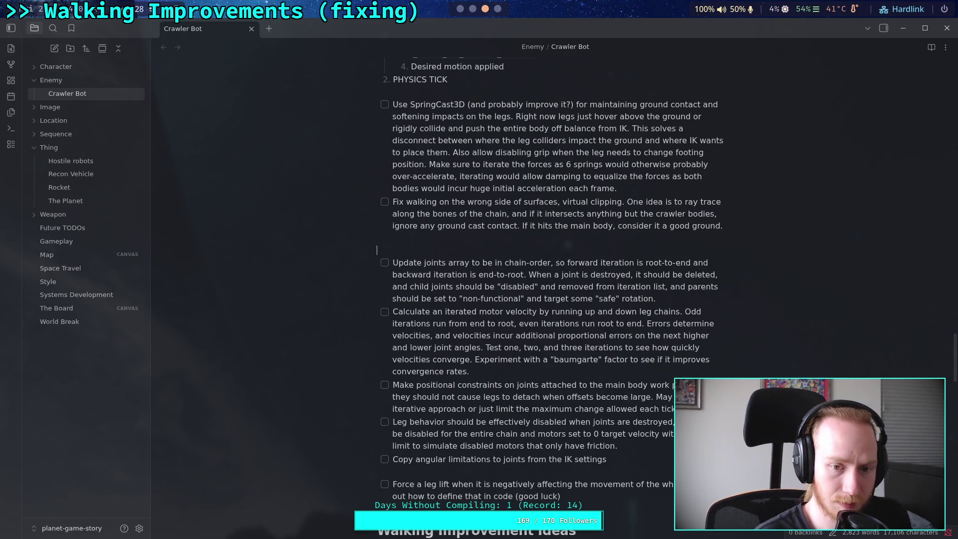
type("Current Plan")
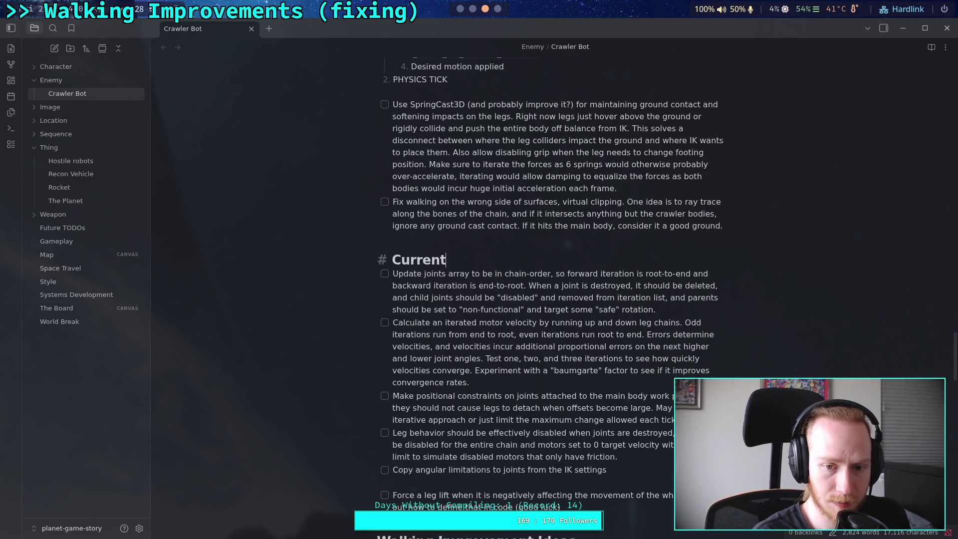
left_click(470, 479)
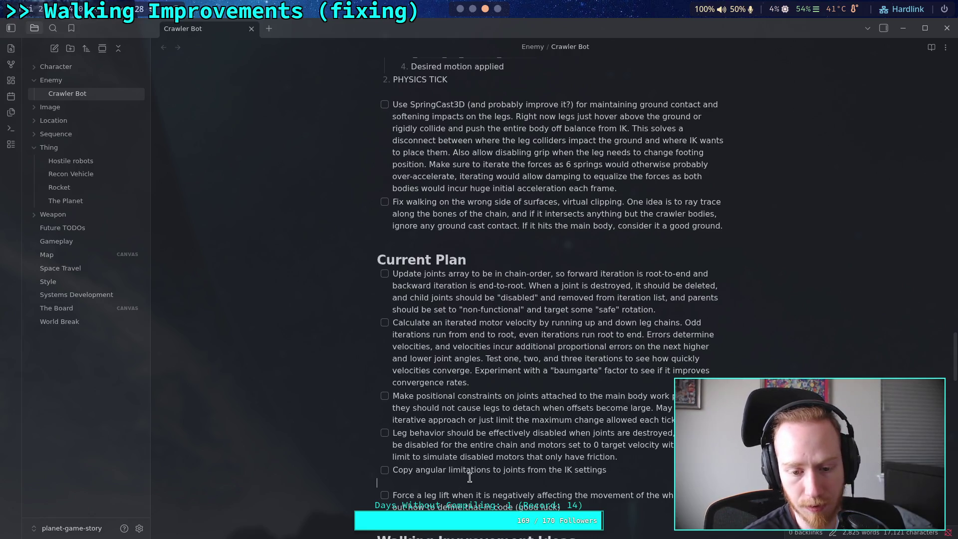
Step: Move the Force a leg lift task from under Copy angular limitations to above Current Plan
scroll(499, 385, "down", 2)
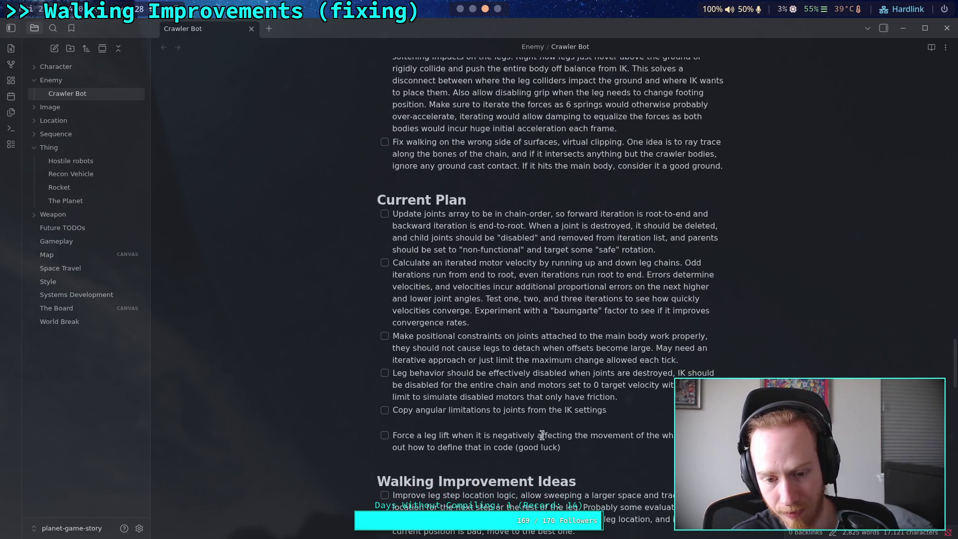
key("Return")
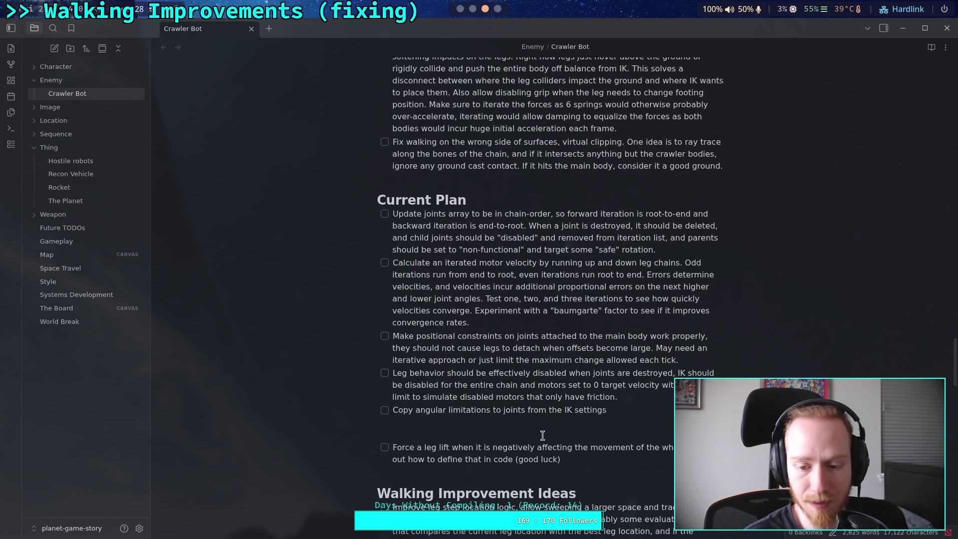
key("shift+Down")
key("shift+Down")
key("BackSpace")
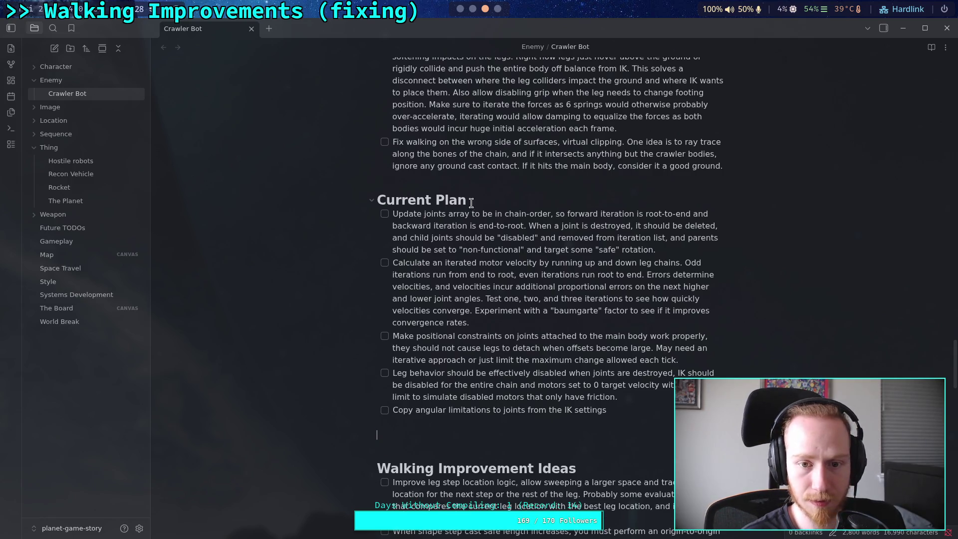
key("ctrl+z")
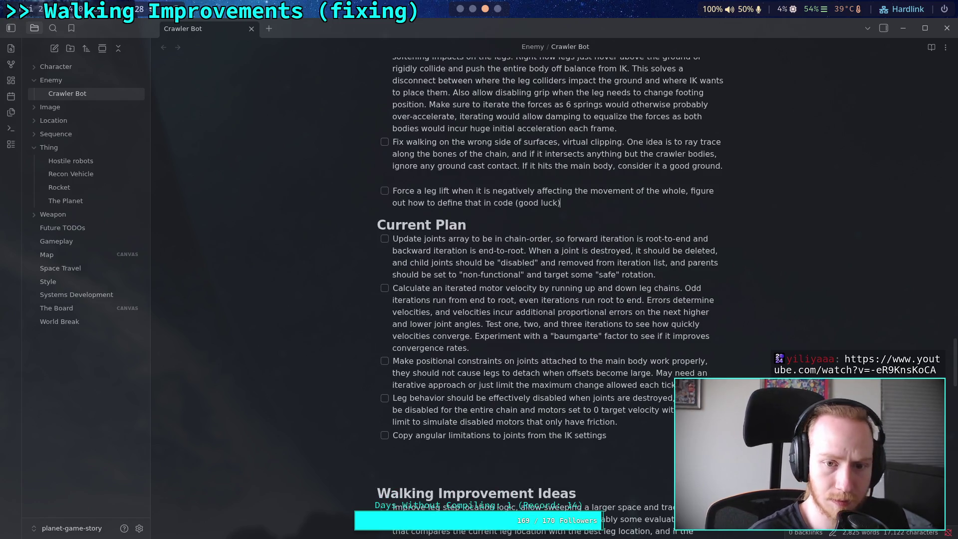
key("BackSpace")
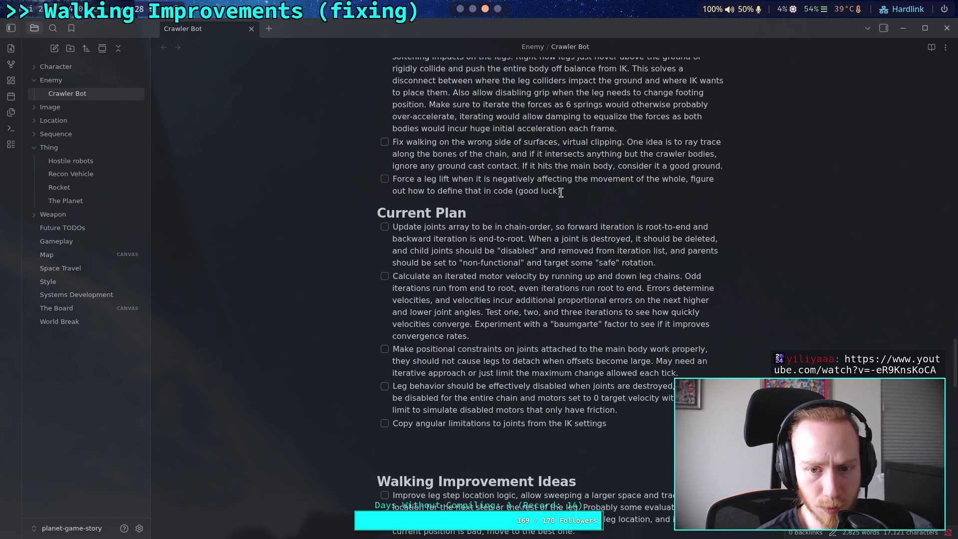
Step: Select the entire Force a leg lift task line
left_click_drag(561, 192, 386, 187)
scroll(518, 316, "up", 4)
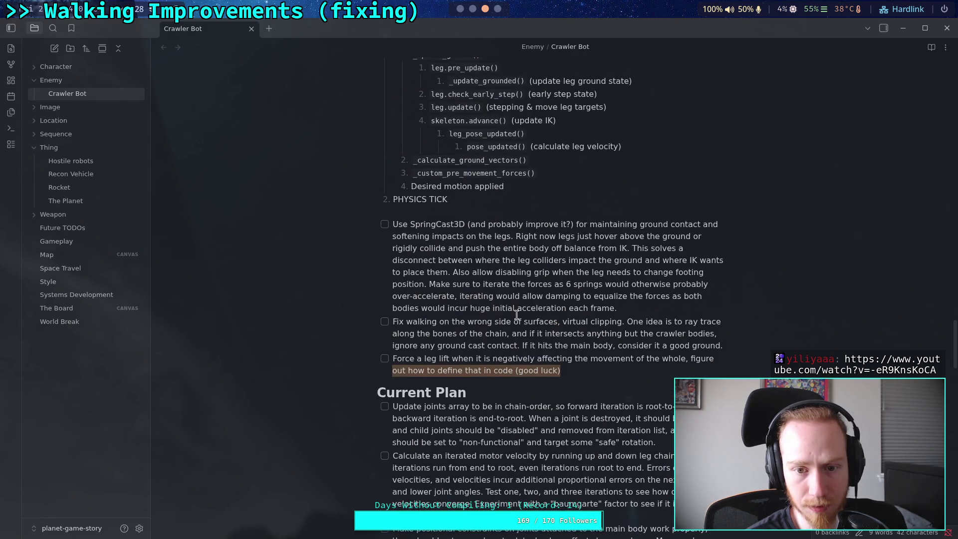
scroll(603, 314, "down", 1)
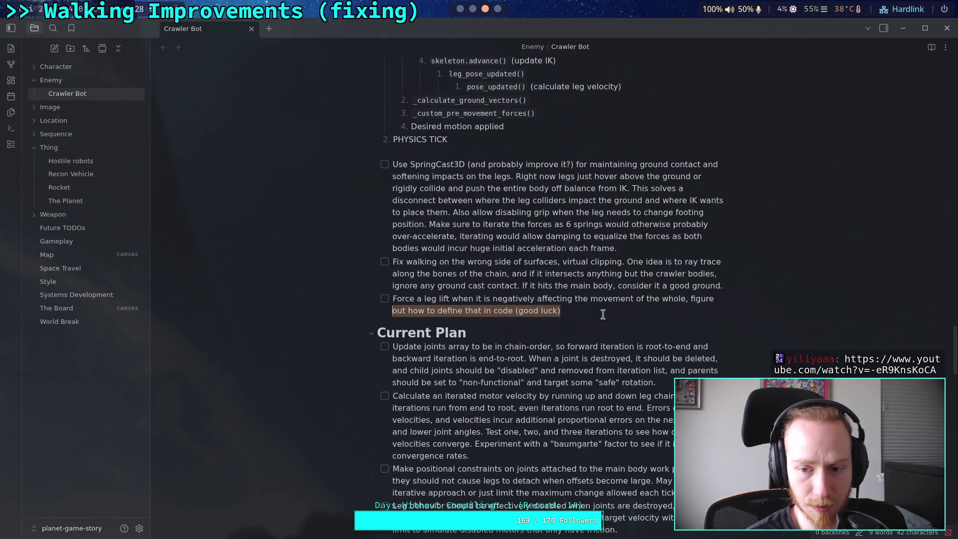
left_click(600, 313)
left_click(538, 324)
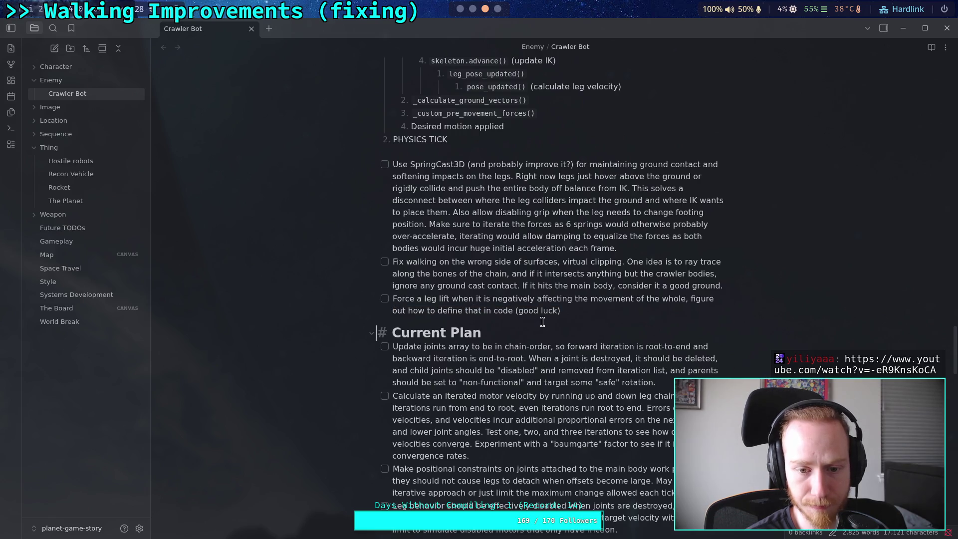
scroll(541, 323, "down", 3)
scroll(541, 322, "up", 3)
triple_click(541, 310)
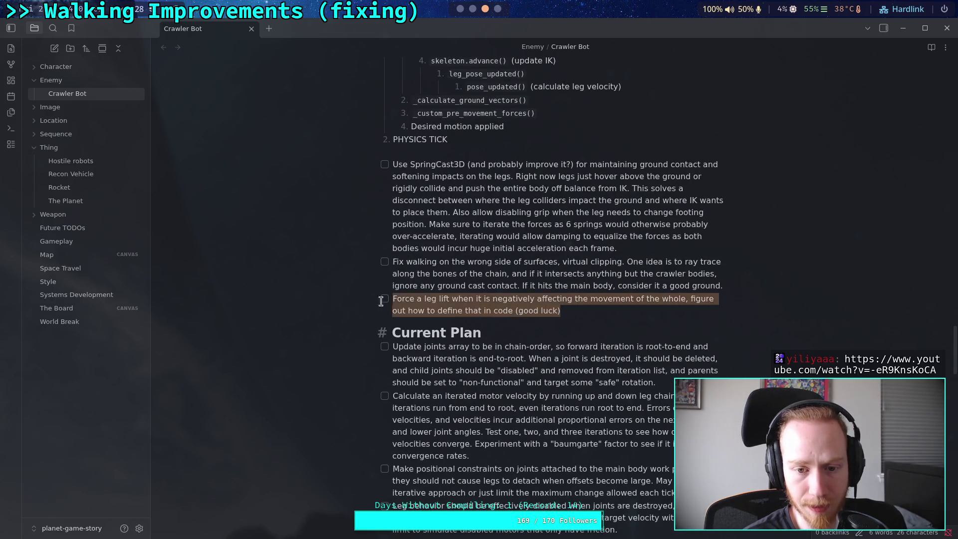
scroll(384, 242, "up", 5)
Step: Delete the Force a leg lift task and the leftover empty lines below Copy angular limitations
scroll(421, 233, "up", 3)
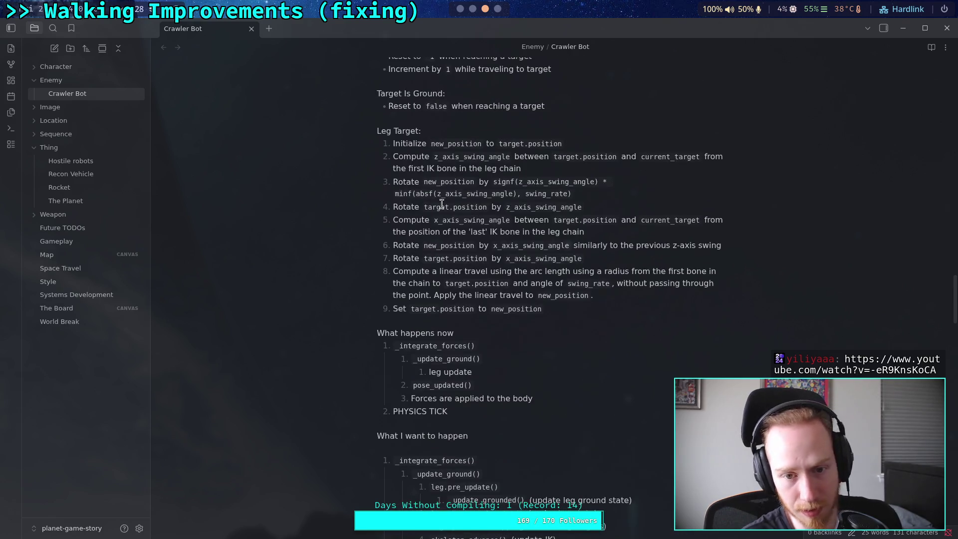
scroll(461, 225, "up", 7)
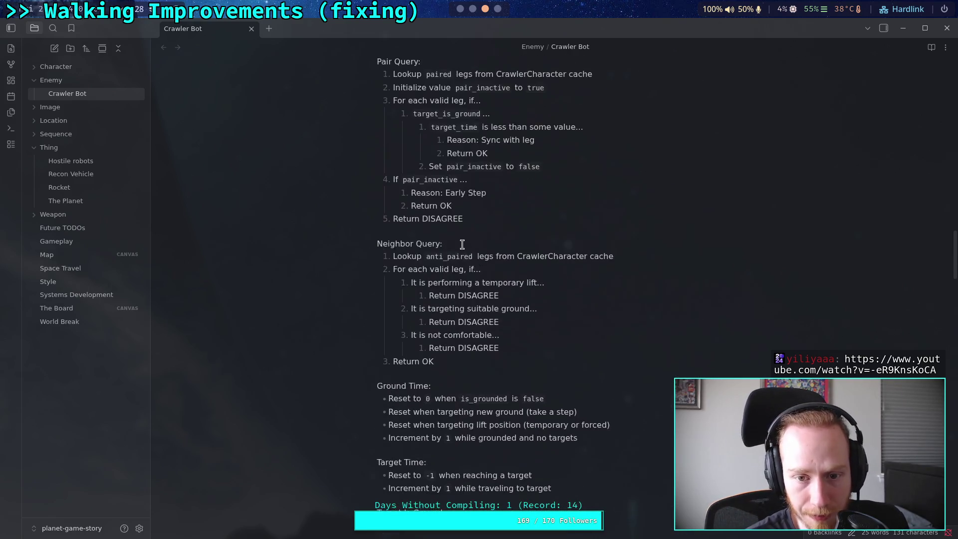
scroll(488, 259, "up", 6)
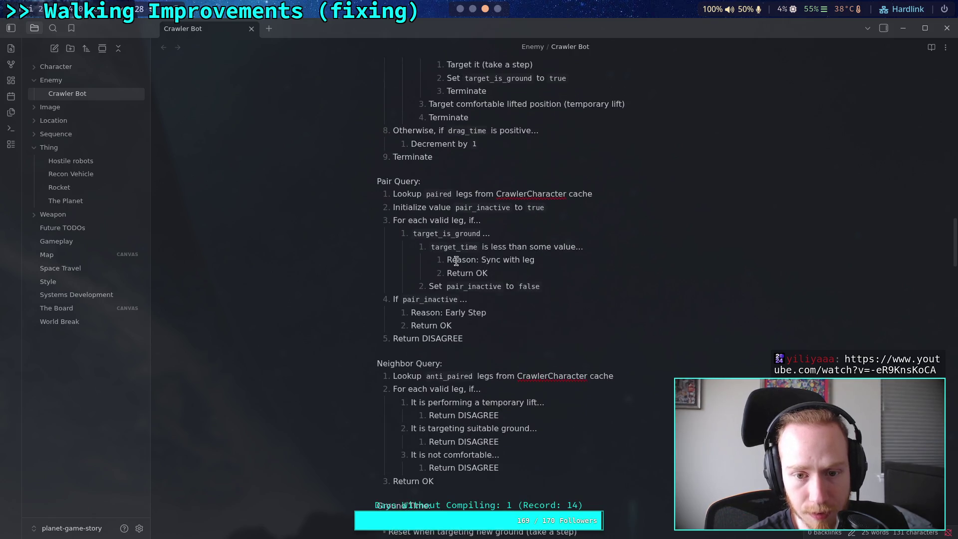
scroll(480, 281, "down", 20)
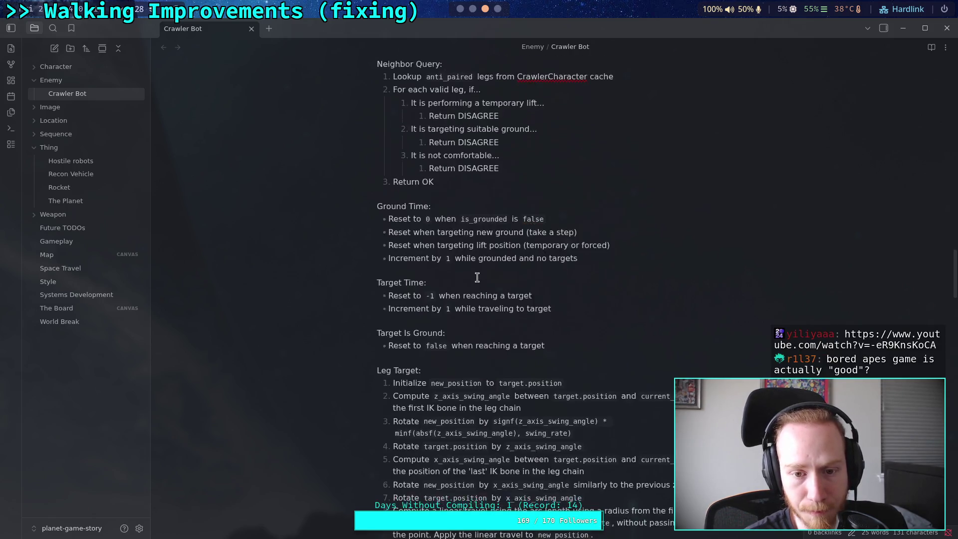
key("BackSpace")
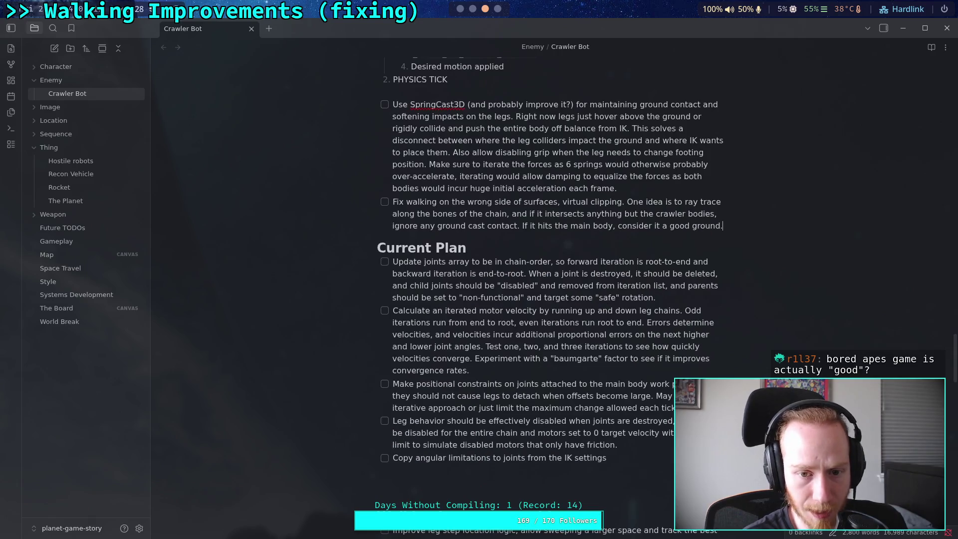
key("BackSpace")
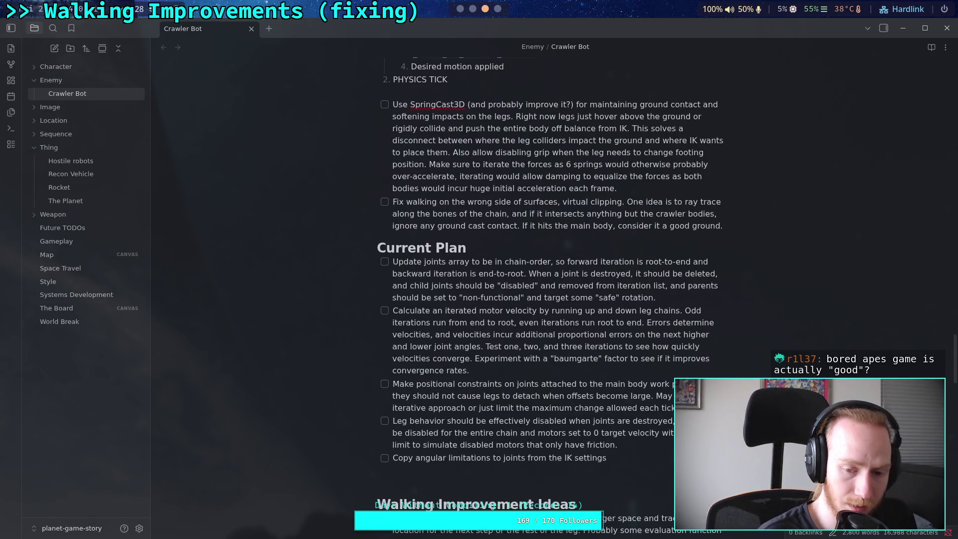
key("BackSpace")
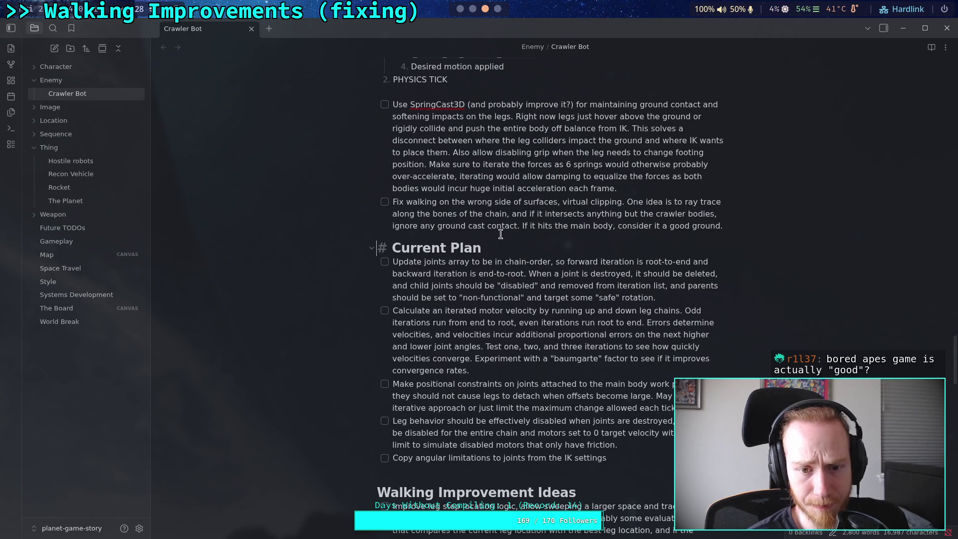
Step: Add a blank line between the Fix walking task and the Current Plan heading
left_click(371, 248)
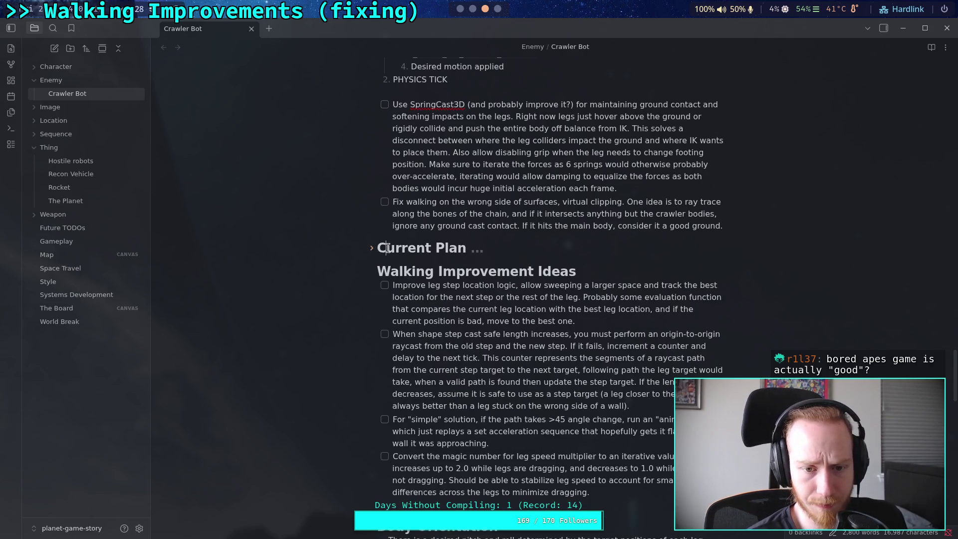
left_click(380, 248)
left_click(371, 249)
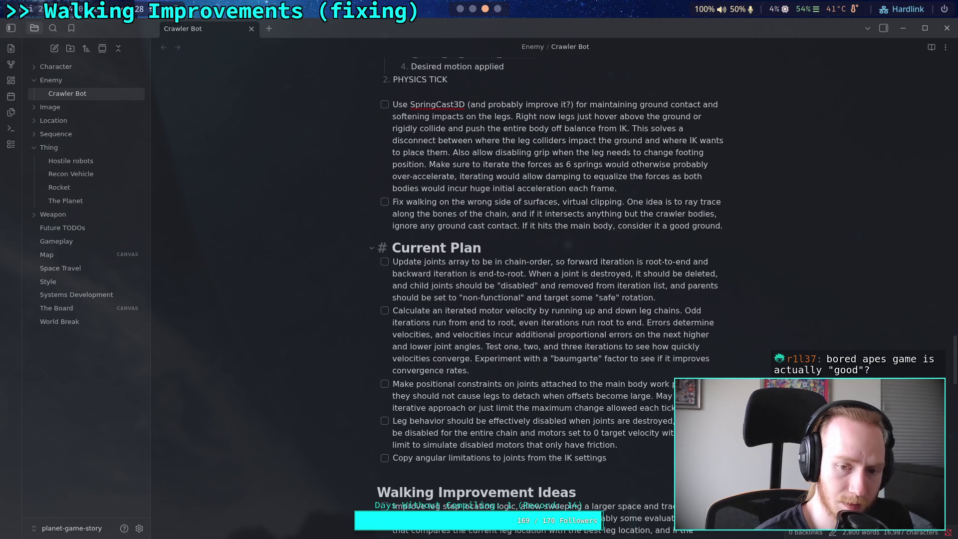
key("Return")
left_click(406, 229)
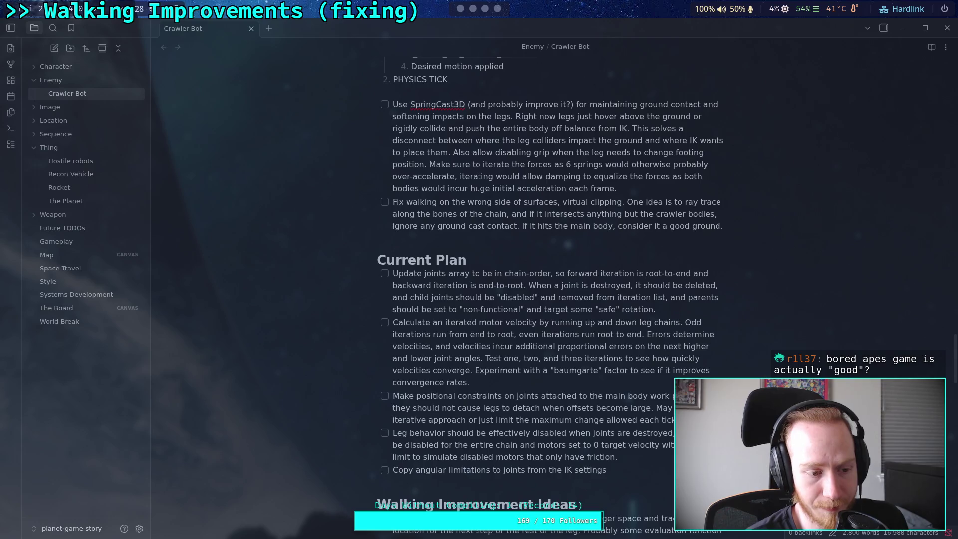
key("super+4")
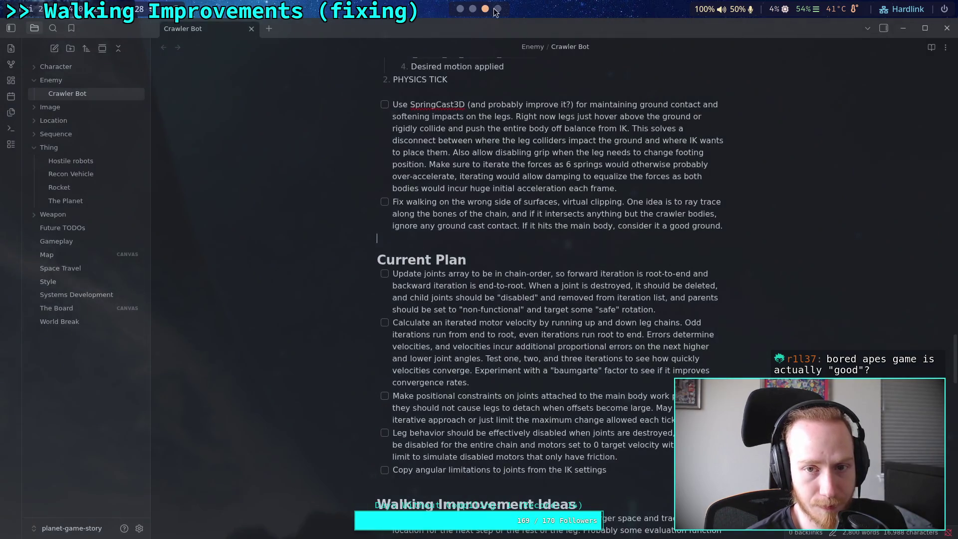
Step: Load the Mina the Hollower Launch Trailer from a pasted YouTube link in a new tab and play it
left_click(17, 332)
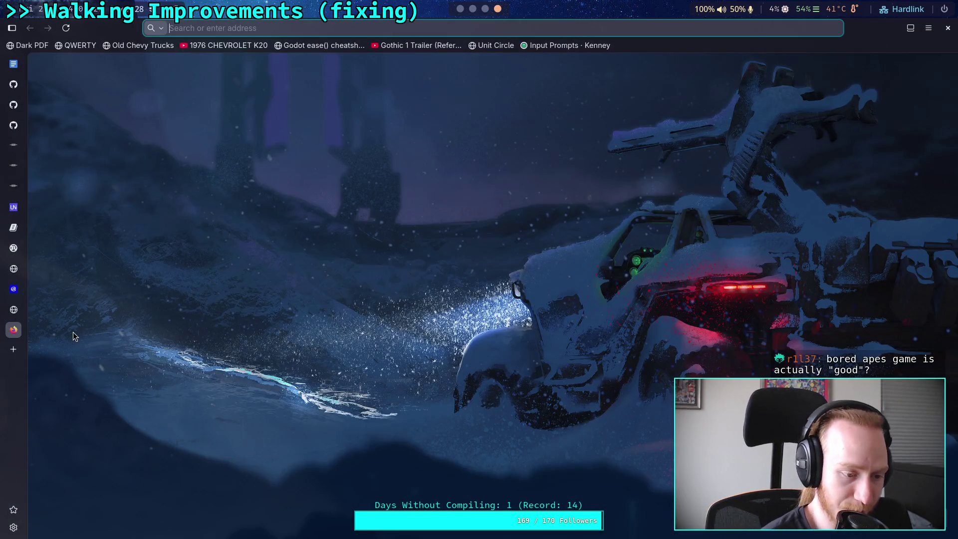
type("https://www.youtube.com/watch?v=-eR9KnsKoCA")
key("Return")
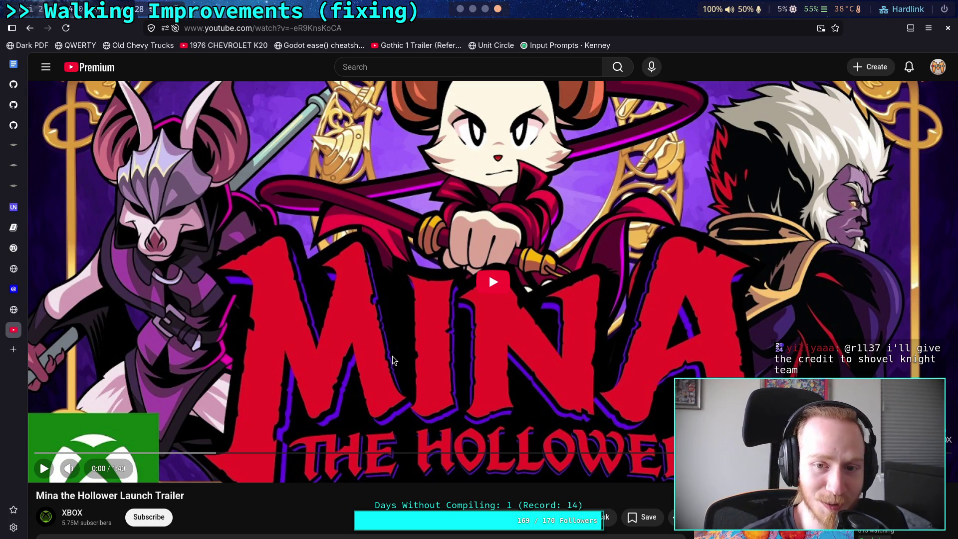
scroll(305, 360, "down", 3)
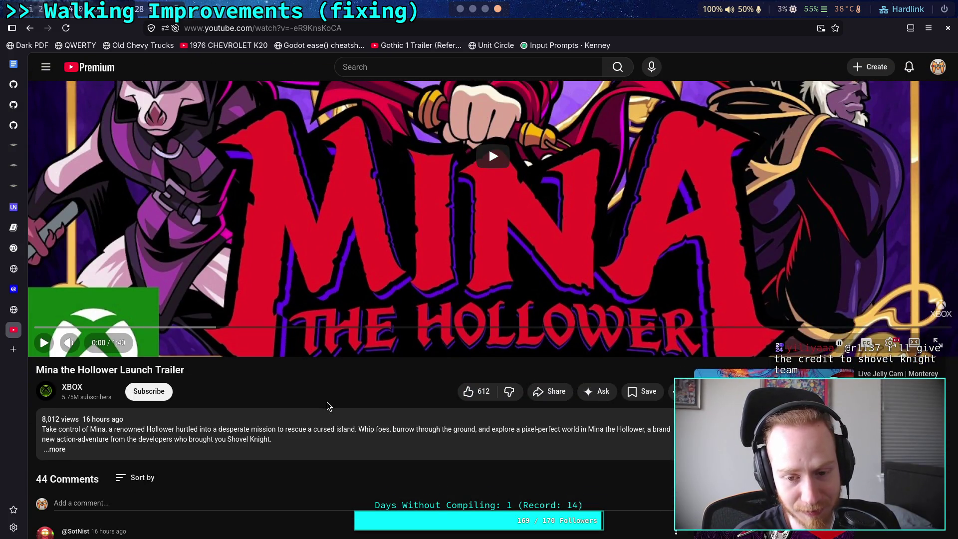
scroll(327, 403, "up", 2)
scroll(327, 402, "down", 2)
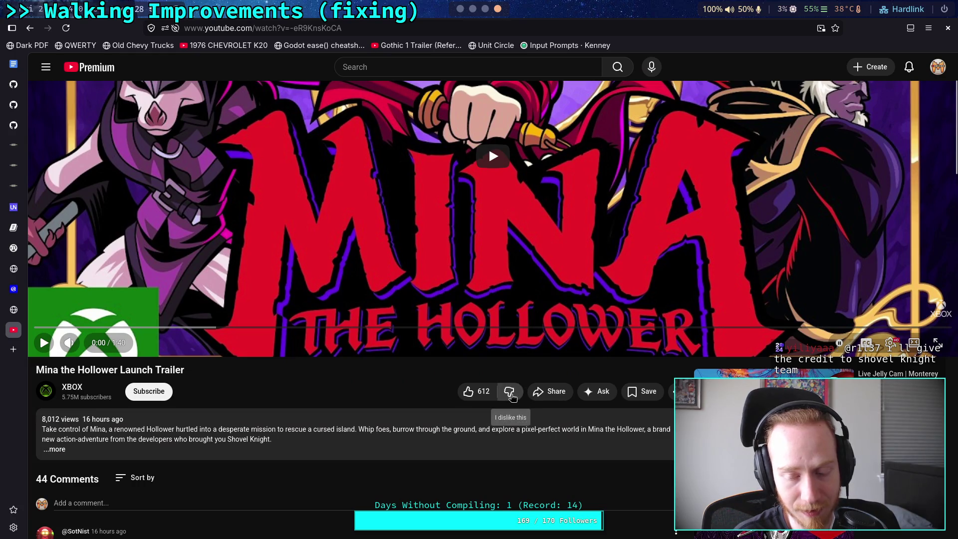
scroll(369, 394, "up", 3)
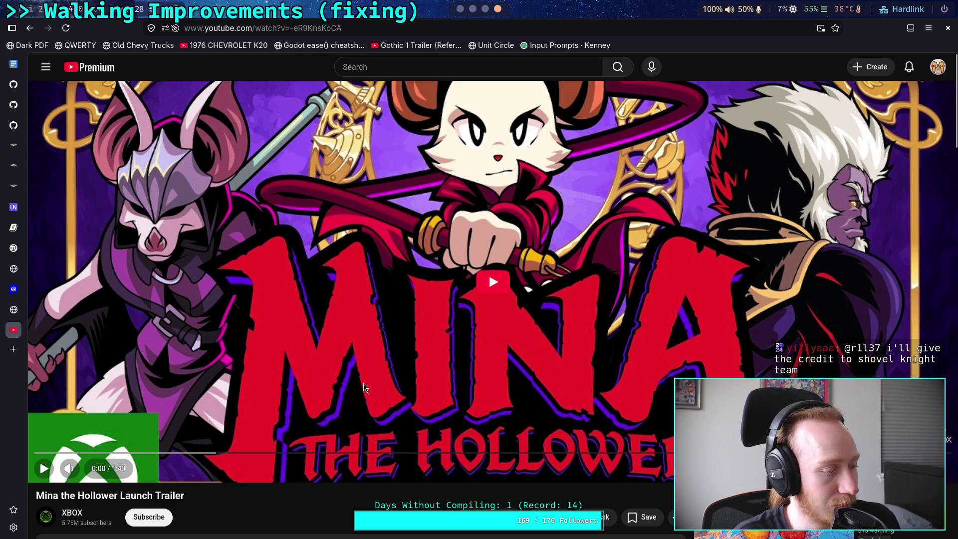
key("space")
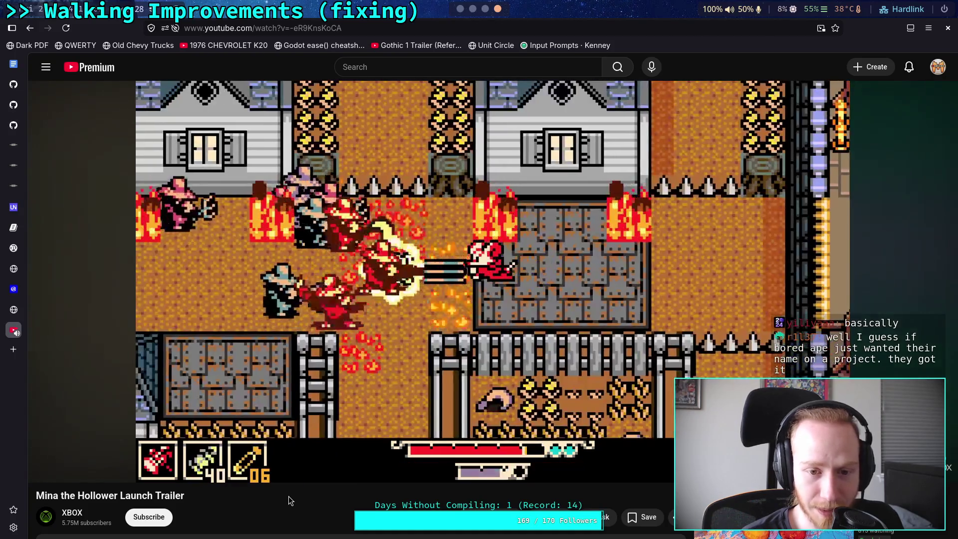
Step: Rewind the trailer five seconds and pause it on the dungeon fight around 1:06
mouse_move(748, 459)
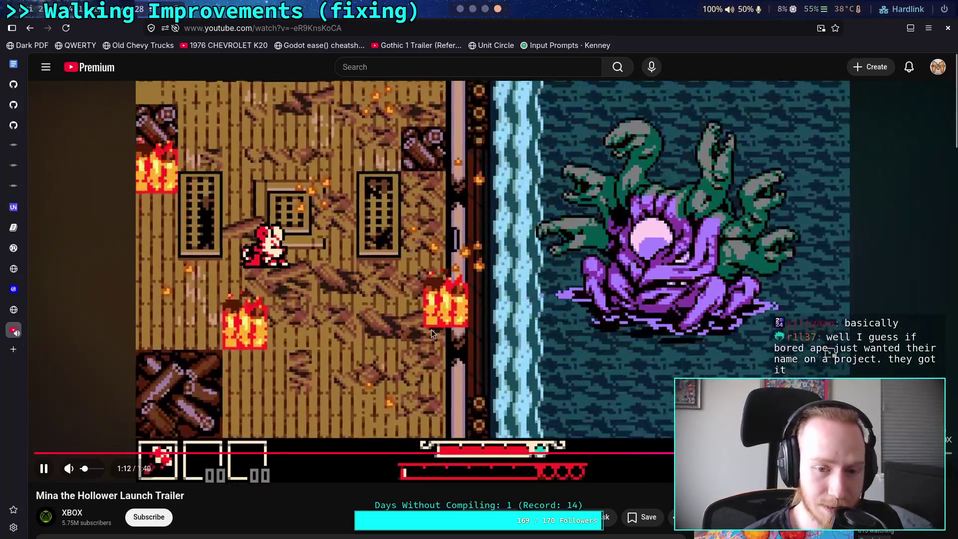
key("Left")
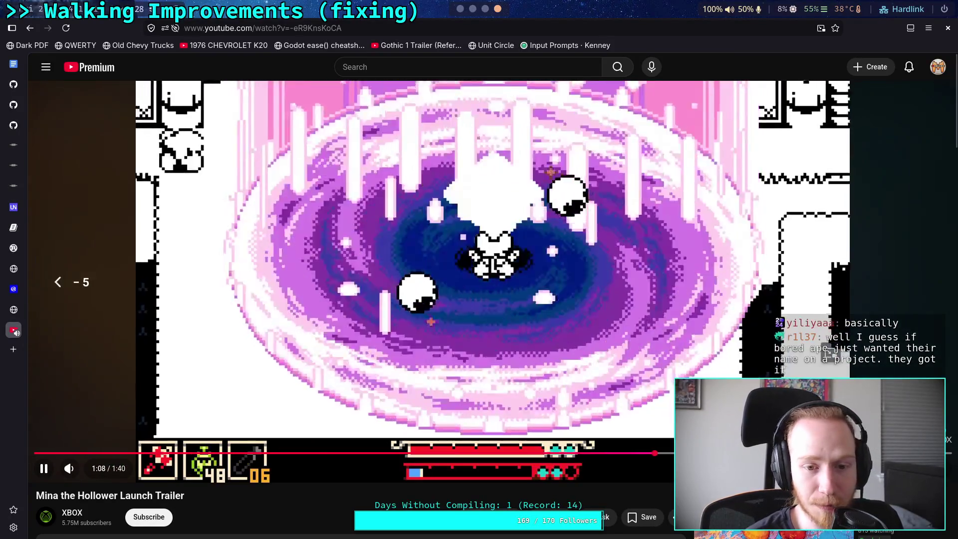
key("Left")
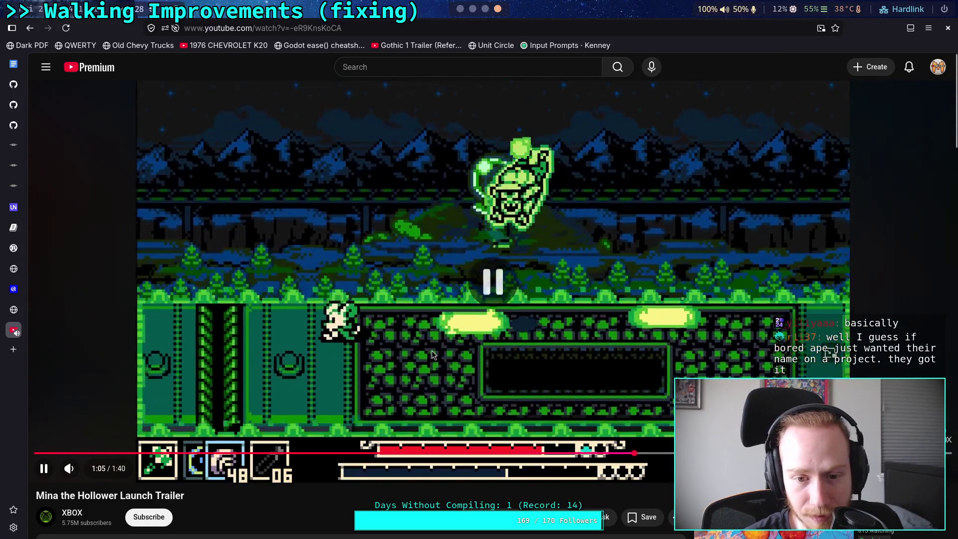
left_click(433, 350)
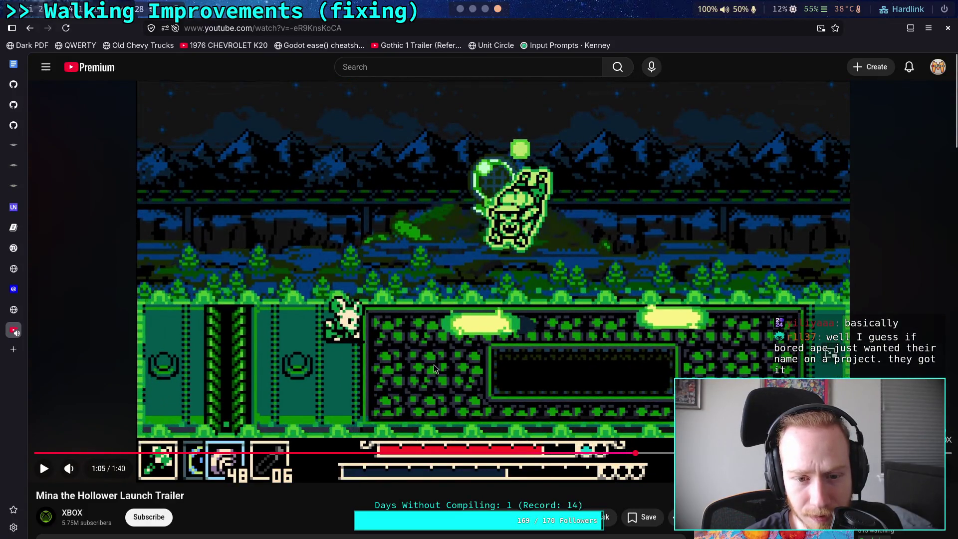
left_click(433, 364)
left_click(433, 373)
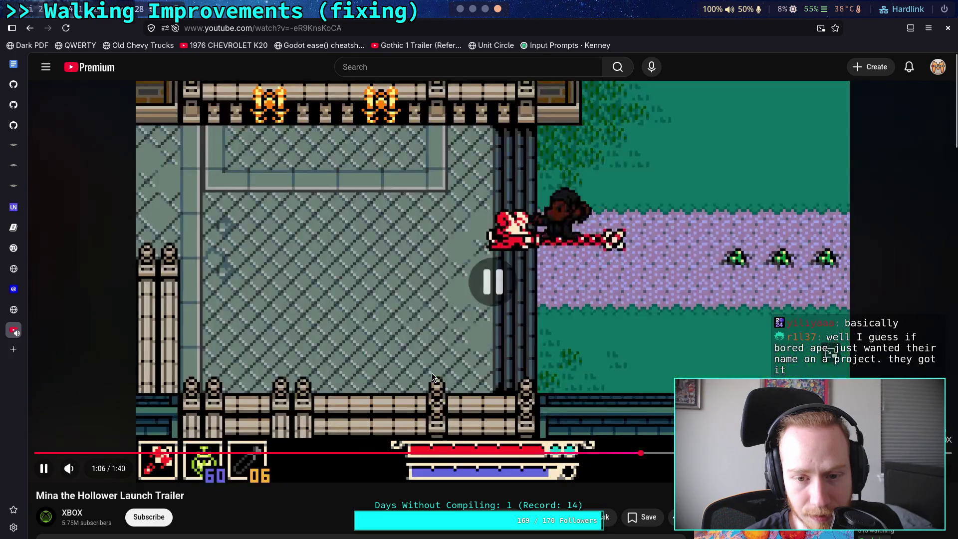
left_click(432, 373)
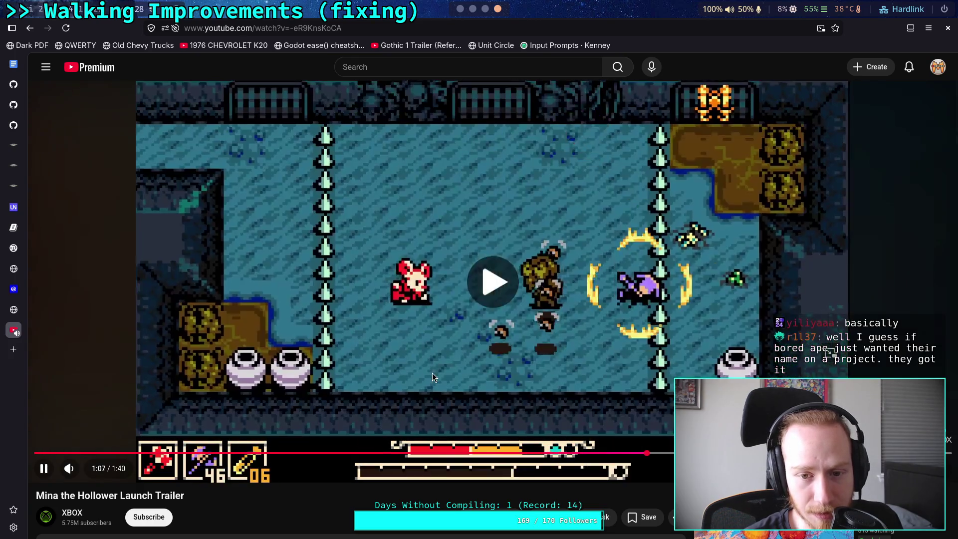
left_click(432, 372)
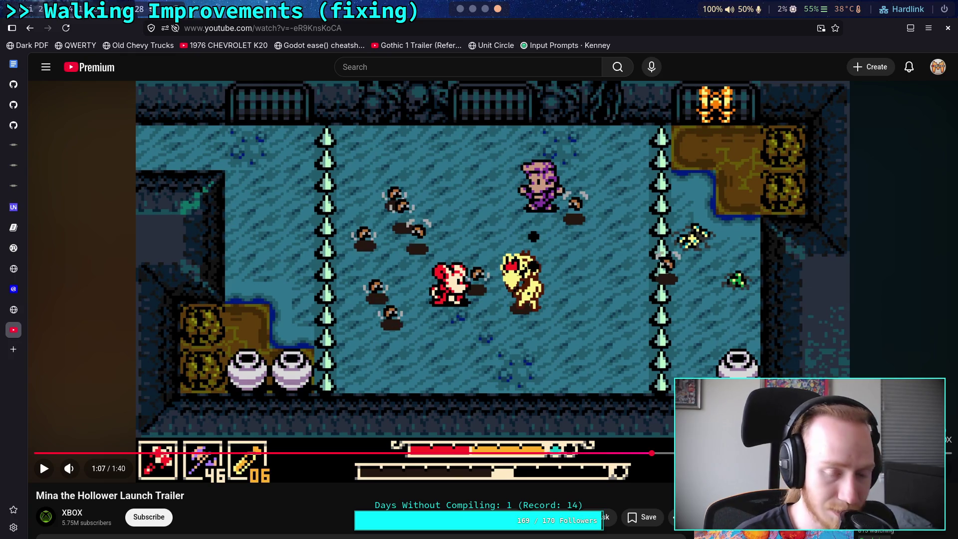
Step: Step the paused trailer frame by frame into the purple vortex scene, then resume playback
key("period")
key("period")
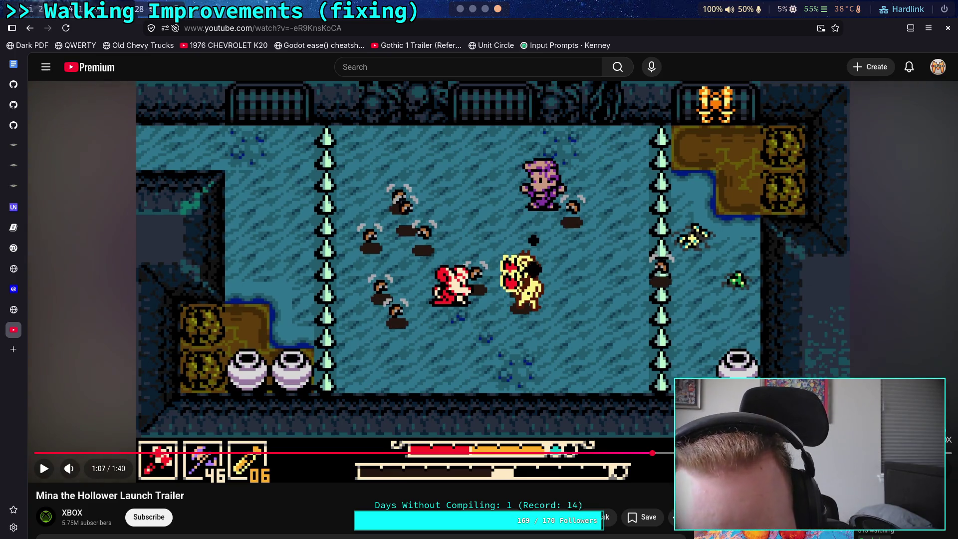
key("period")
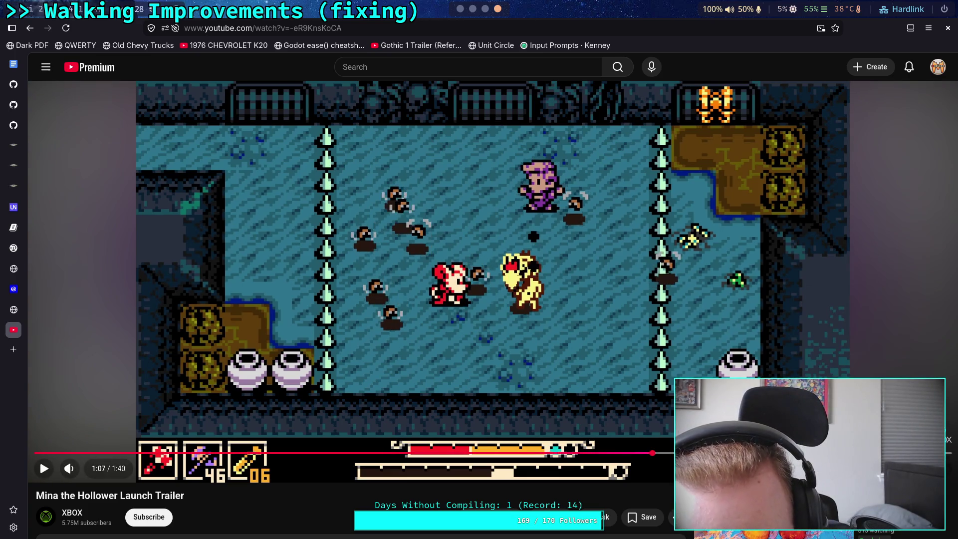
key("period")
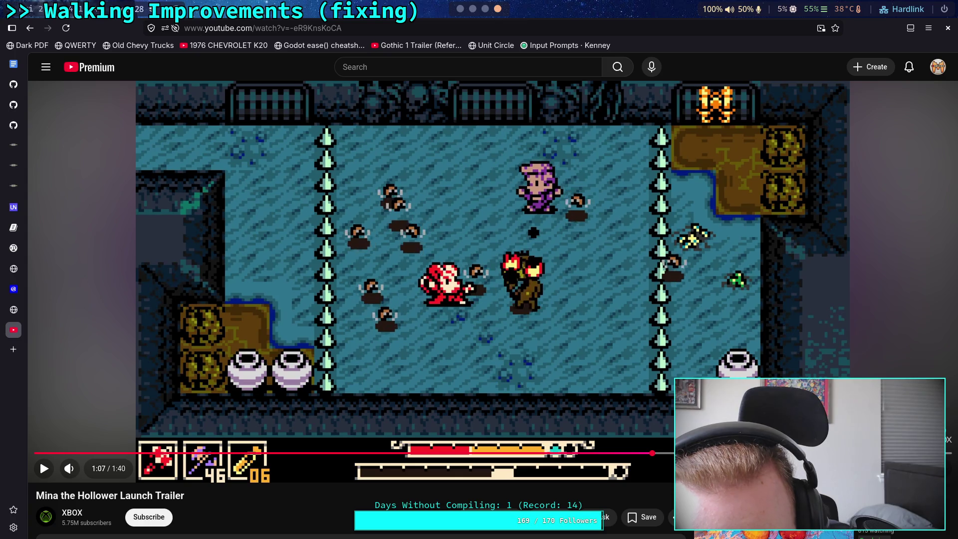
key("period")
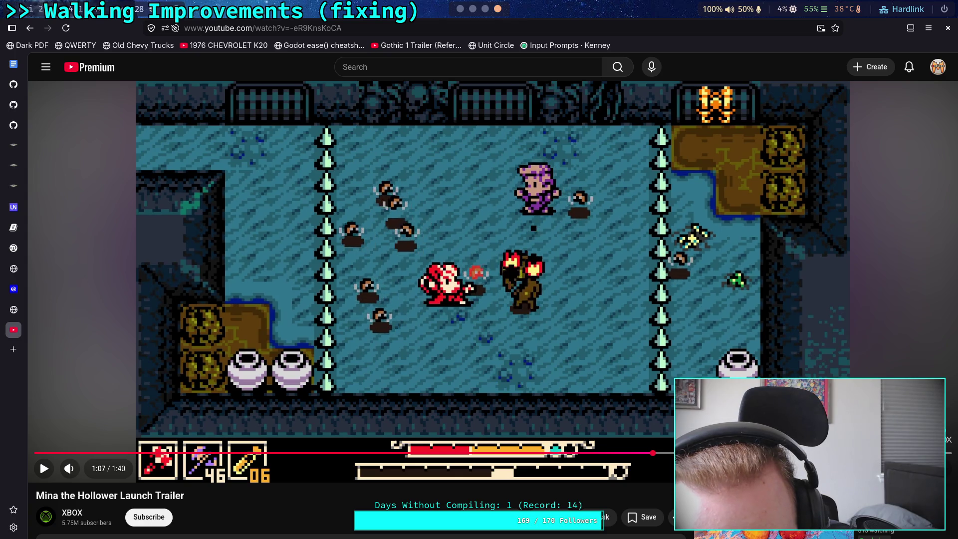
key("period")
key("period")
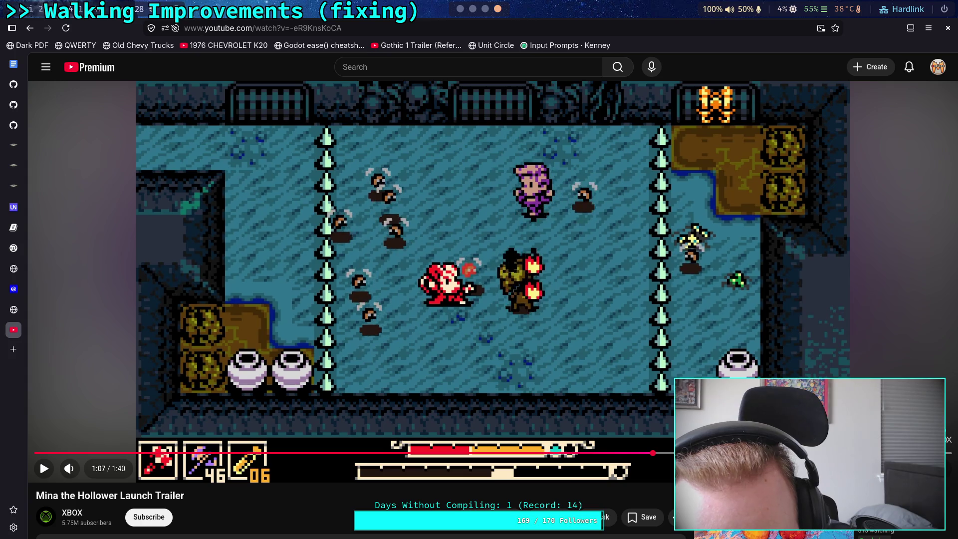
key("period")
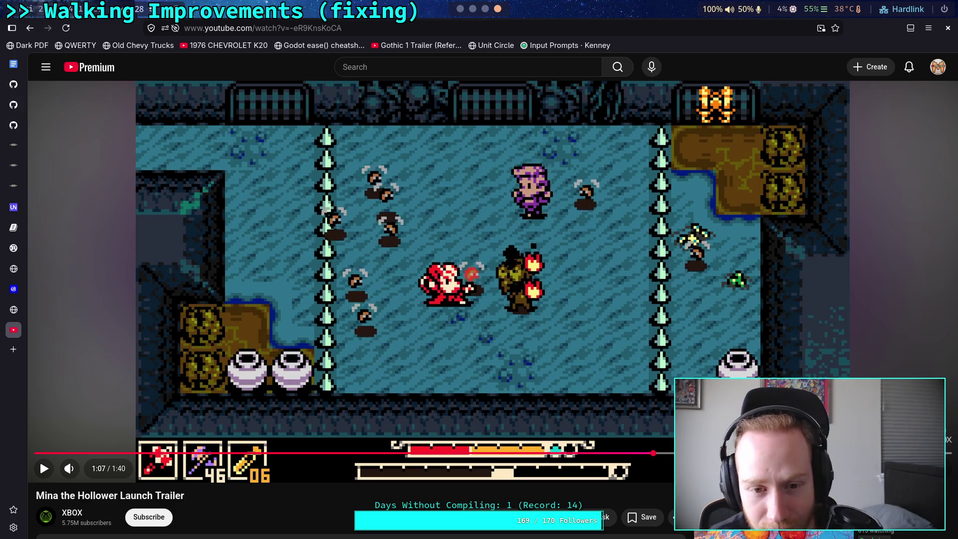
key("period")
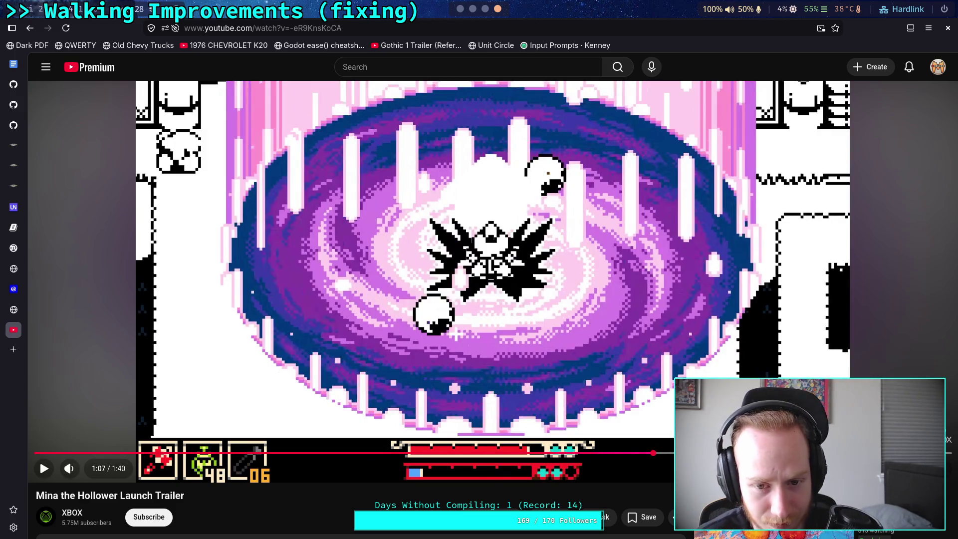
key("period")
key("period")
key("period")
key("period")
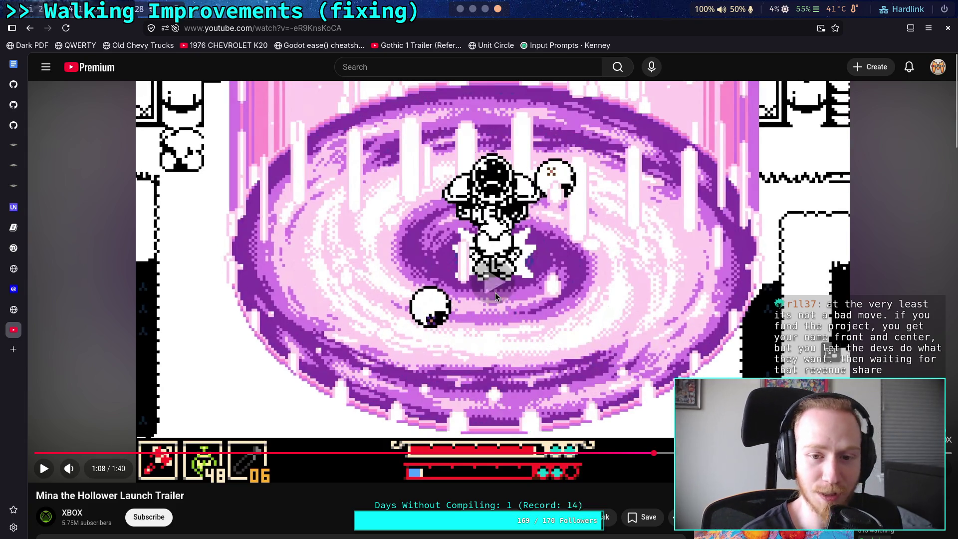
left_click(495, 295)
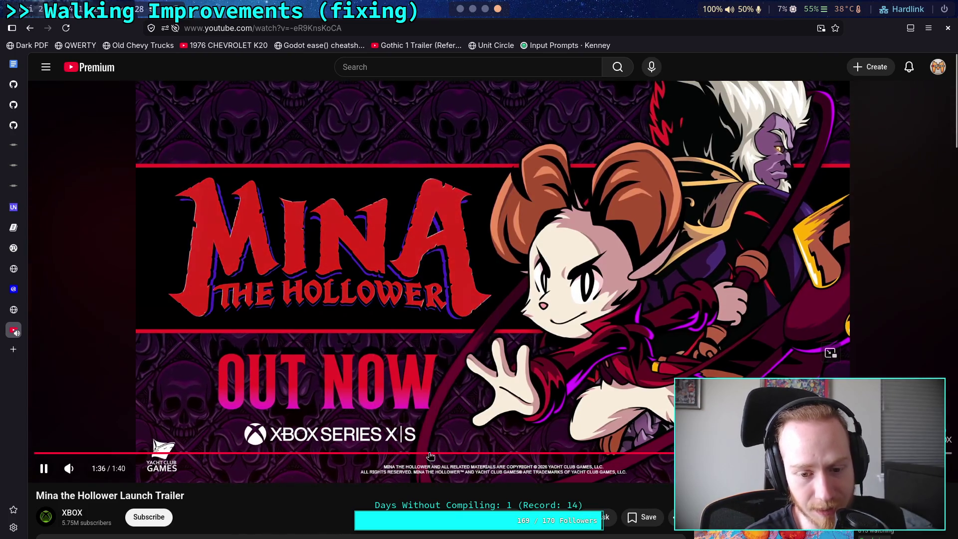
Step: Seek back past 0:43 and the Cloak Upgrade shop to the 0:37 lab fight, pausing at 0:39
left_click(431, 454)
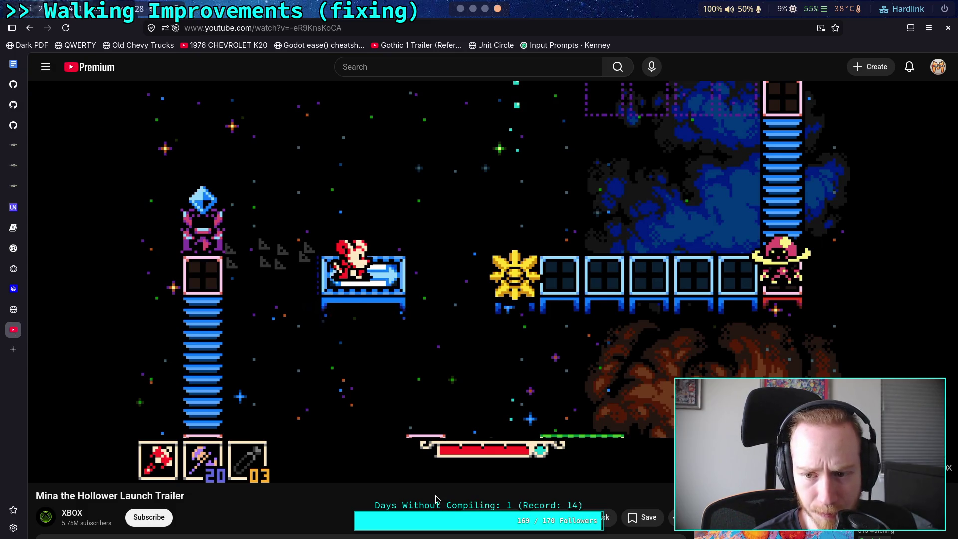
left_click(401, 453)
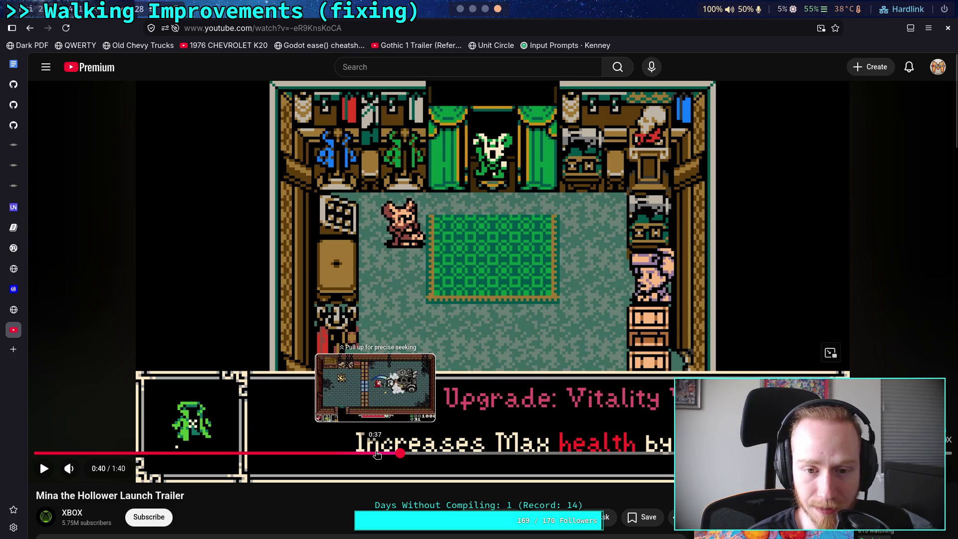
left_click(377, 454)
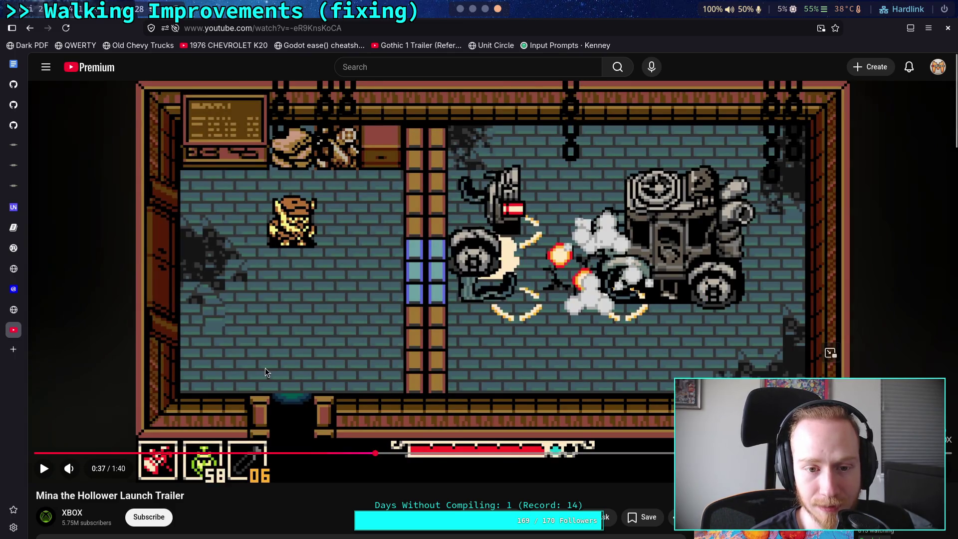
left_click(282, 368)
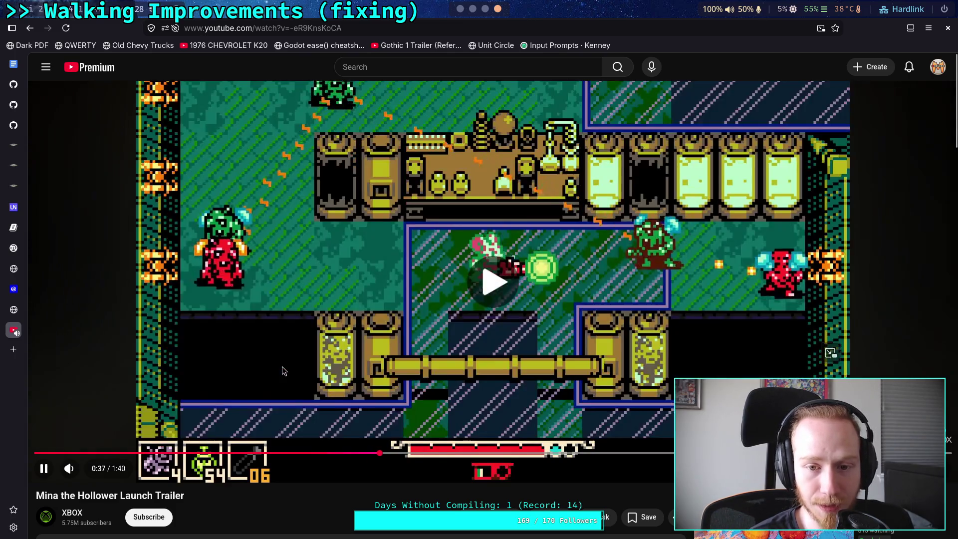
left_click(282, 370)
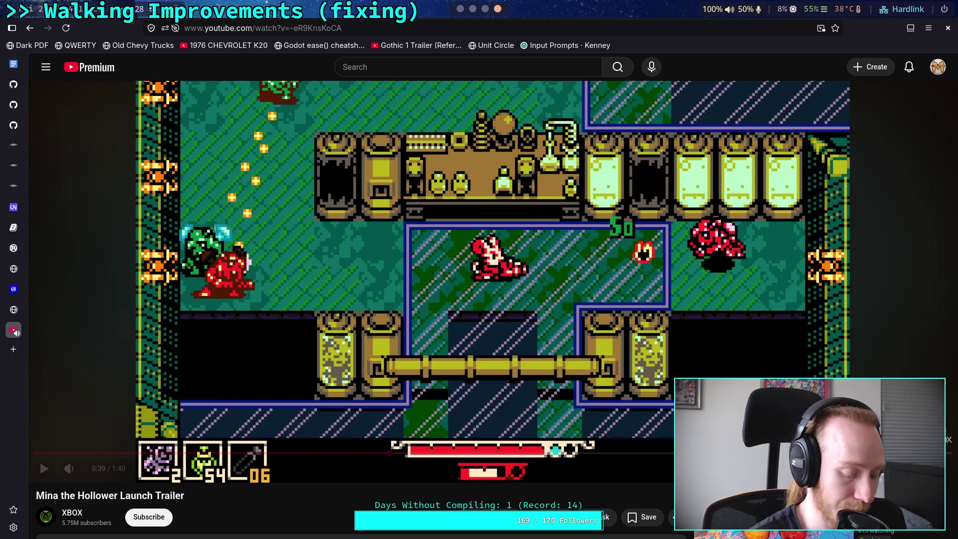
Step: Step frame by frame through the 0:39 lab fight to see the enemy get hit, then resume playback
key("period")
key("period")
key("period")
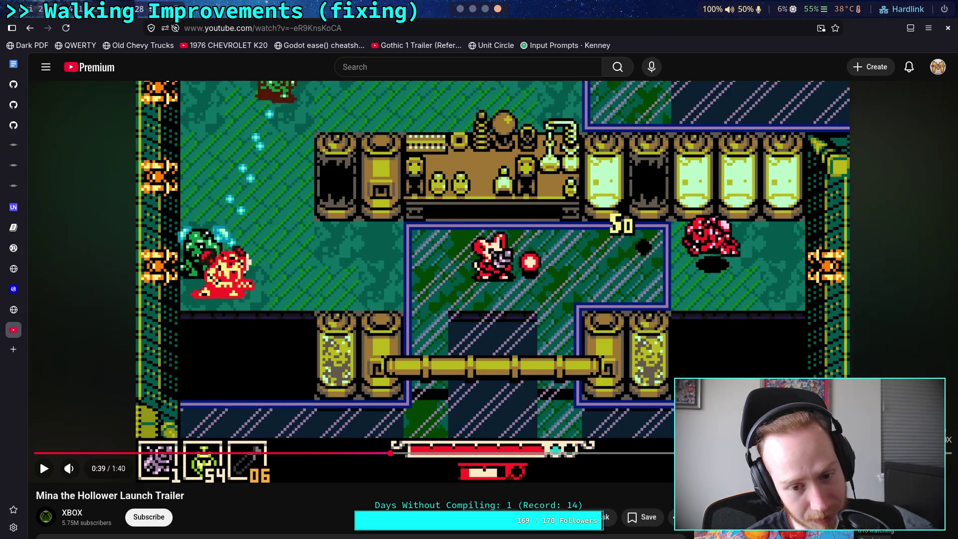
key("period")
key("period")
key("period")
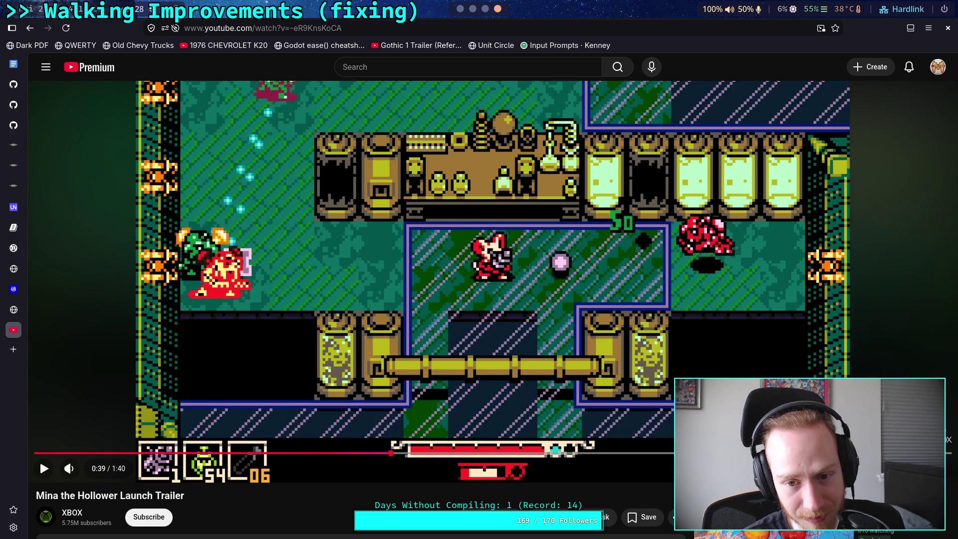
key("period")
key("period")
key("period")
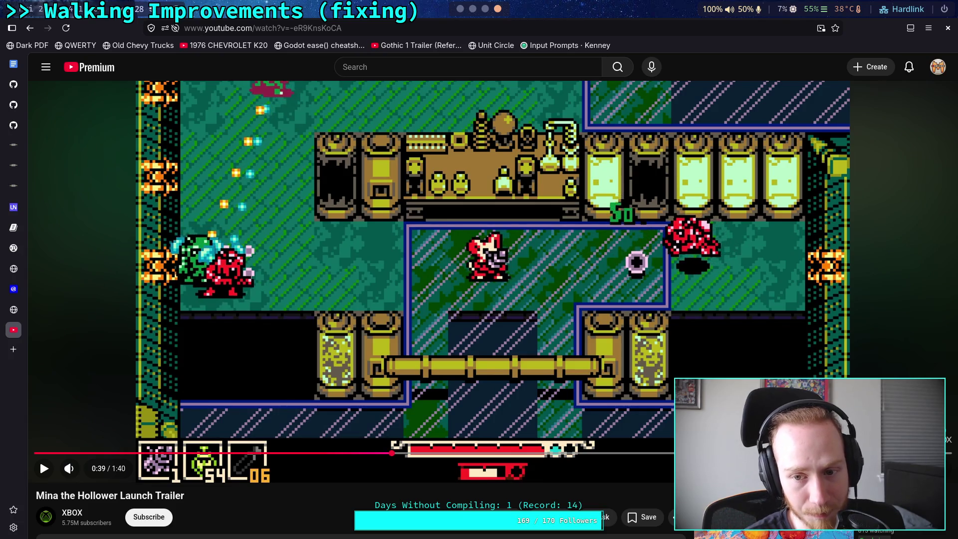
key("period")
key("period")
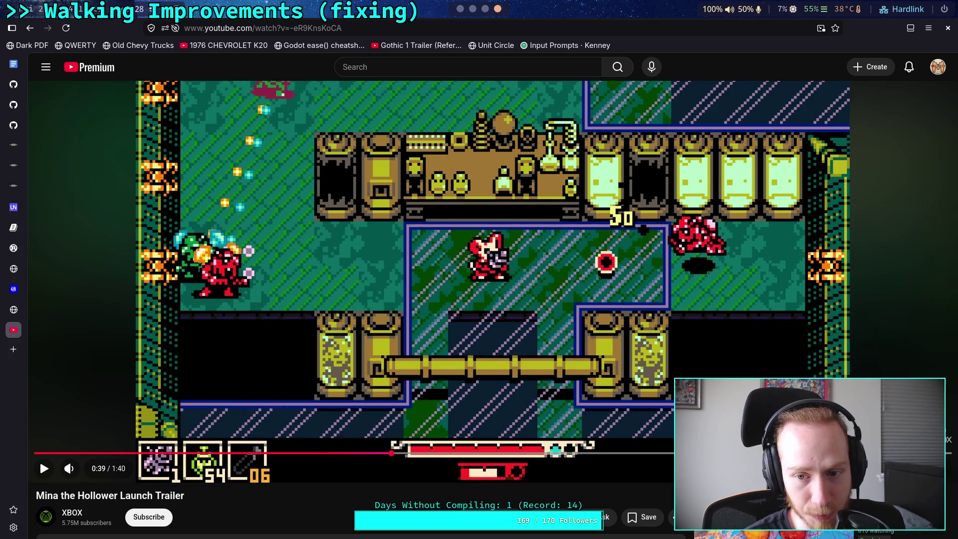
key("period")
key("period")
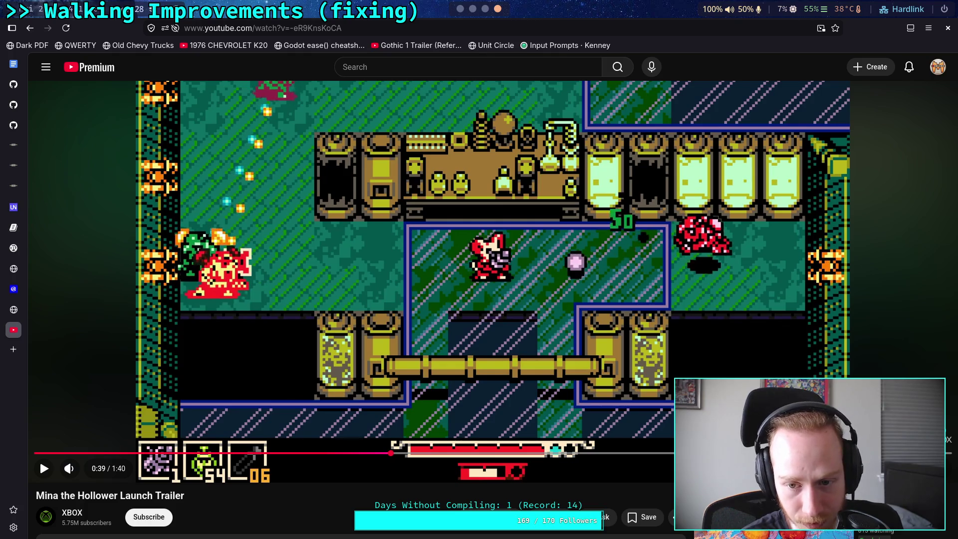
key("period")
key("period")
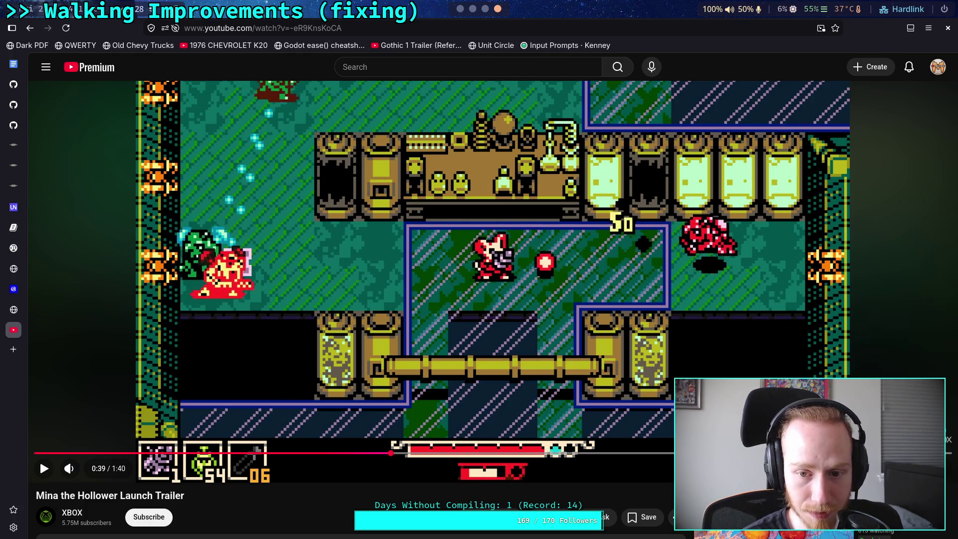
key("period")
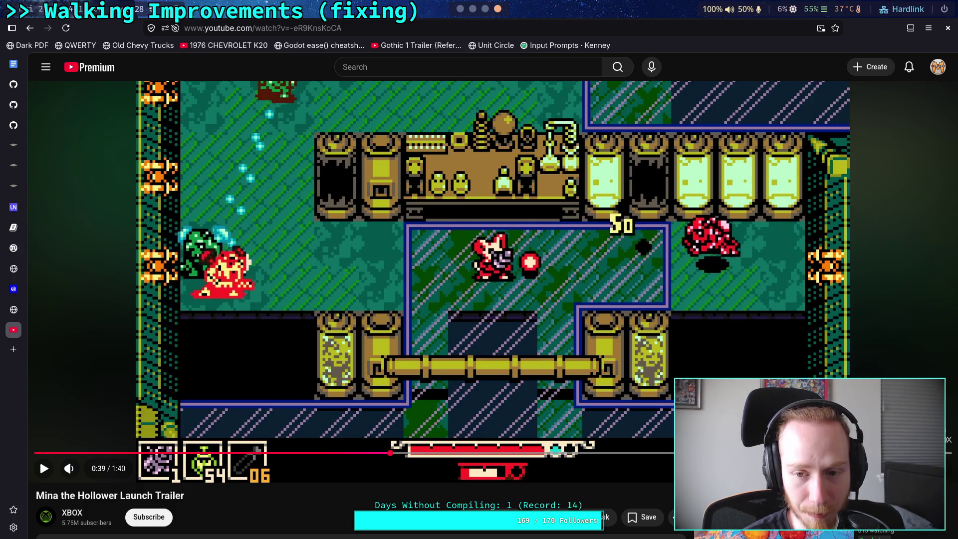
key("period")
key("period")
key("comma")
key("comma")
key("comma")
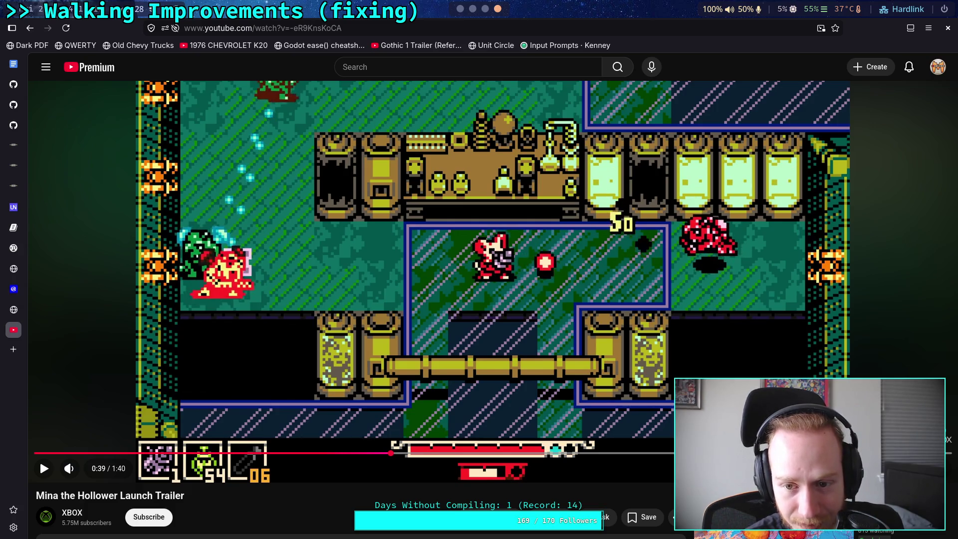
key("comma")
key("space")
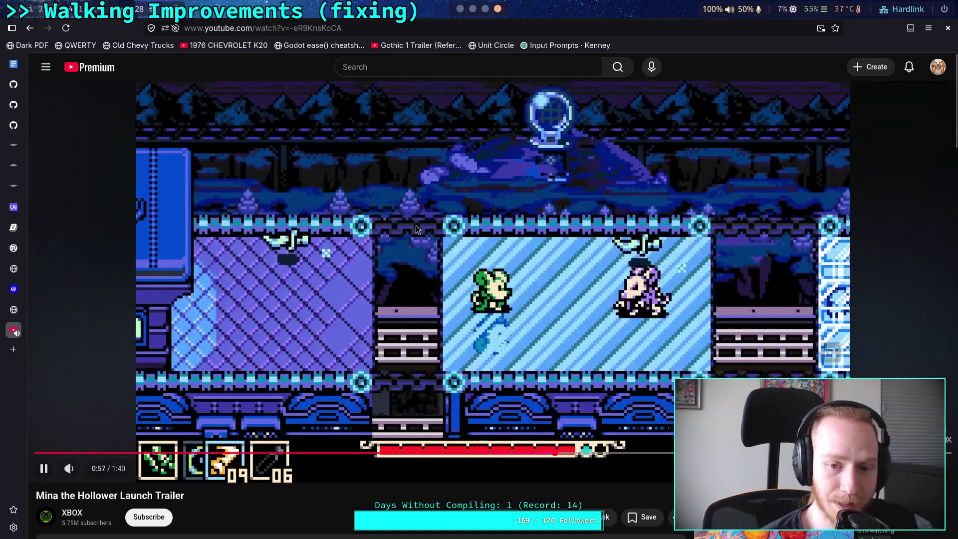
Step: Pause on the space level, then pause again at 1:10 on the horned boss room before resuming
left_click(453, 361)
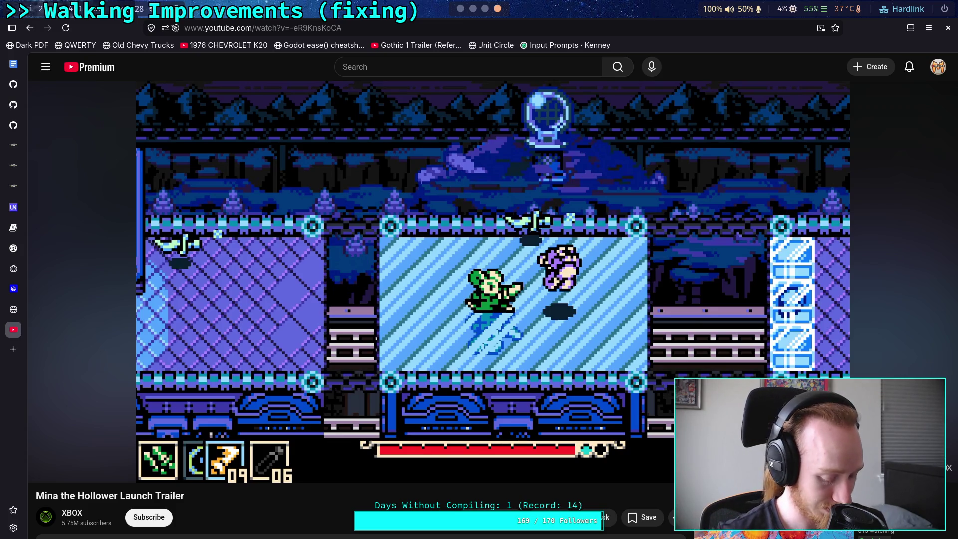
left_click(423, 367)
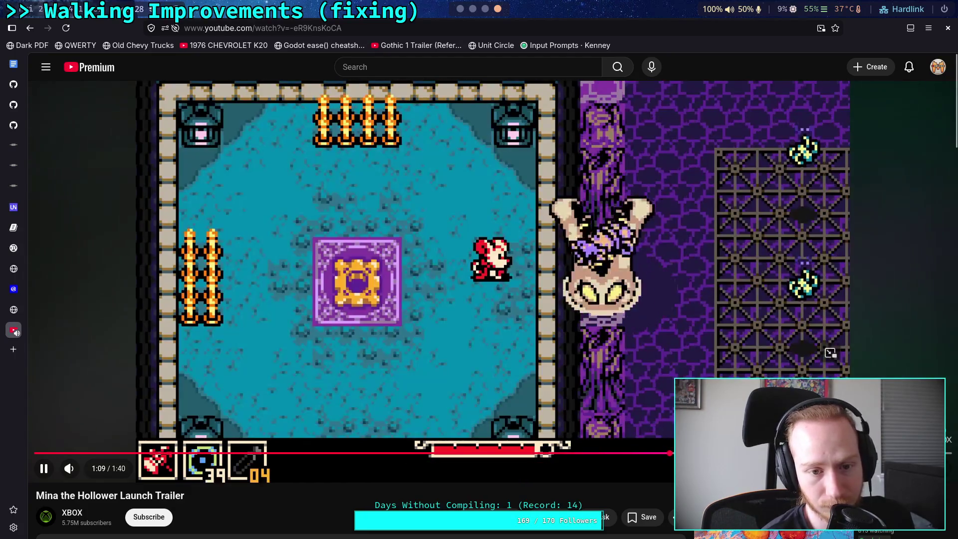
left_click(628, 431)
scroll(430, 473, "down", 3)
scroll(310, 517, "up", 3)
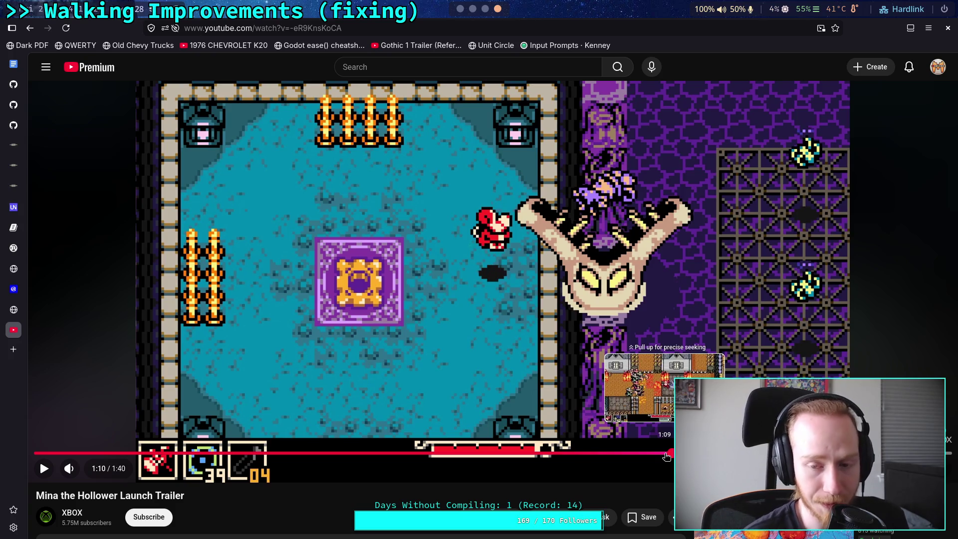
left_click(462, 343)
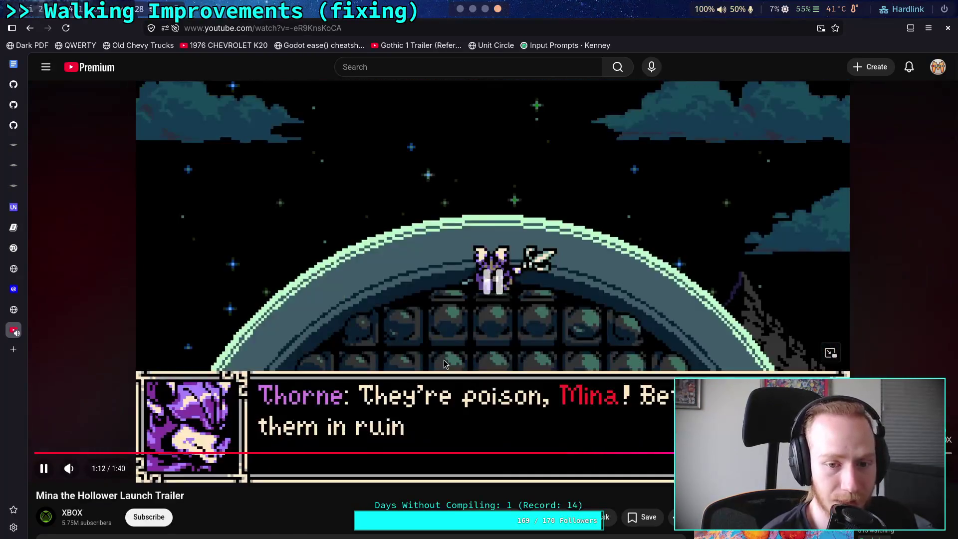
Step: Watch the trailer to its title card, then seek back to the 0:54 rope-climbing tower scene
left_click(385, 279)
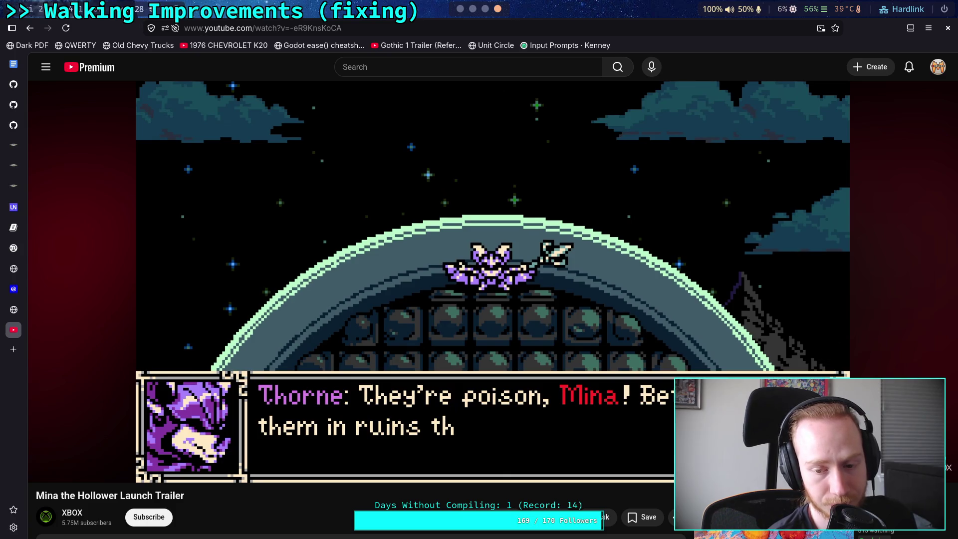
left_click(487, 324)
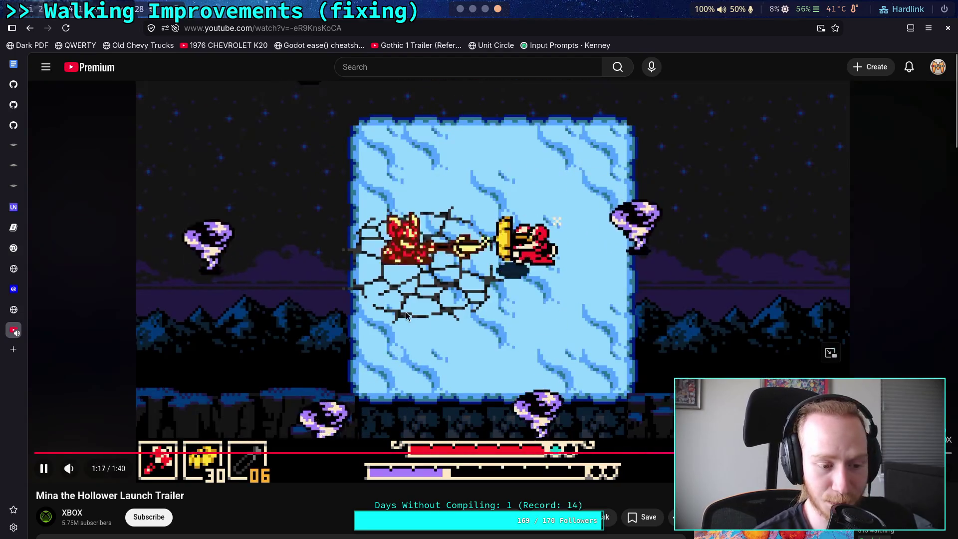
left_click(341, 366)
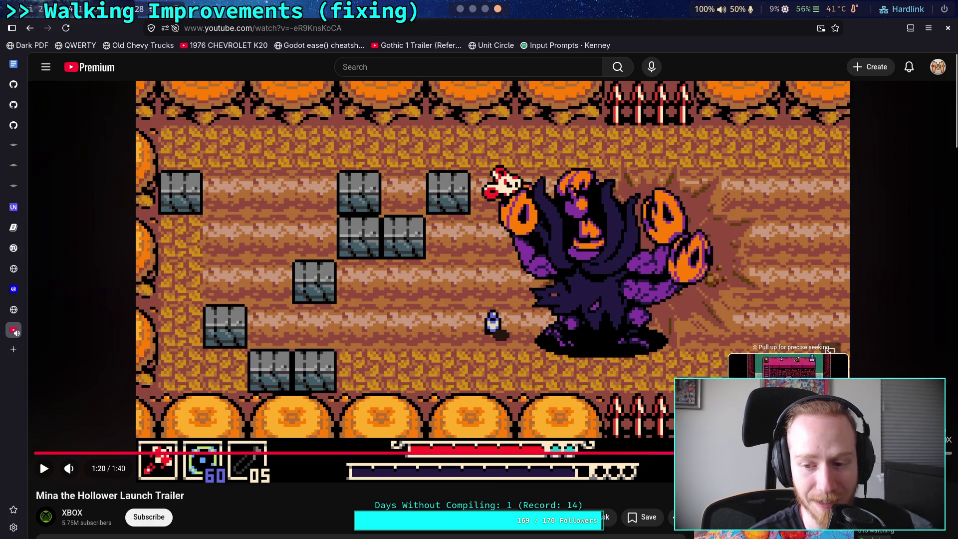
left_click(630, 393)
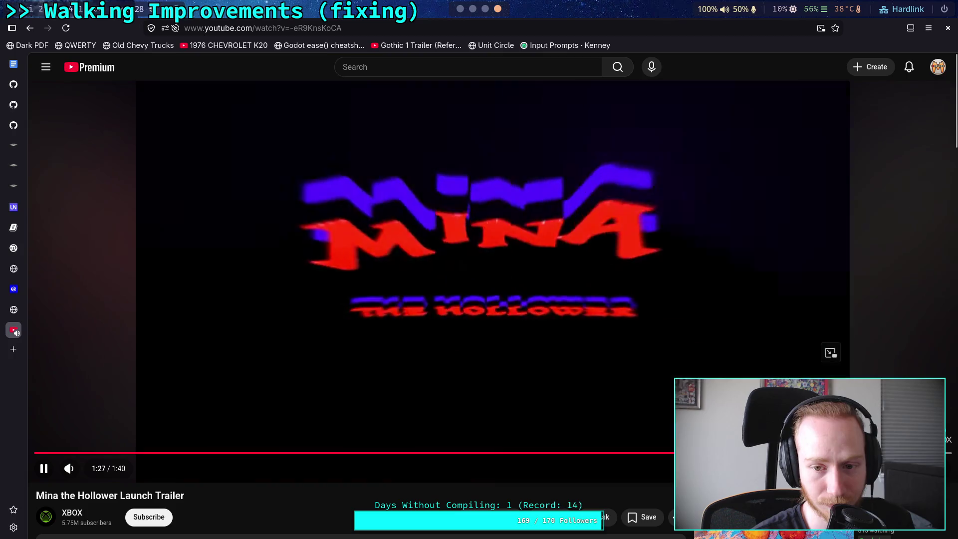
key("space")
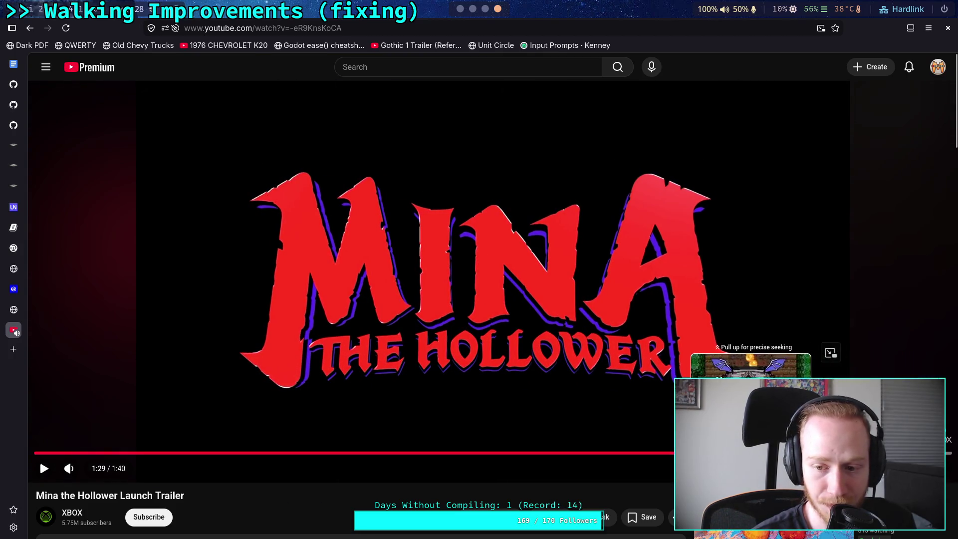
left_click_drag(744, 454, 657, 453)
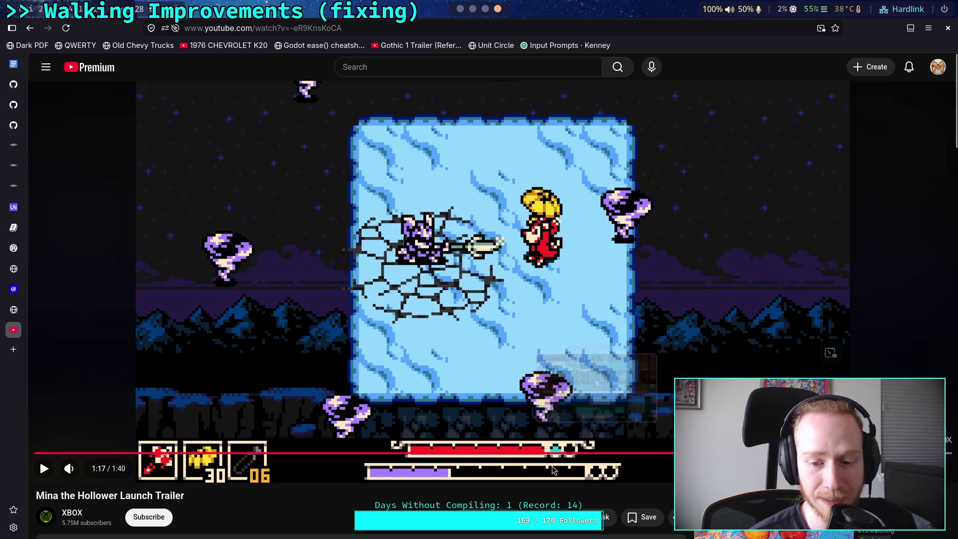
left_click(529, 457)
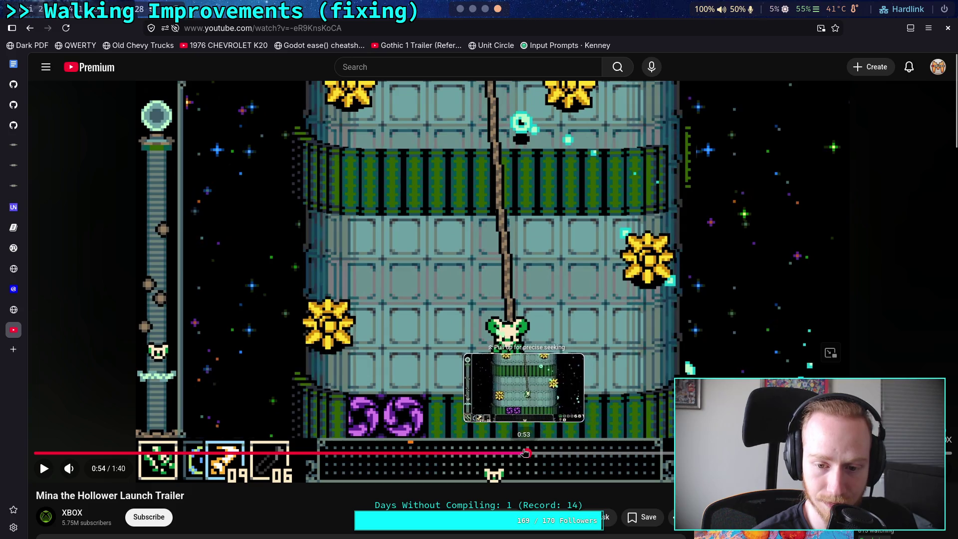
Step: Seek to 0:53 and step the rope climb forward frame by frame
left_click(520, 454)
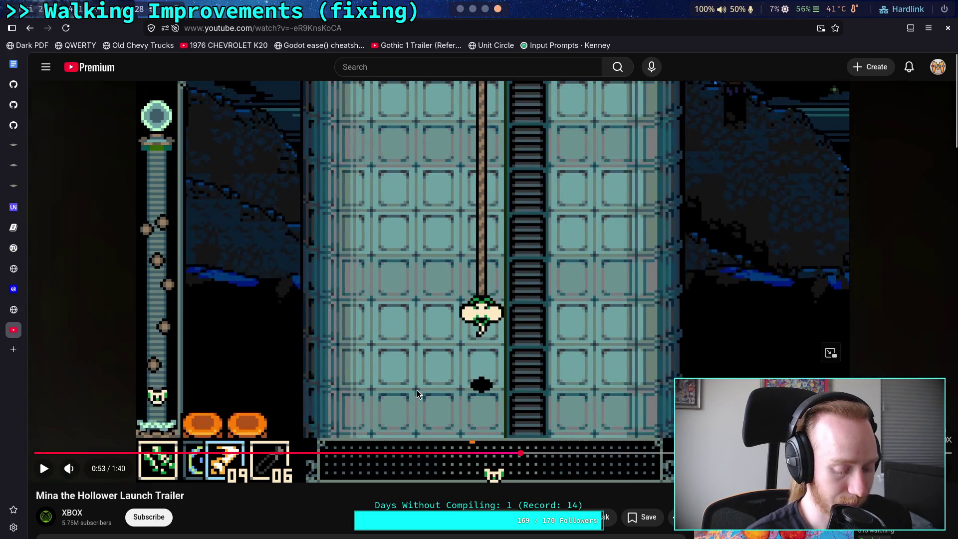
key("space")
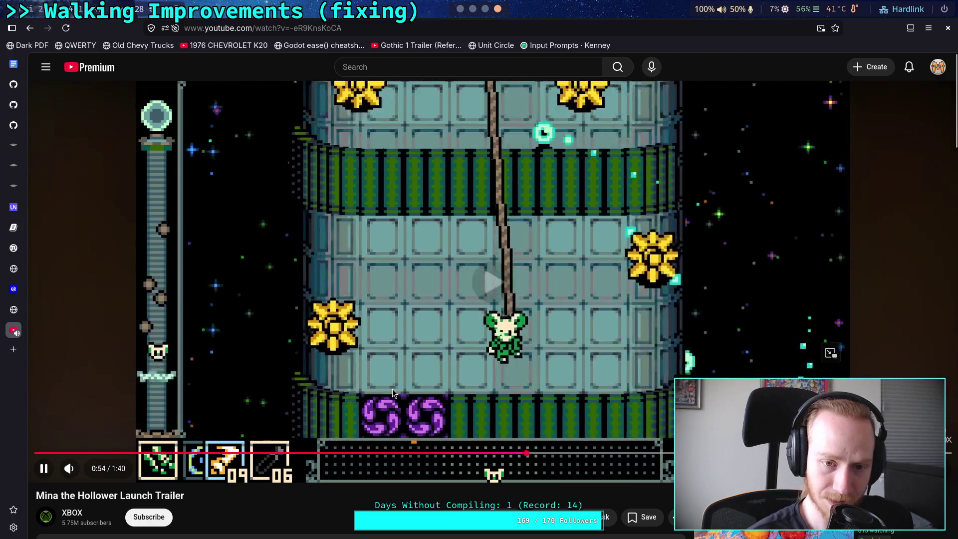
key("space")
key("period")
key("period")
key("period")
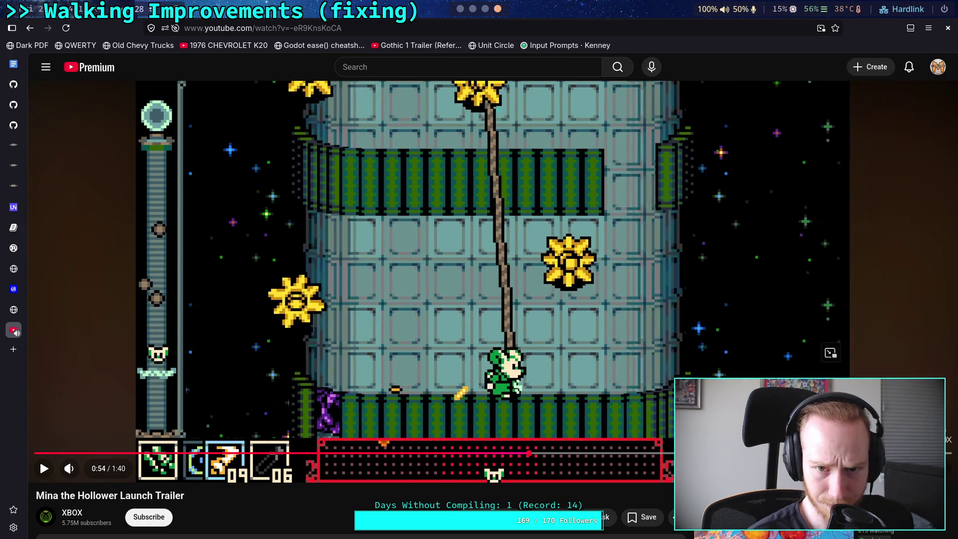
key("period")
key("period")
key("period")
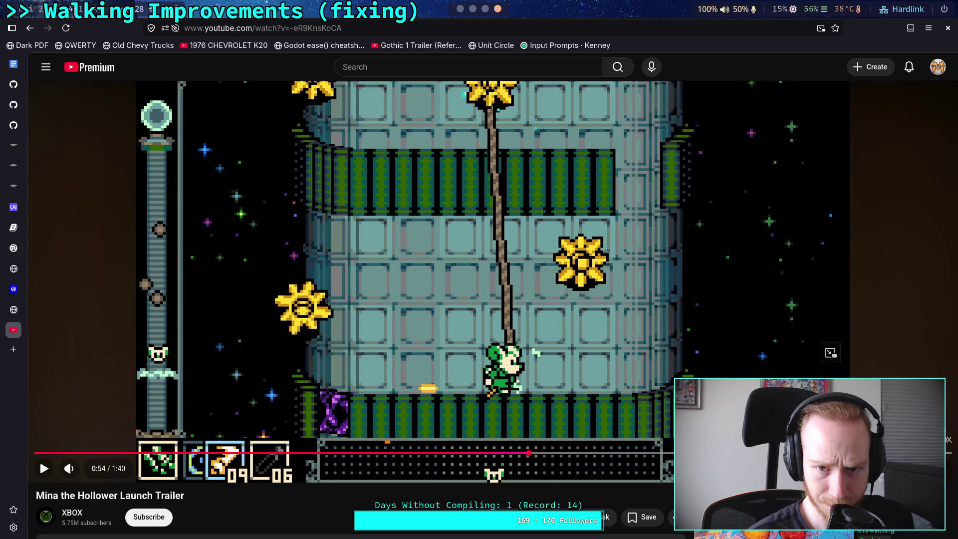
key("period")
key("period")
key("period")
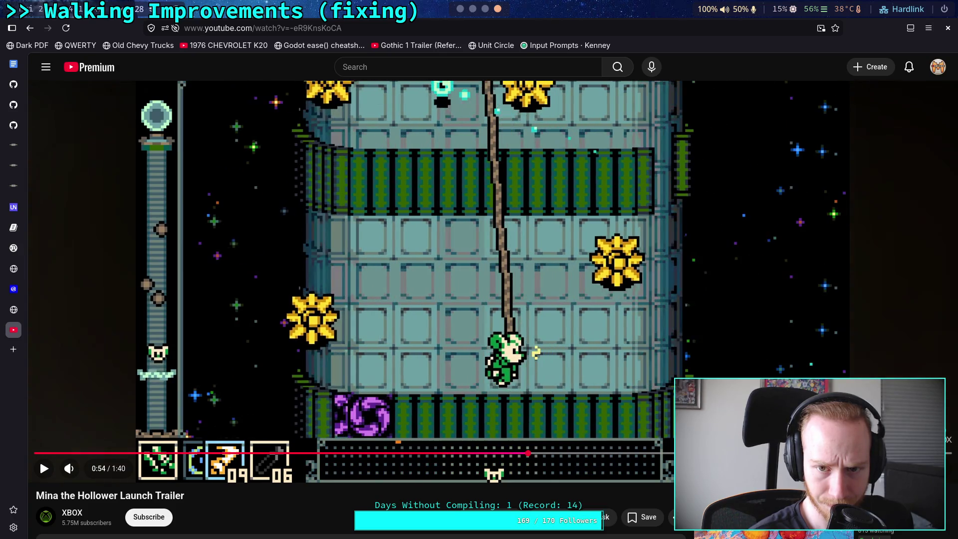
key("period")
key("period")
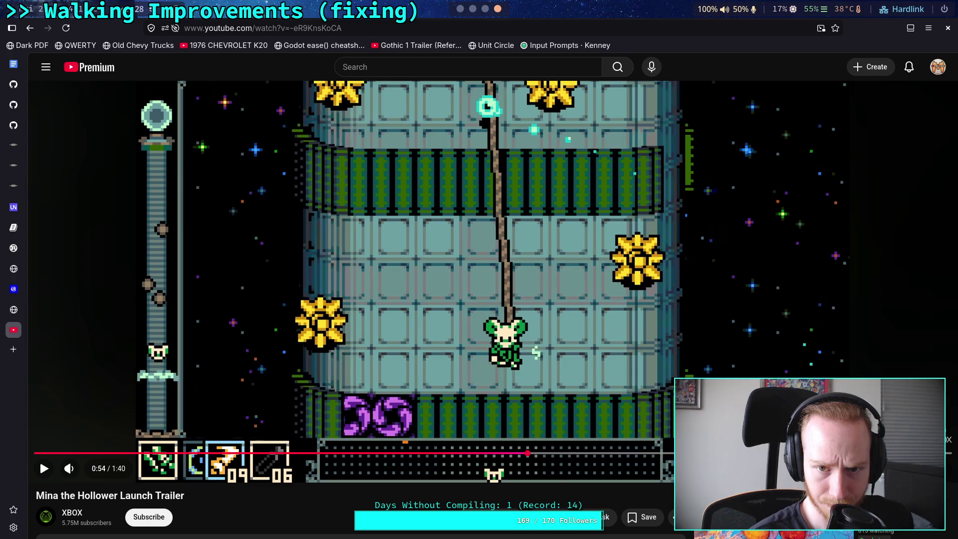
key("period")
key("period")
key("period")
key("period")
key("period")
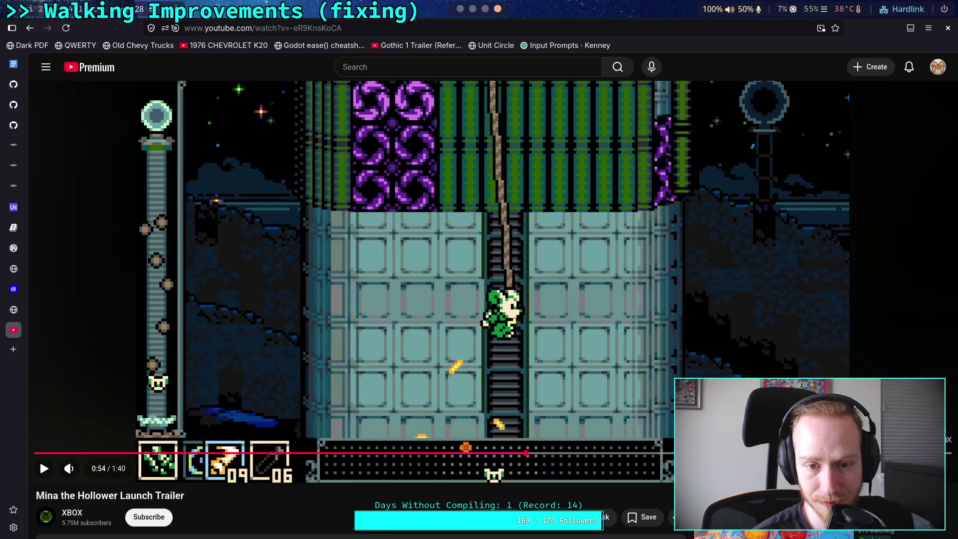
Step: Keep stepping the climb, play to 0:56, then drag back to around 0:54
key("period")
key("period")
key("period")
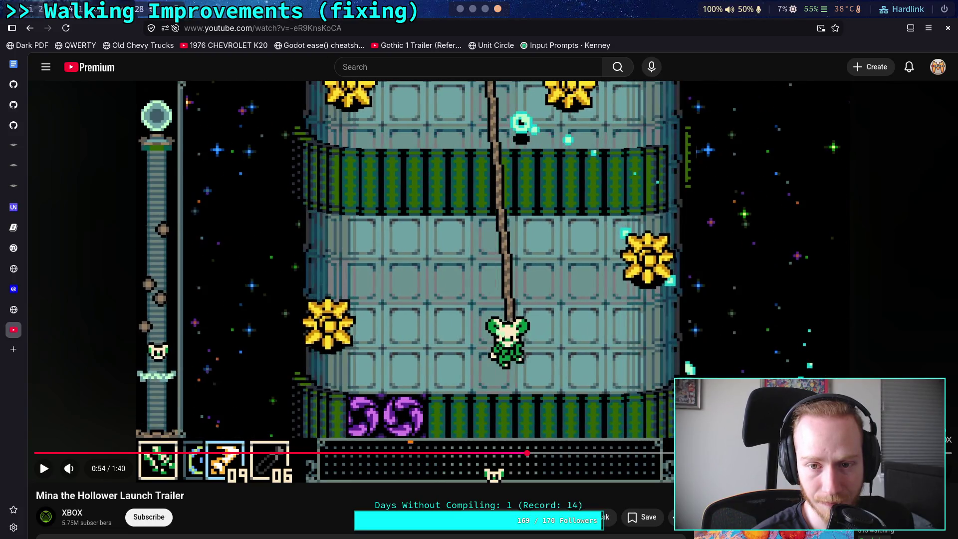
key("period")
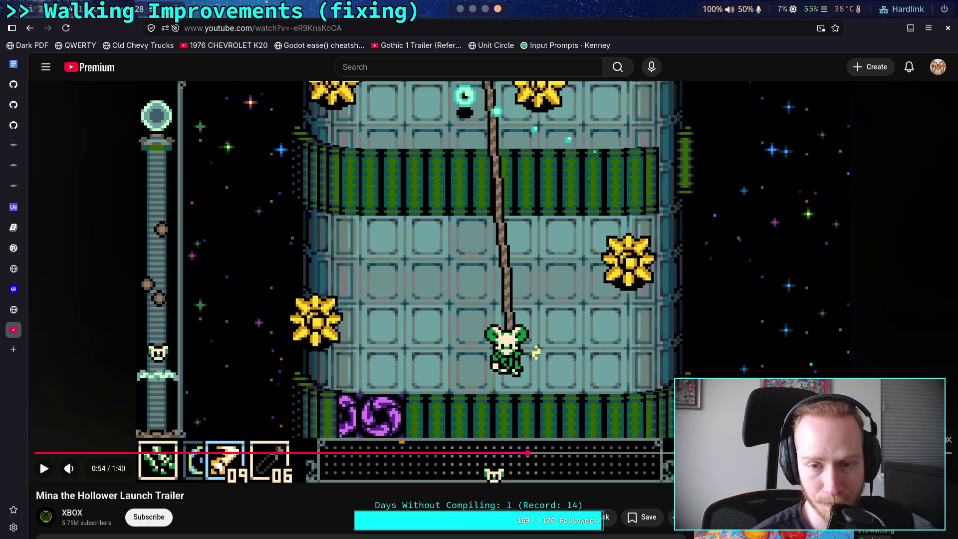
key("period")
key("period")
key("period")
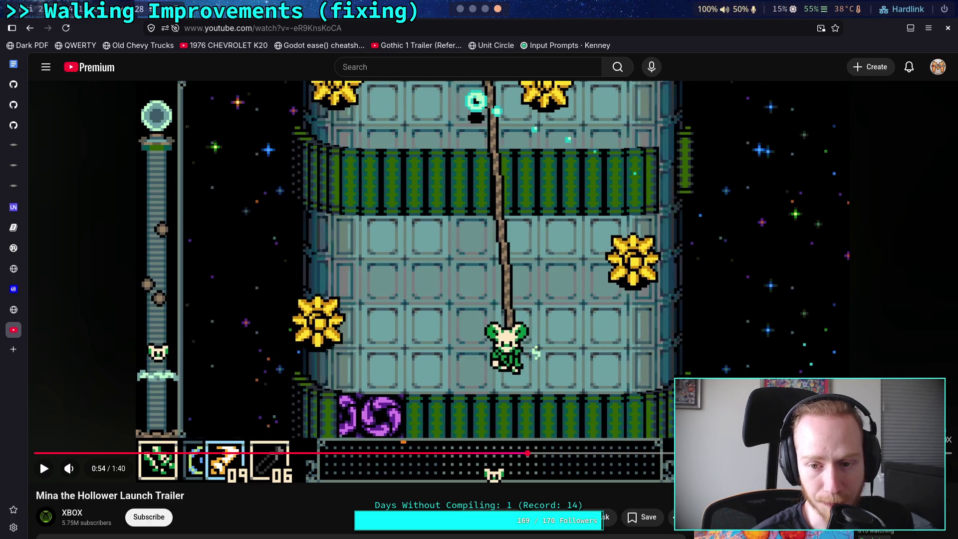
key("period")
key("period")
key("period")
key("period")
key("period")
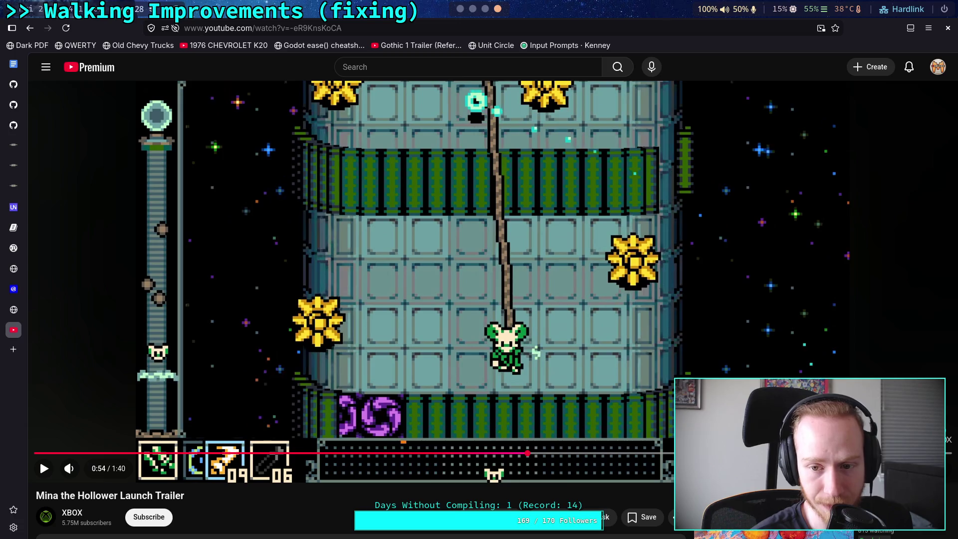
key("period")
key("period")
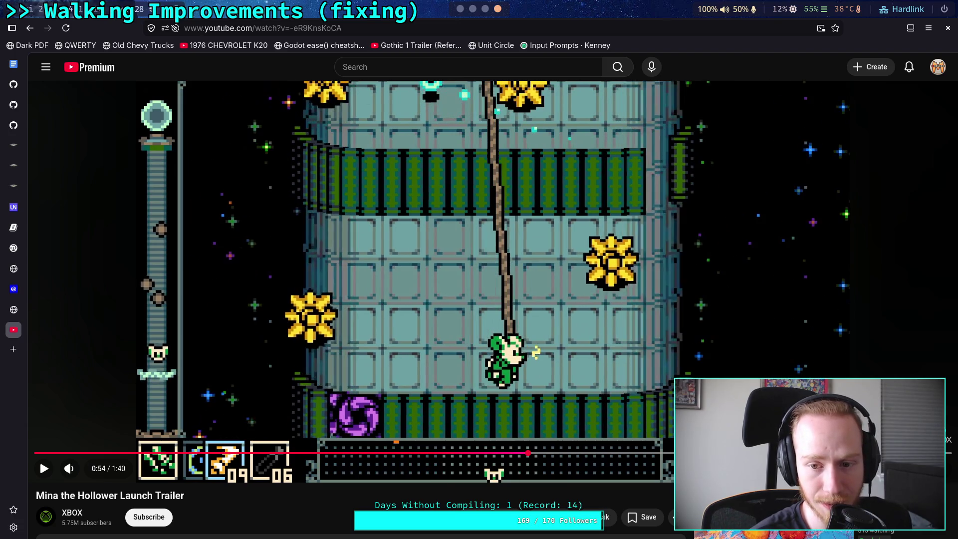
key("period")
key("period")
key("period")
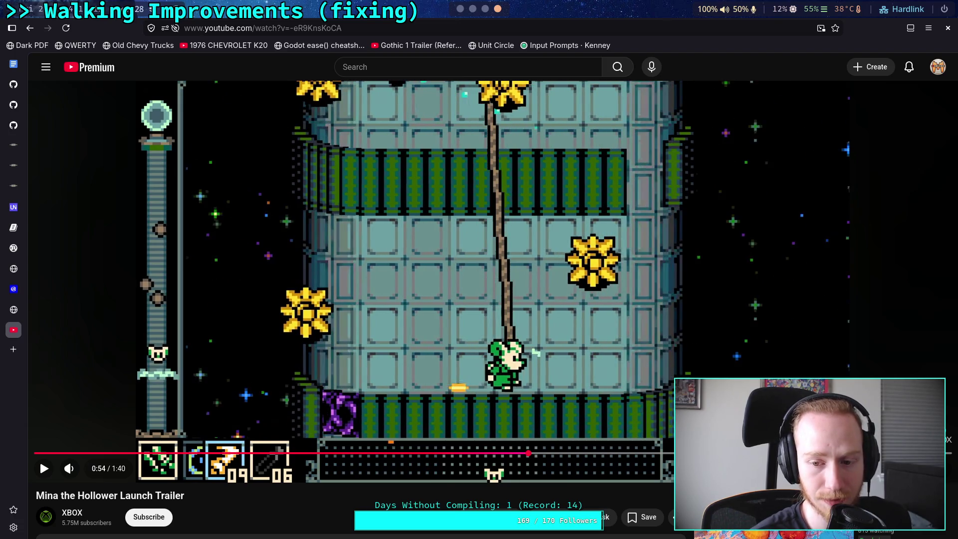
key("period")
key("period")
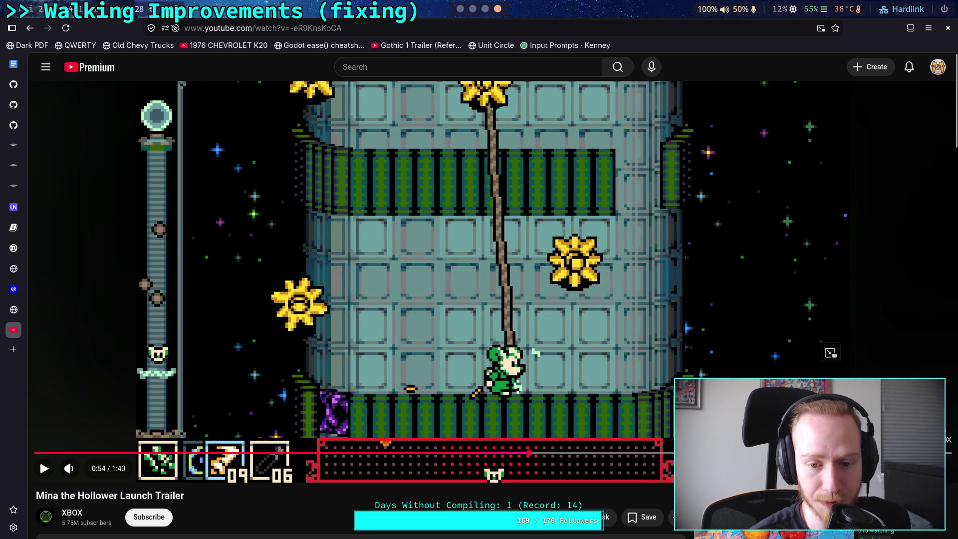
key("period")
key("period")
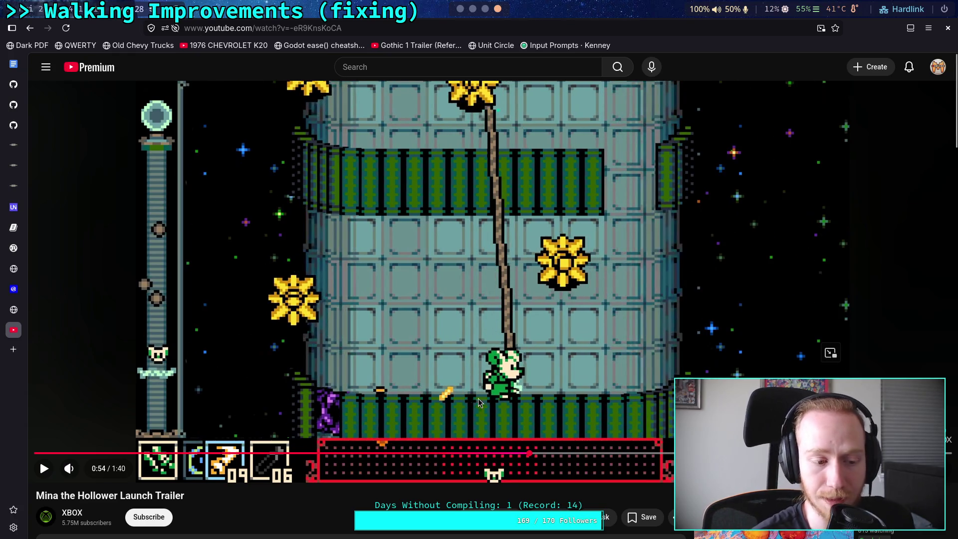
key("space")
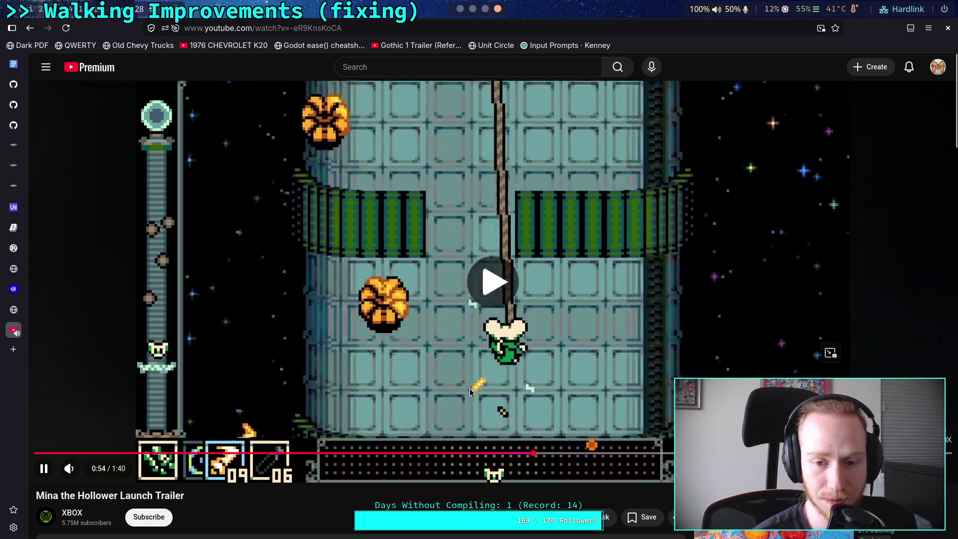
key("space")
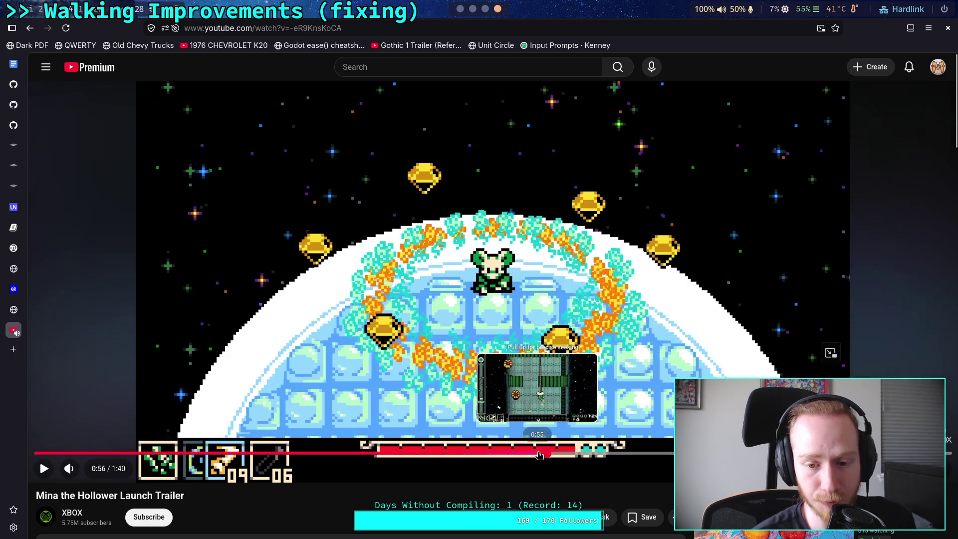
left_click_drag(536, 454, 533, 453)
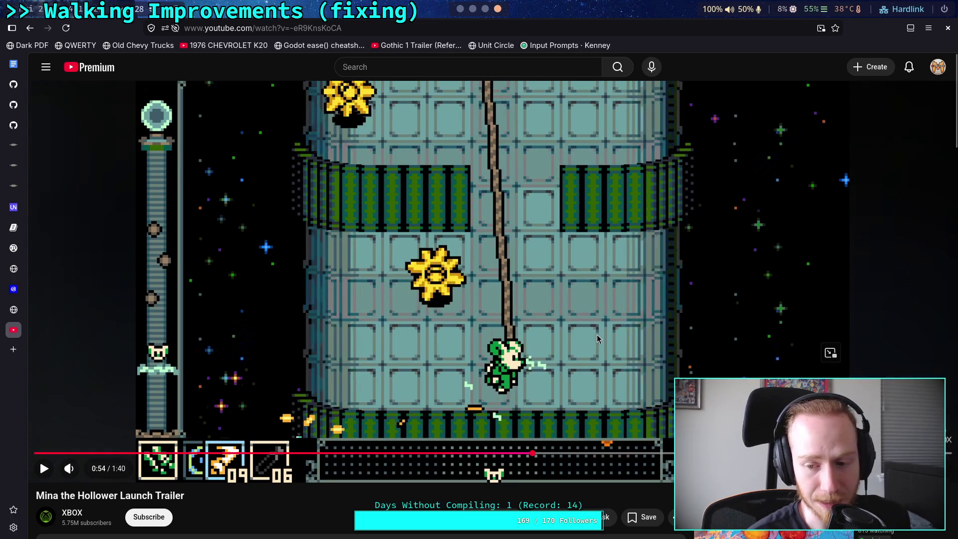
Step: Step the paused 0:54 scene frame by frame to watch the sword swing
left_click(879, 468)
key("Escape")
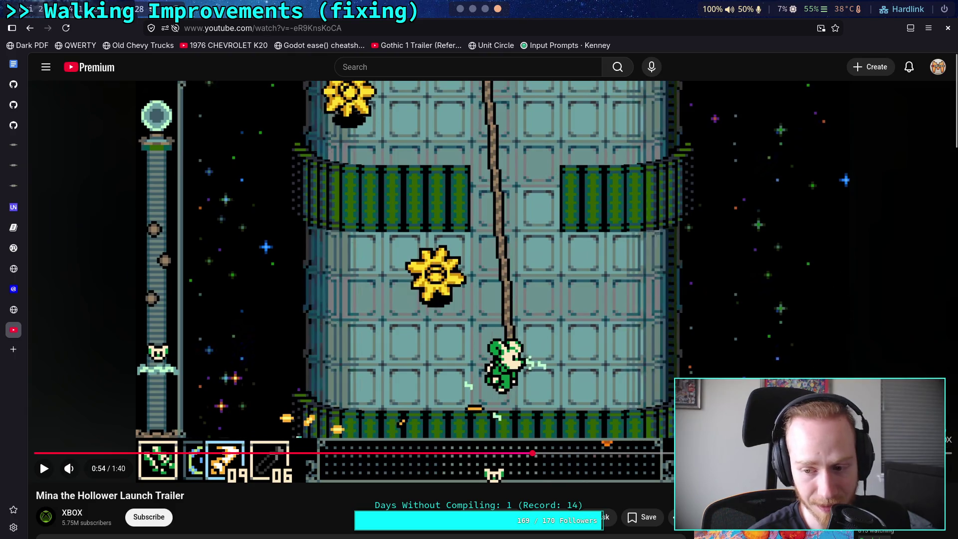
key("period")
key("period")
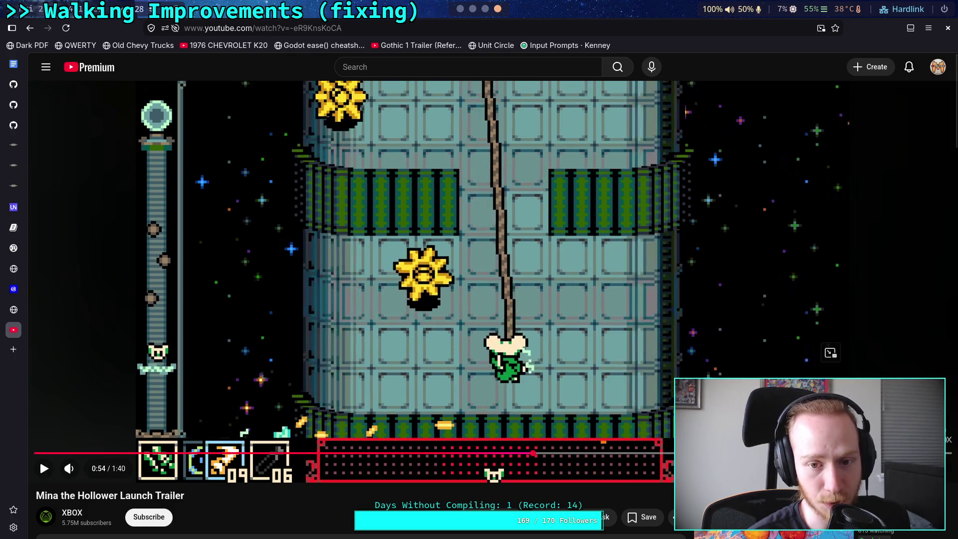
key("period")
key("period")
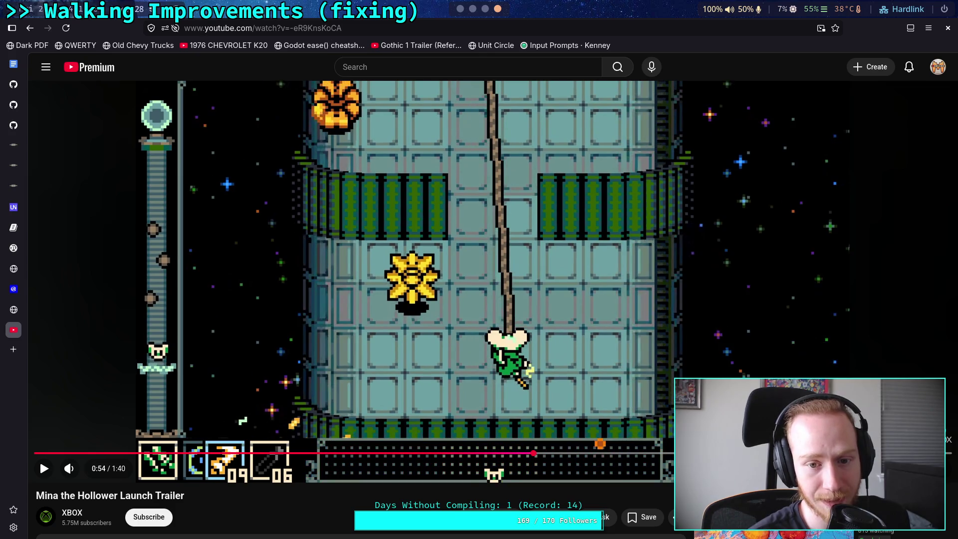
key("period")
key("period")
key("period")
key("period")
key("period")
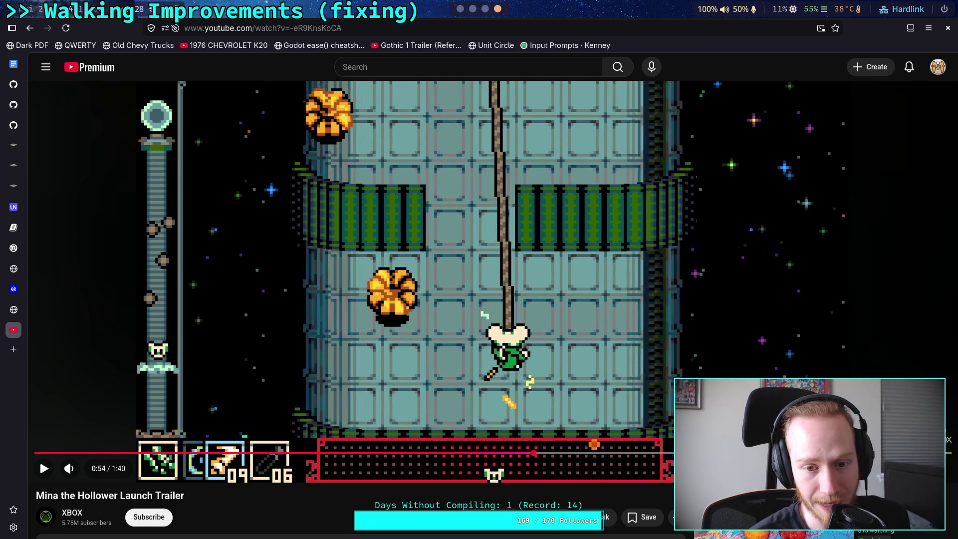
key("period")
key("period")
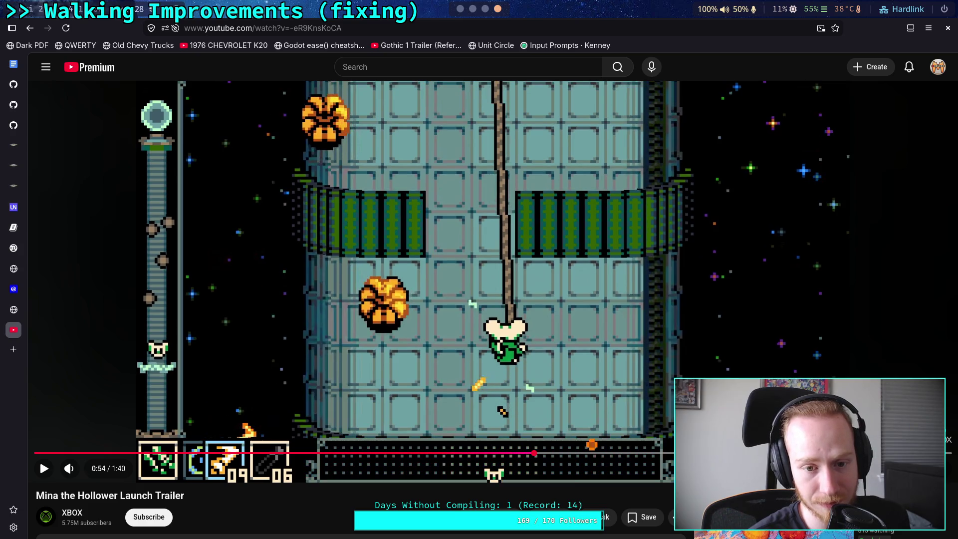
key("period")
key("period")
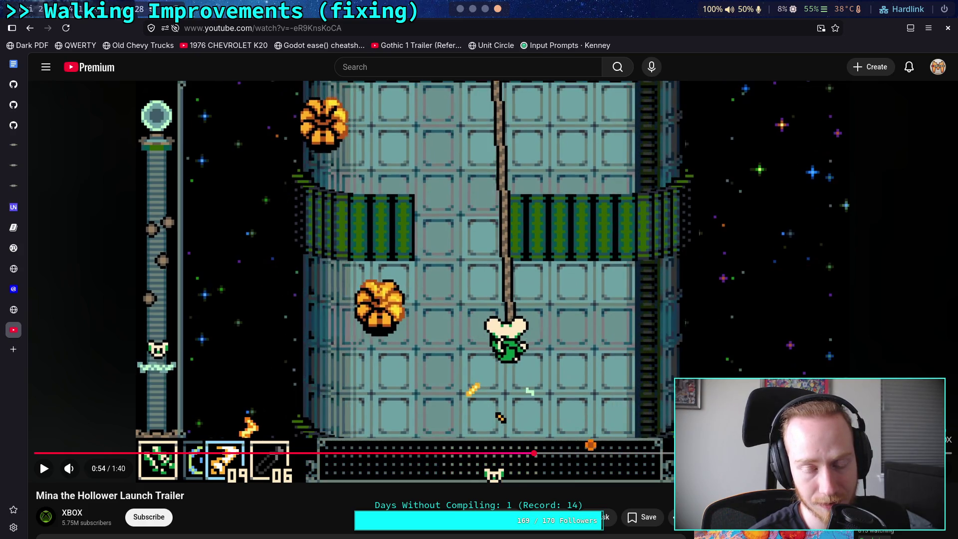
Step: Play the trailer on and pause it at 0:59, then leave the browser
left_click(442, 351)
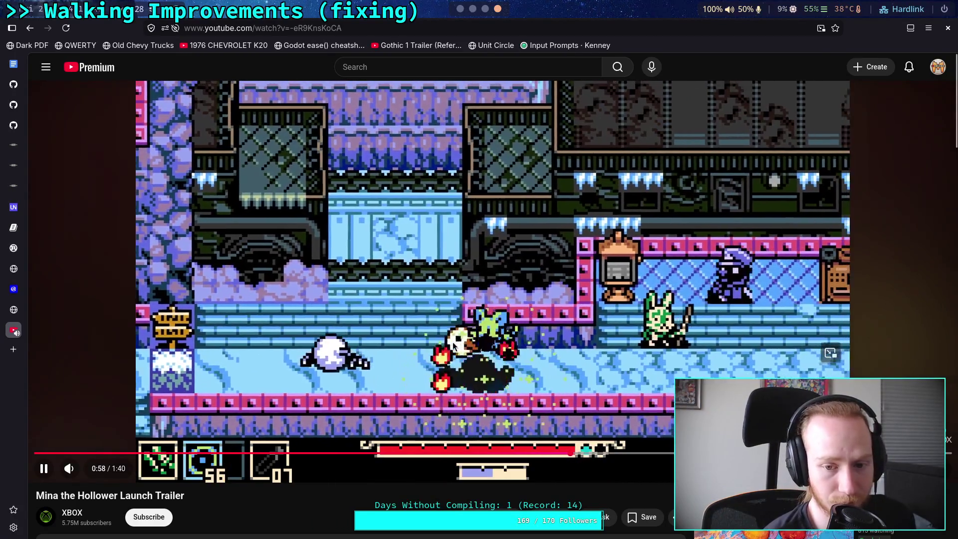
left_click(455, 344)
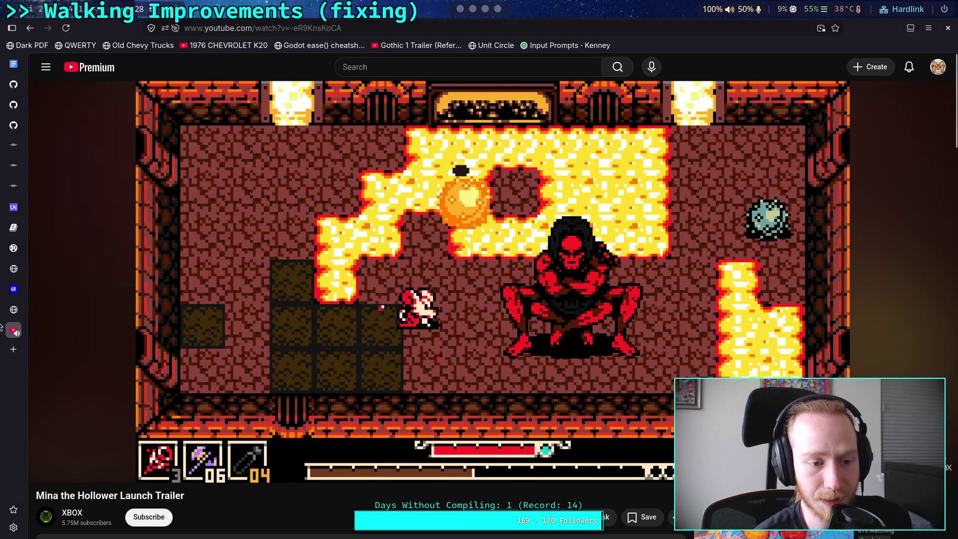
scroll(477, 13, "up", 3)
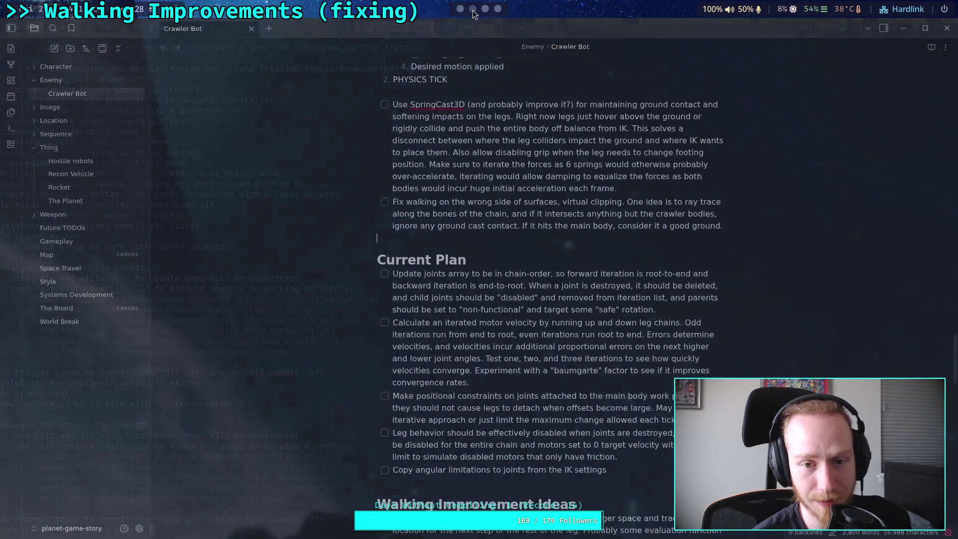
Step: Read through the Crawler Bot note's Current Plan checklist, then switch to the Godot window
scroll(477, 12, "down", 1)
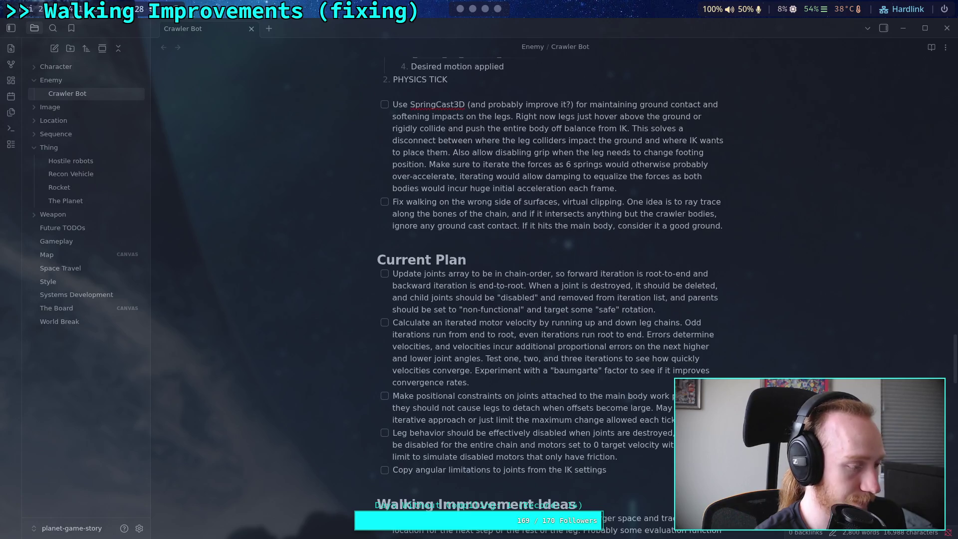
left_click(478, 245)
left_click(492, 239)
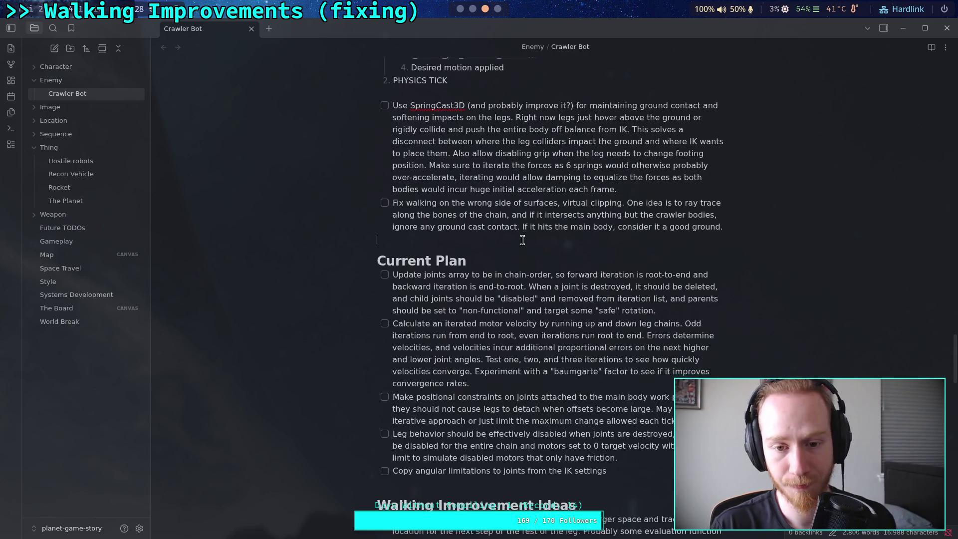
scroll(537, 299, "up", 1)
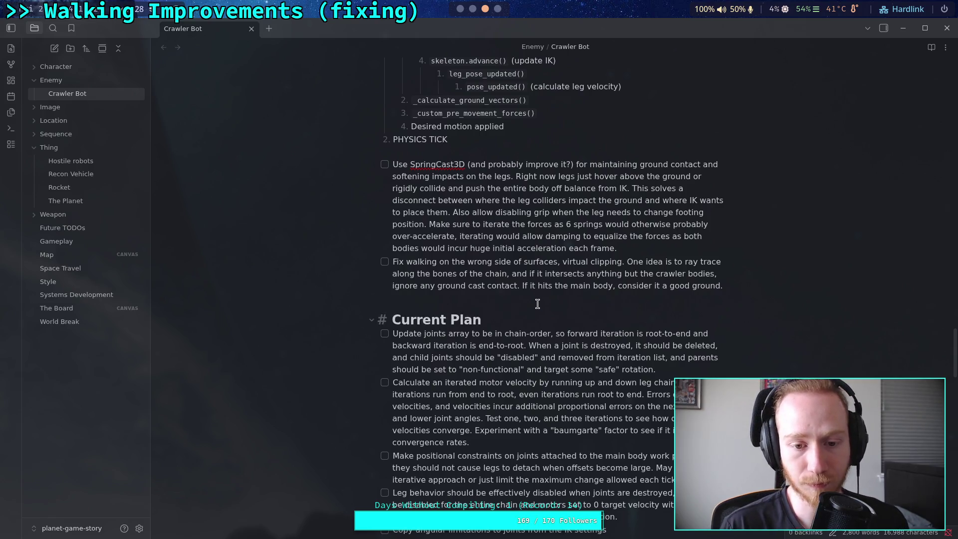
left_click(538, 304)
scroll(537, 303, "down", 1)
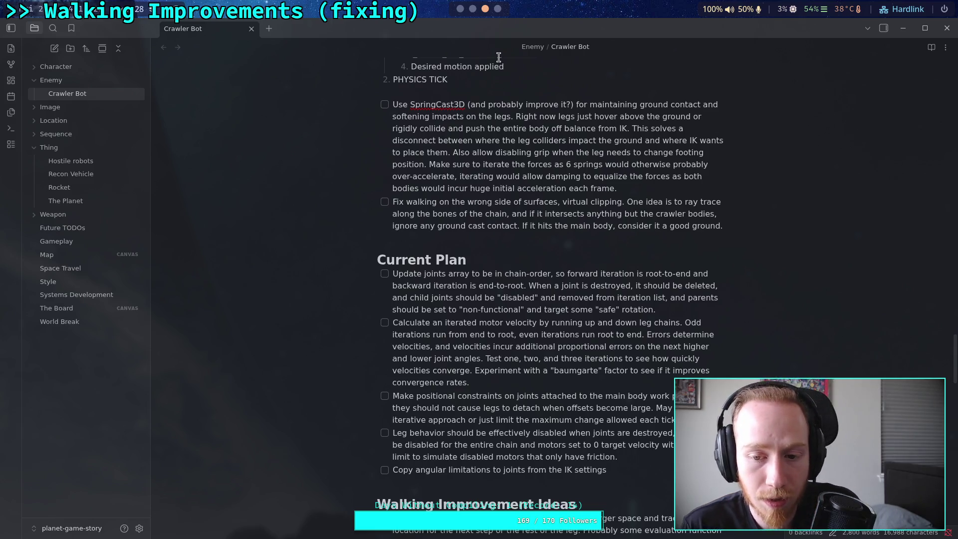
left_click(462, 11)
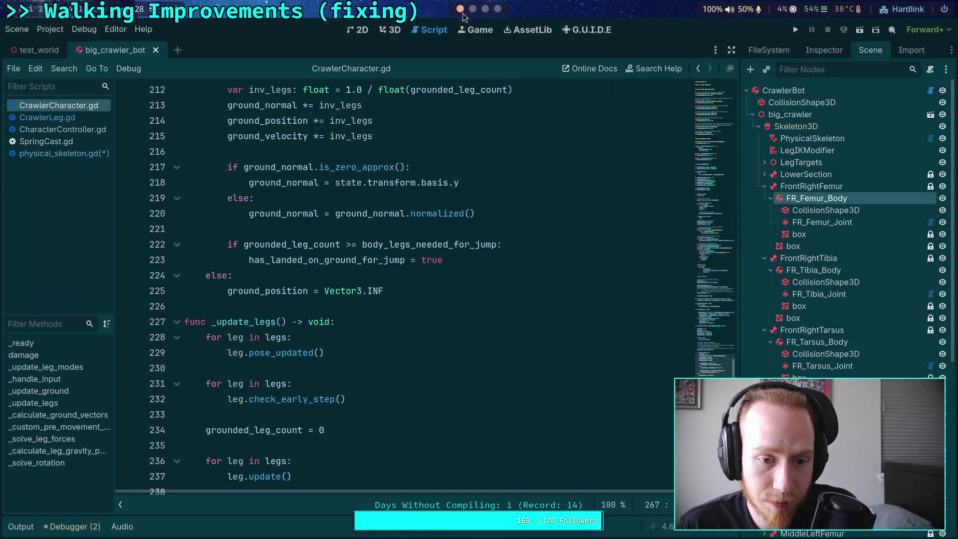
Step: Open physical_skeleton.gd and select the joints variable on line 109
scroll(349, 249, "up", 5)
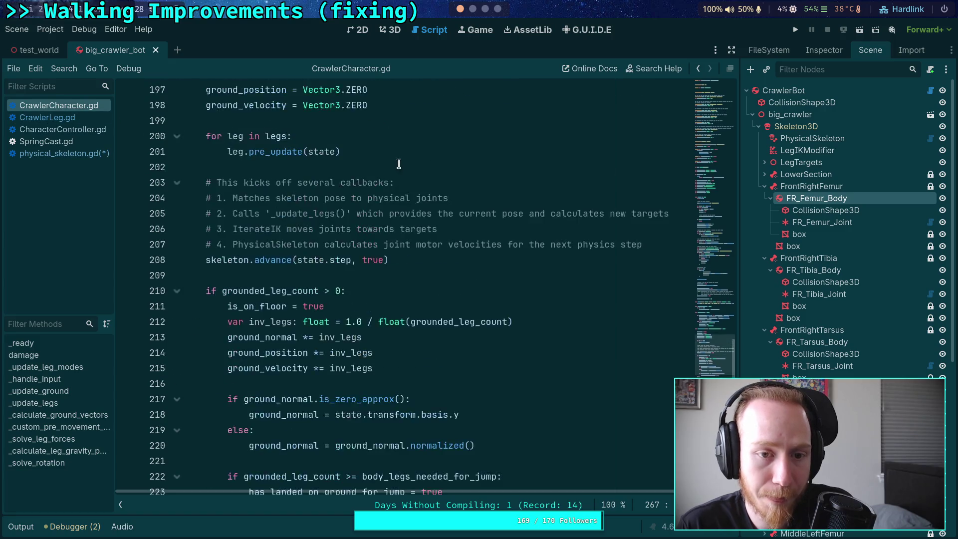
left_click(91, 118)
left_click(73, 153)
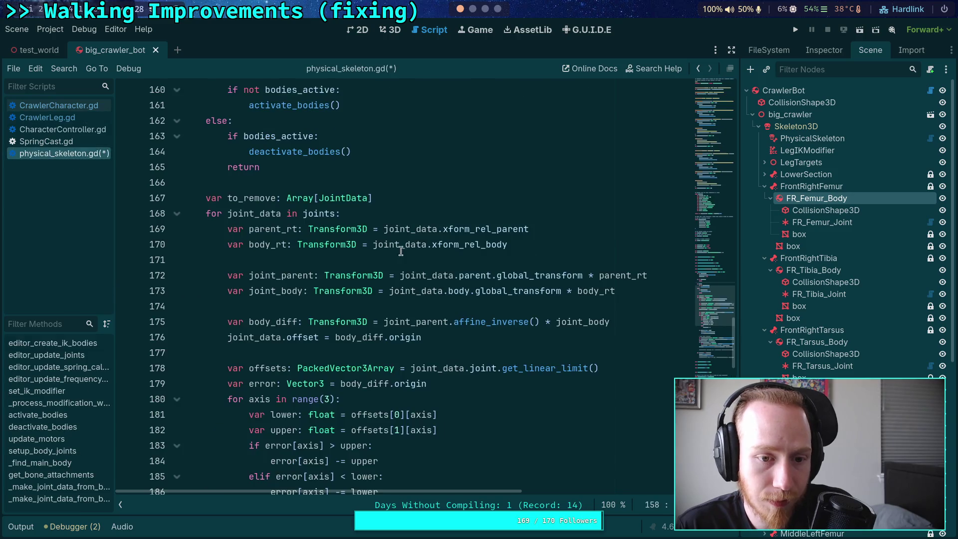
scroll(423, 294, "up", 5)
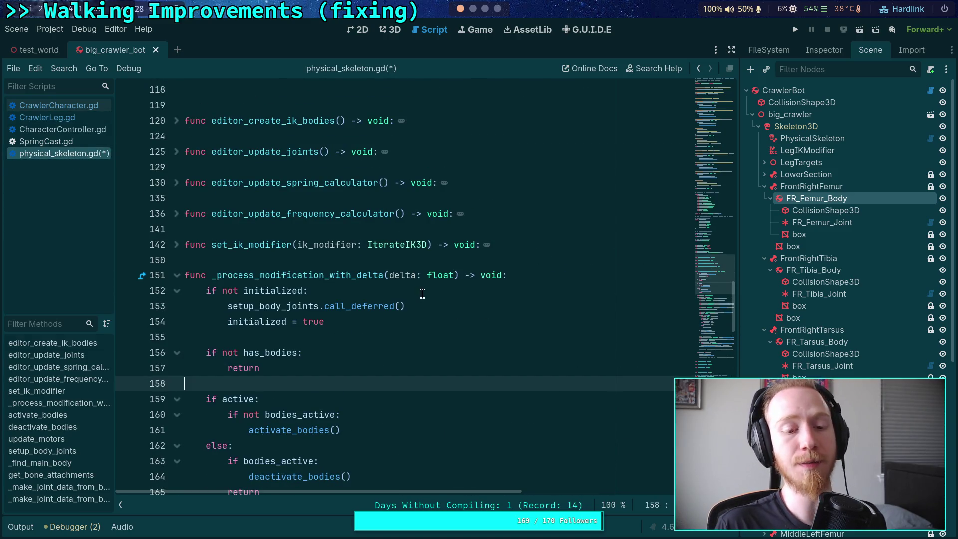
scroll(448, 267, "up", 6)
double_click(227, 225)
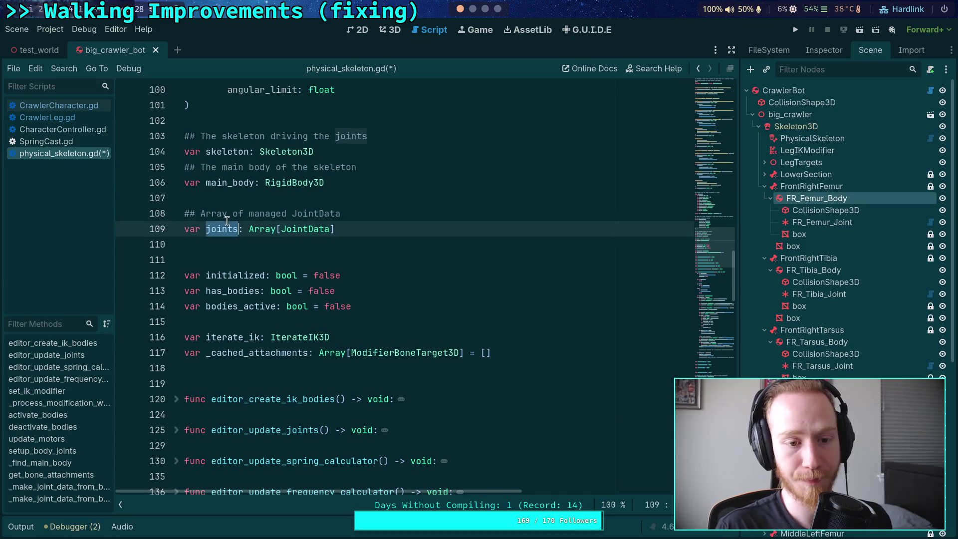
scroll(435, 292, "down", 10)
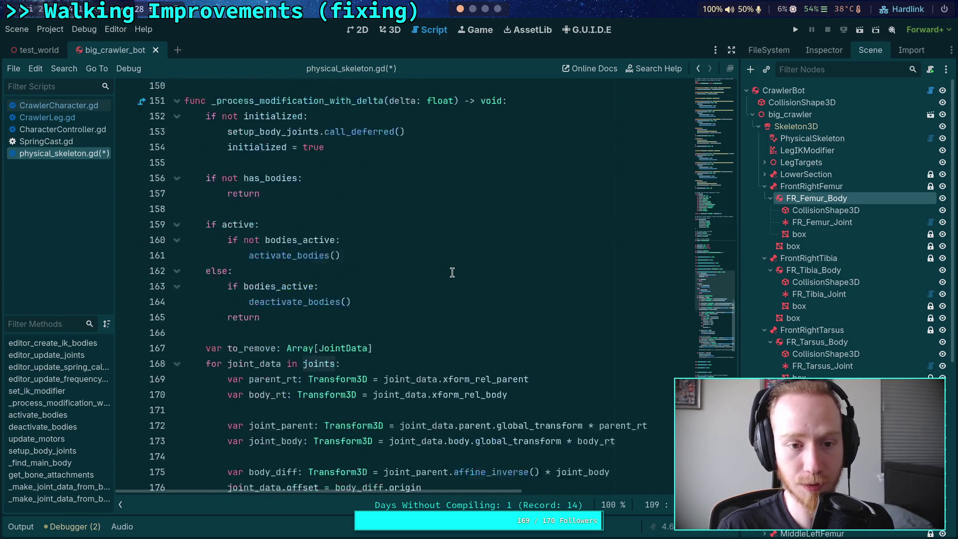
scroll(452, 272, "down", 9)
scroll(452, 269, "up", 7)
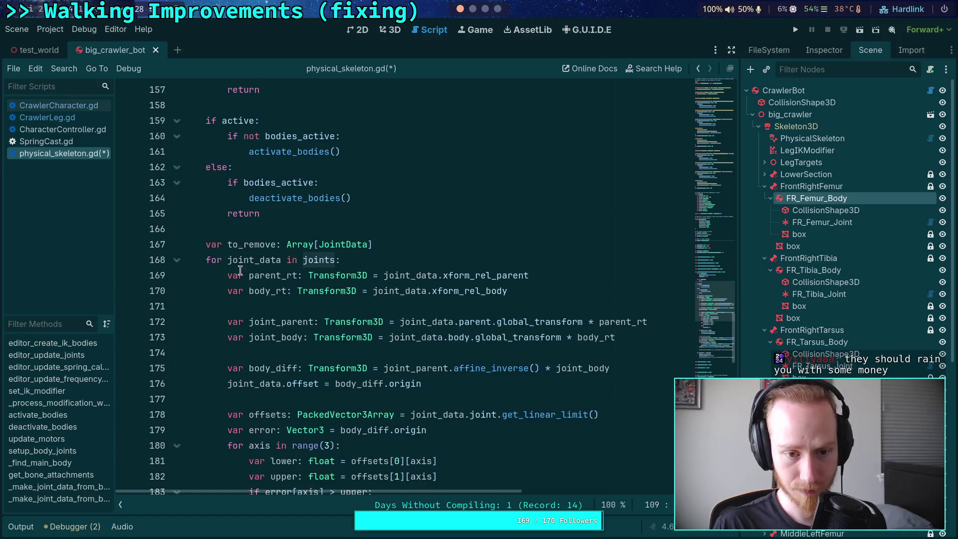
Step: Fold the joints loop and _process_modification_with_delta, unfold setup_body_joints, and scroll to line 358
left_click(177, 260)
scroll(259, 263, "down", 1)
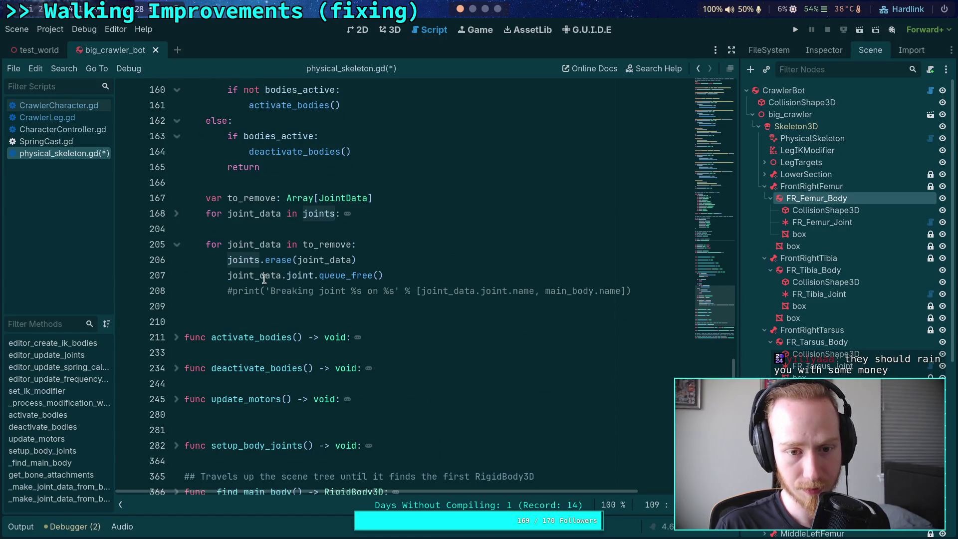
scroll(230, 285, "up", 6)
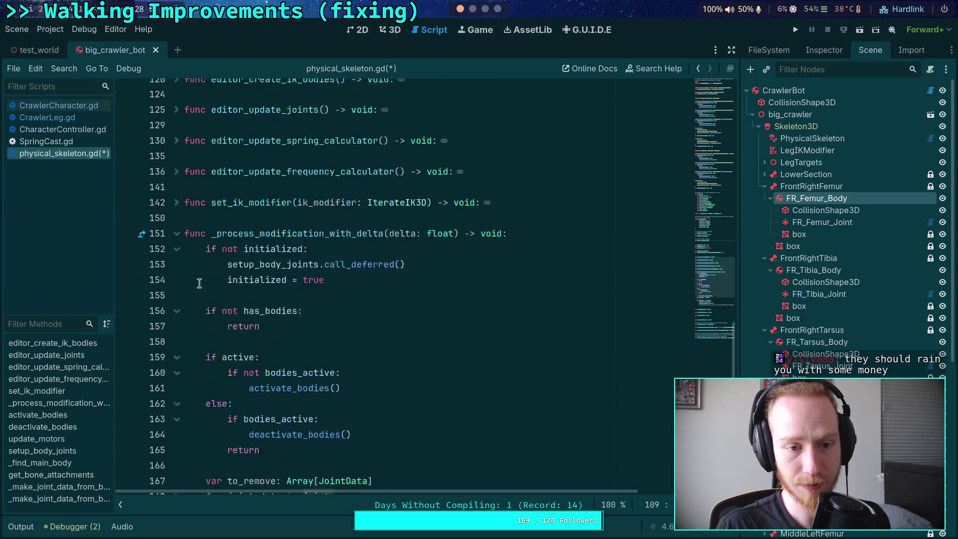
scroll(199, 283, "up", 2)
left_click(177, 322)
scroll(249, 260, "down", 7)
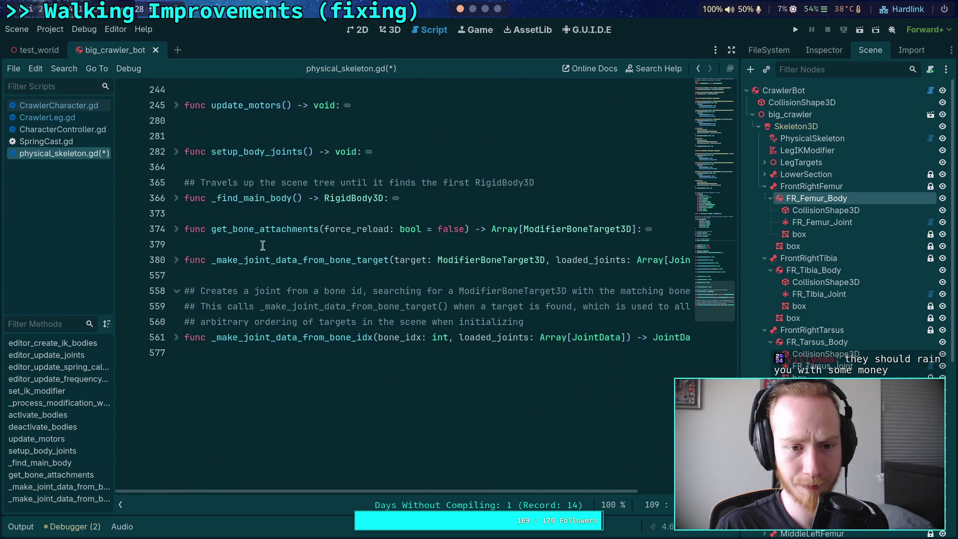
scroll(263, 246, "up", 1)
left_click(176, 198)
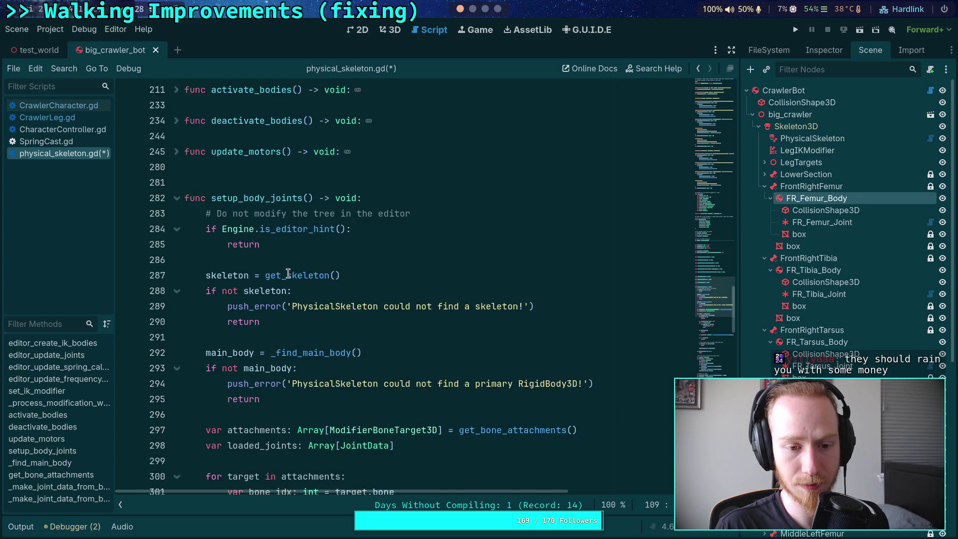
scroll(288, 274, "down", 12)
scroll(319, 244, "up", 3)
scroll(350, 255, "down", 6)
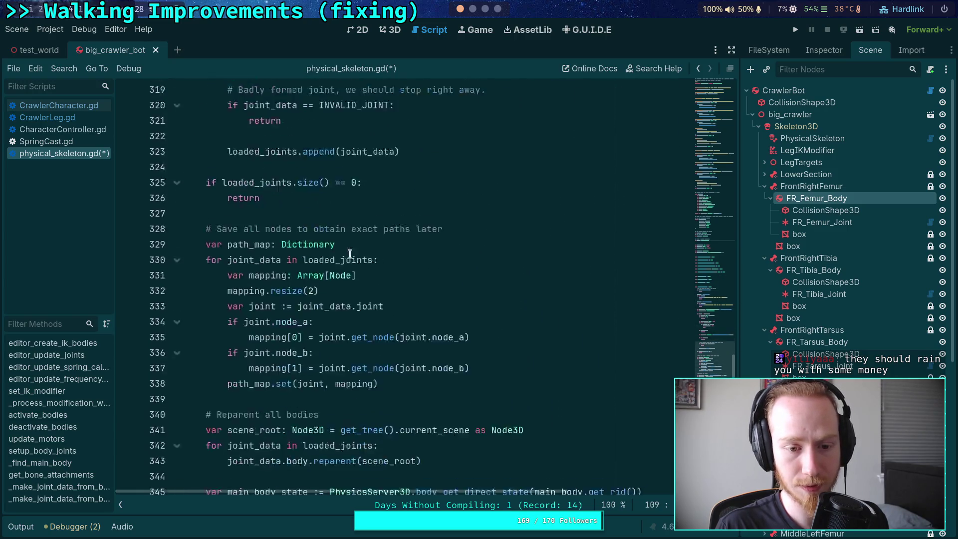
scroll(350, 255, "down", 10)
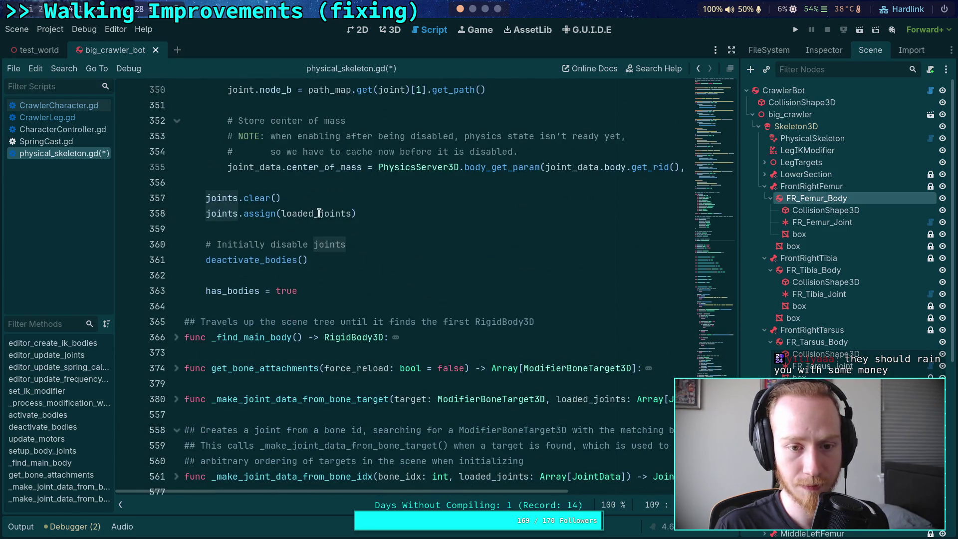
Step: Insert blank lines after joints.assign(loaded_joints) on line 358
left_click(349, 214)
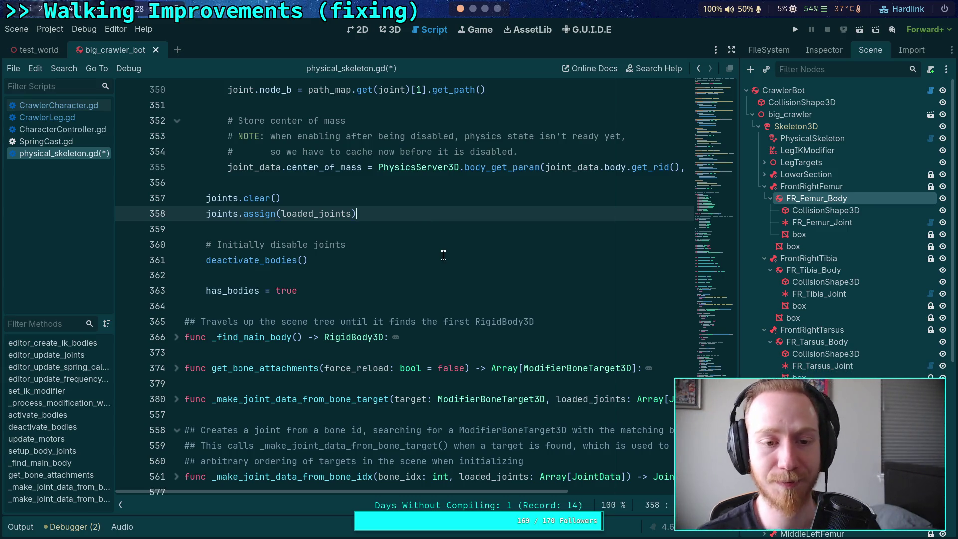
key("Return")
key("Return")
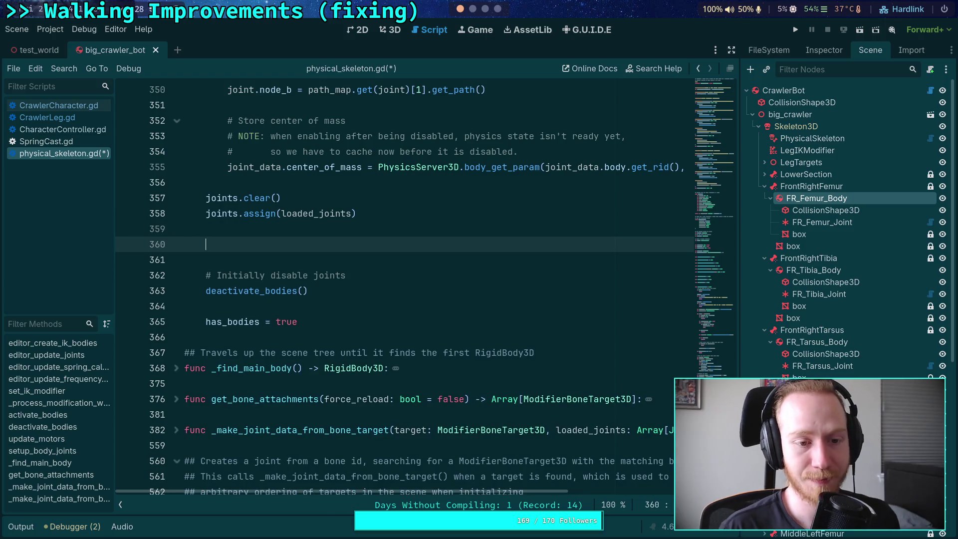
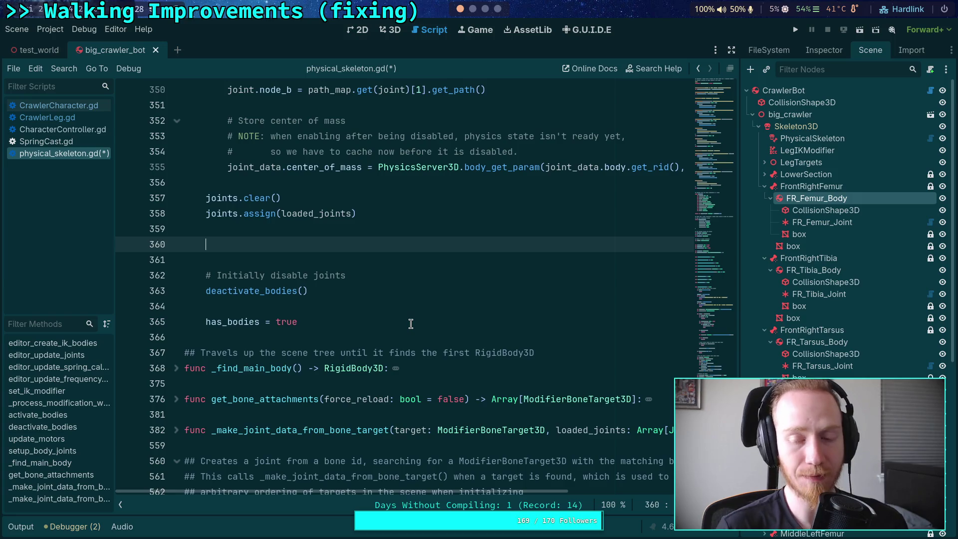
Step: Scroll the script around line 299 and place the caret on that blank line
scroll(279, 279, "up", 1)
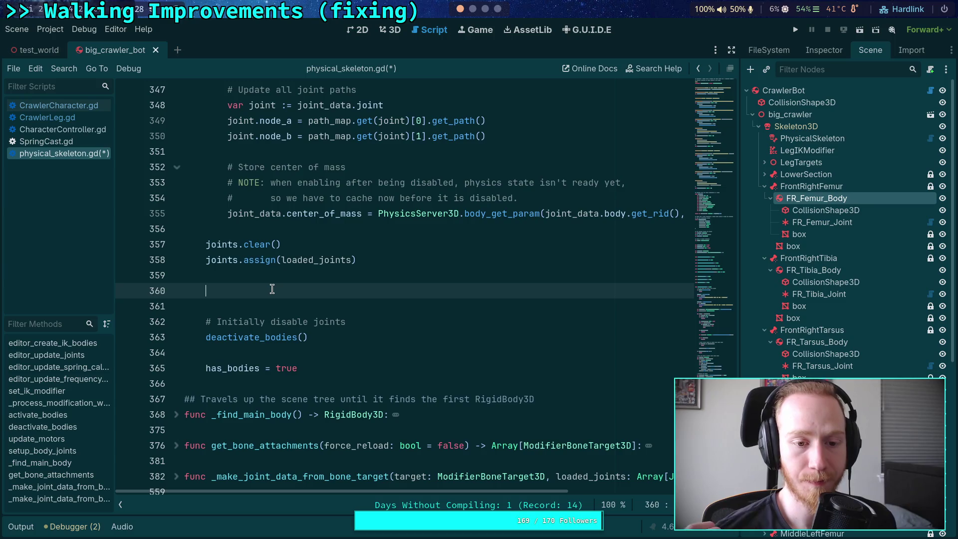
scroll(272, 289, "up", 13)
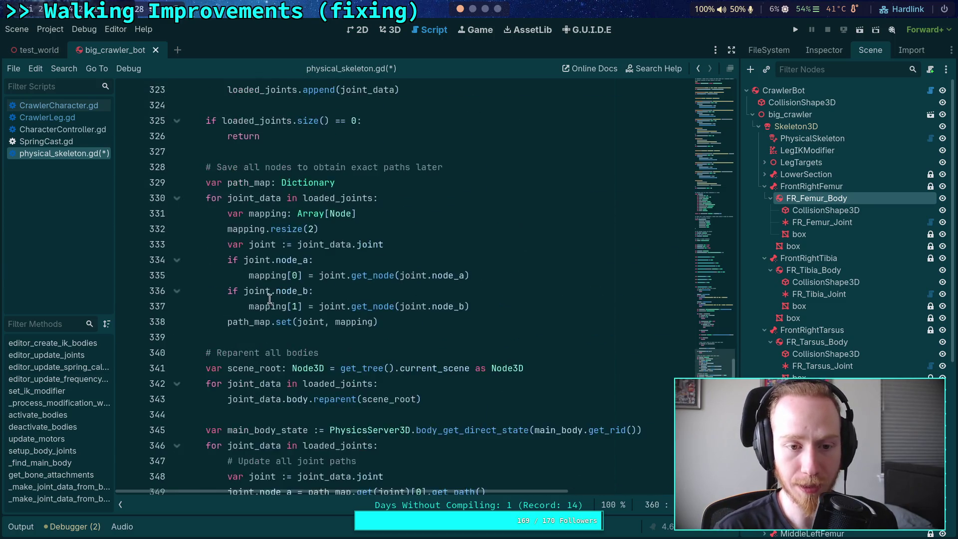
scroll(270, 298, "up", 12)
scroll(270, 298, "down", 4)
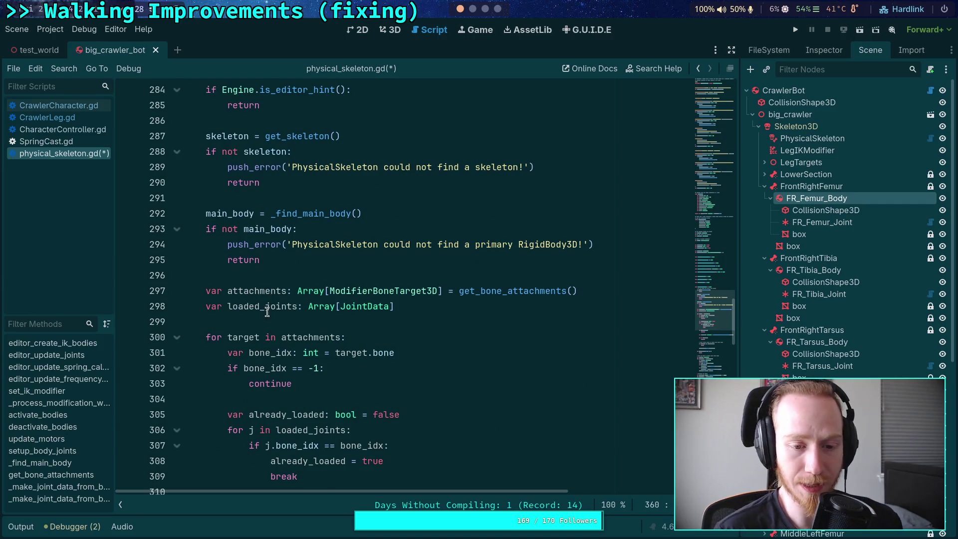
left_click(268, 318)
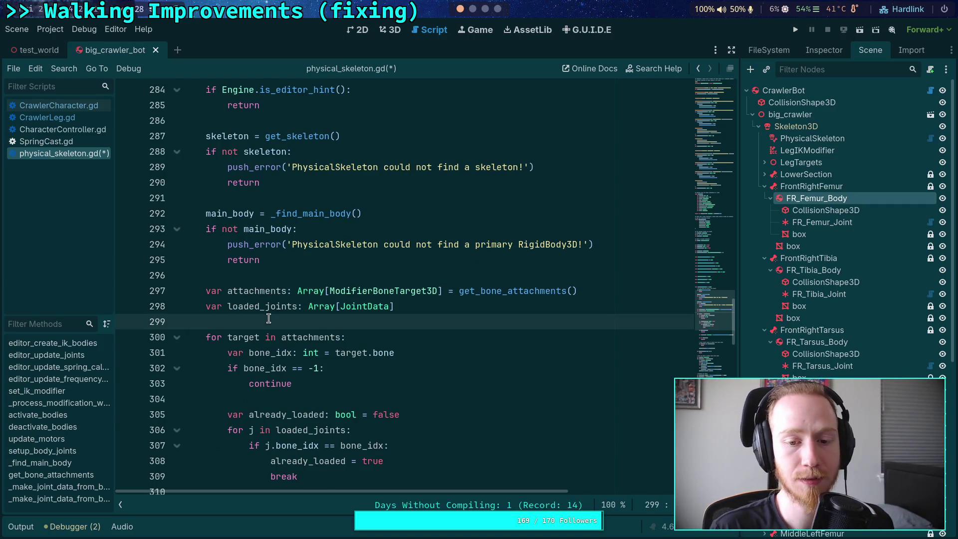
scroll(274, 320, "down", 3)
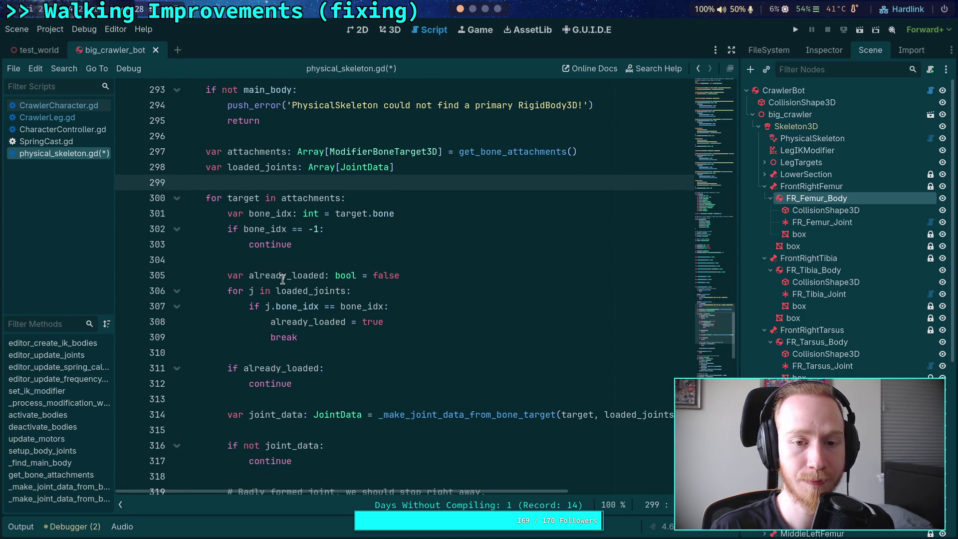
scroll(283, 279, "down", 3)
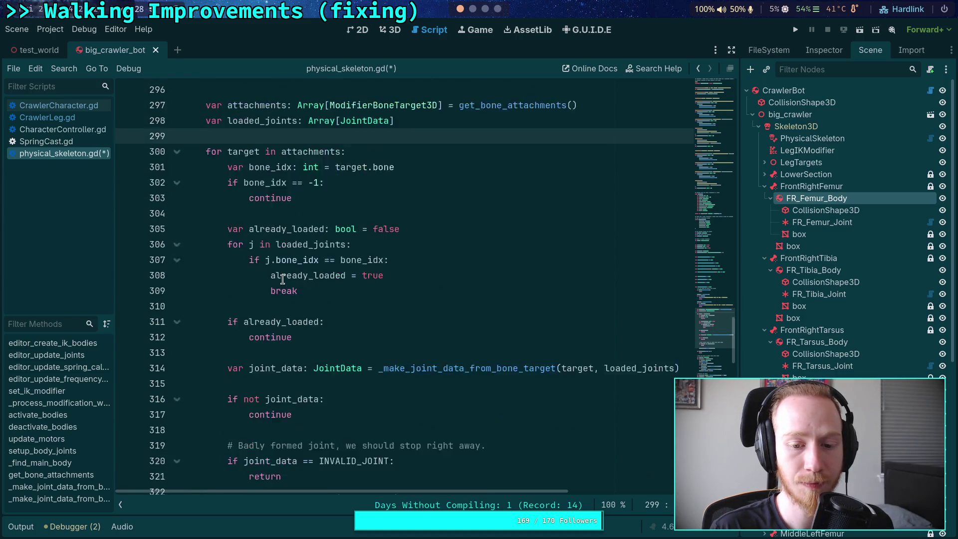
scroll(283, 279, "up", 3)
scroll(283, 279, "up", 1)
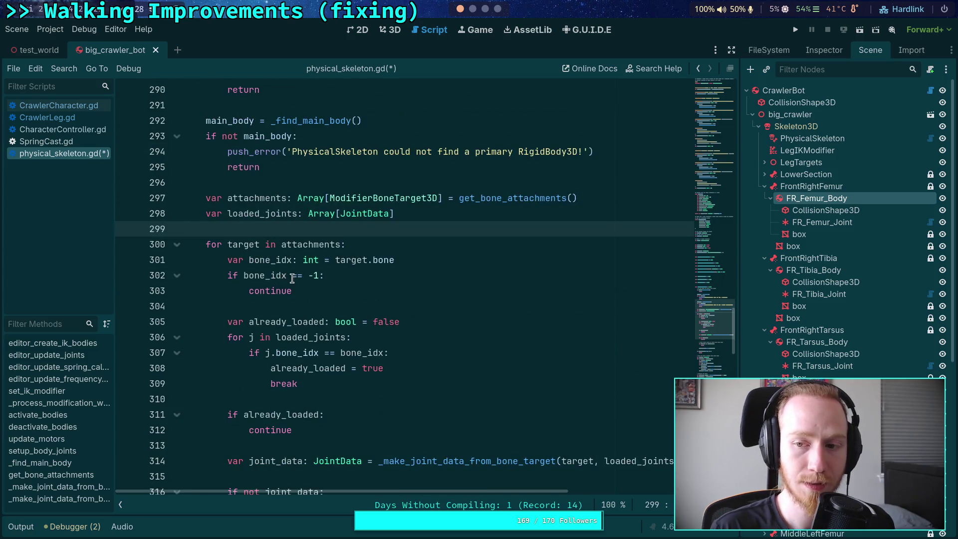
Step: Display LegIKModifier's Settings in a widened Inspector: target FL_Target, Z-axis joints limited to 60deg
left_click(808, 151)
left_click(824, 50)
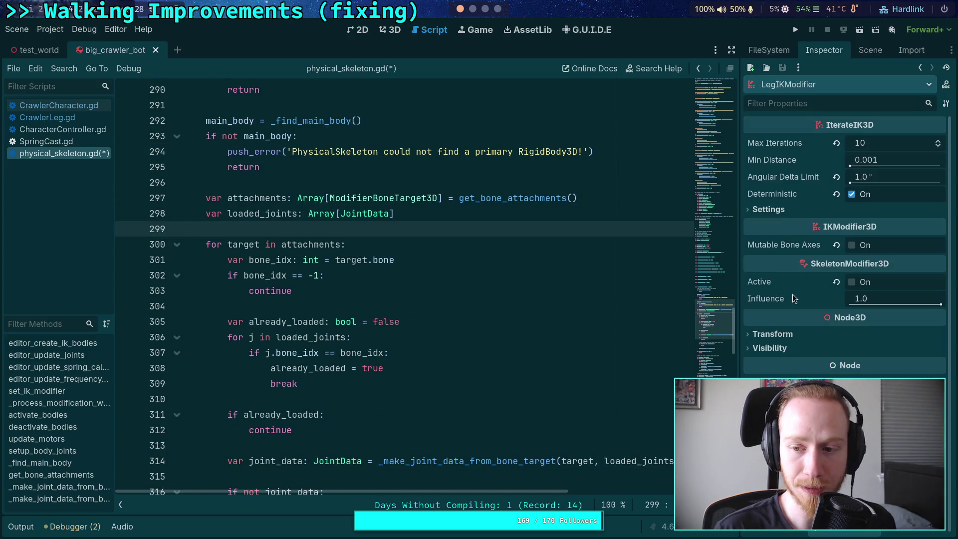
left_click(769, 209)
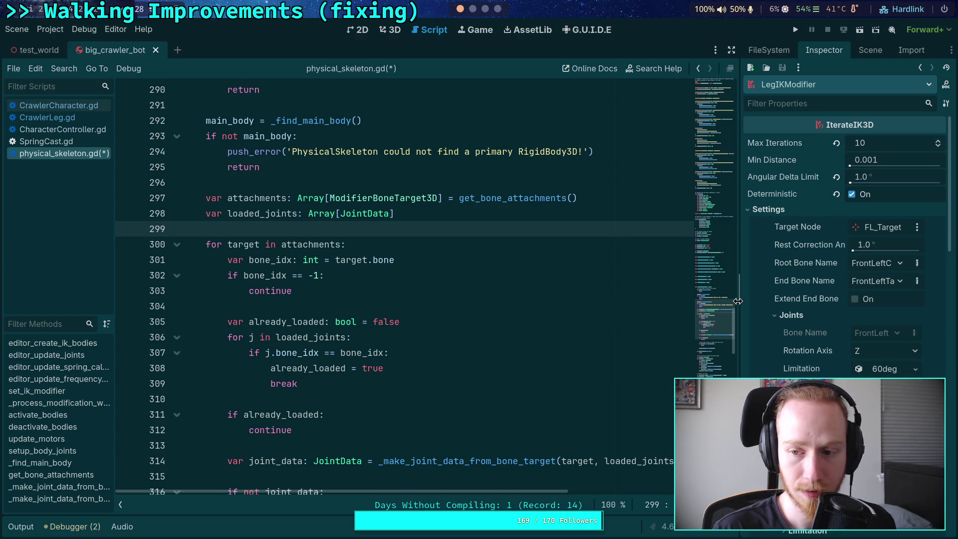
left_click_drag(737, 301, 674, 300)
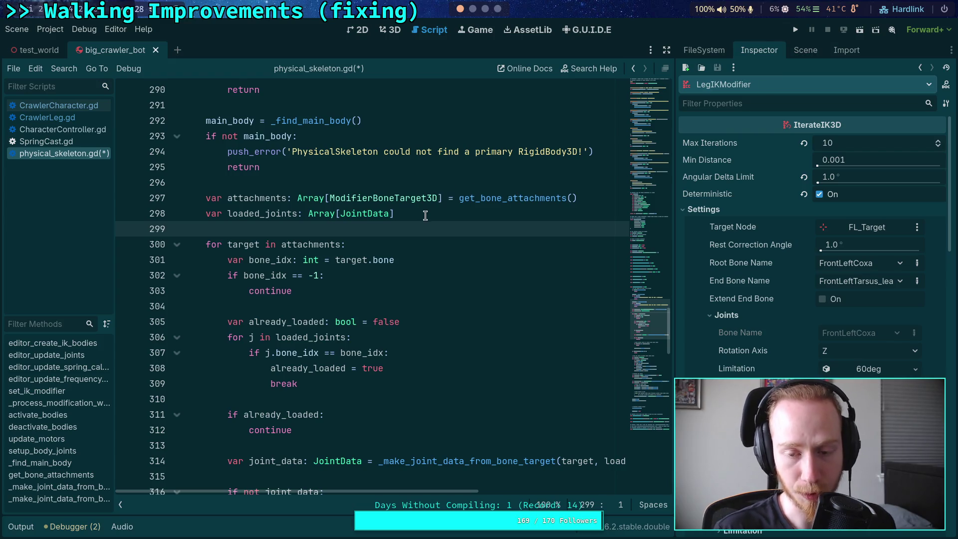
Step: Search for get_bone_attachments, stepping from its cached definition to the call on line 572
double_click(465, 199)
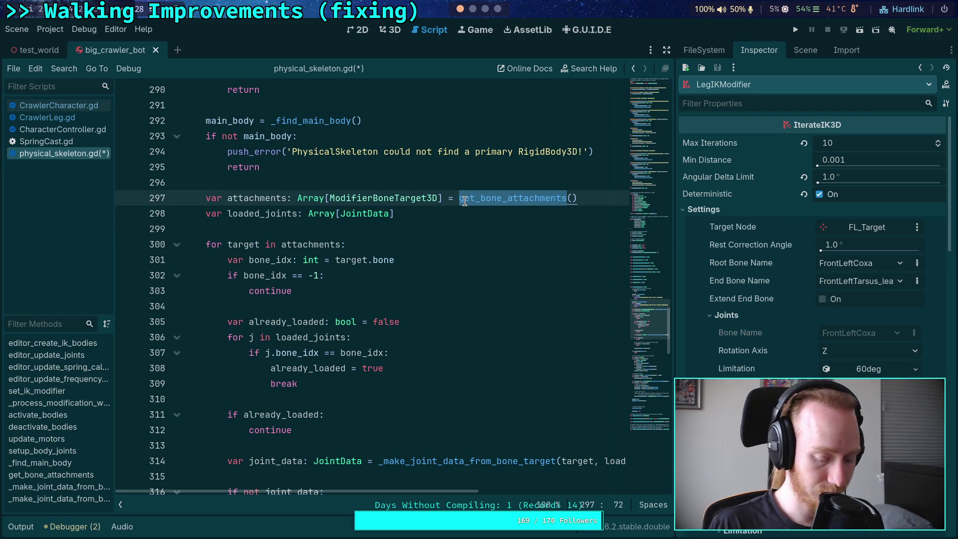
key("ctrl+f")
left_click(513, 504)
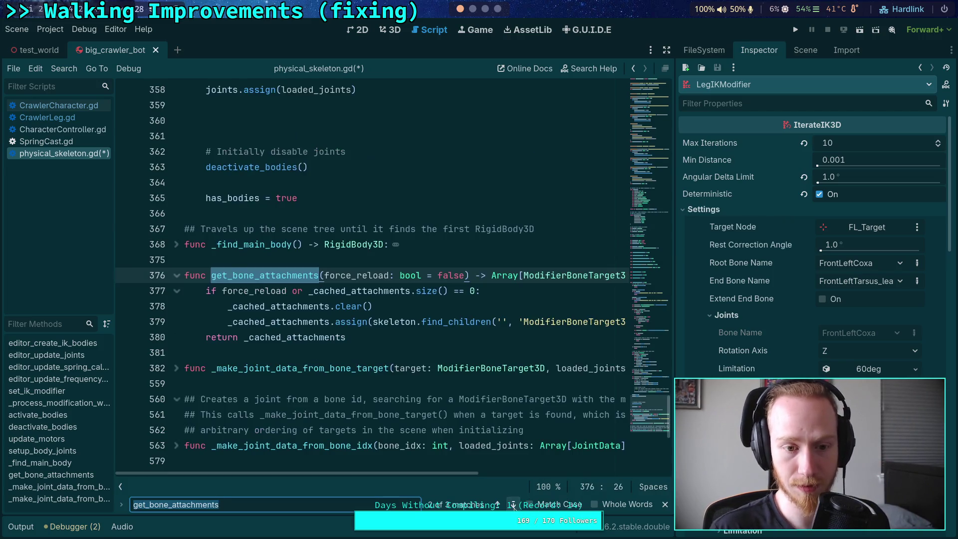
mouse_move(454, 368)
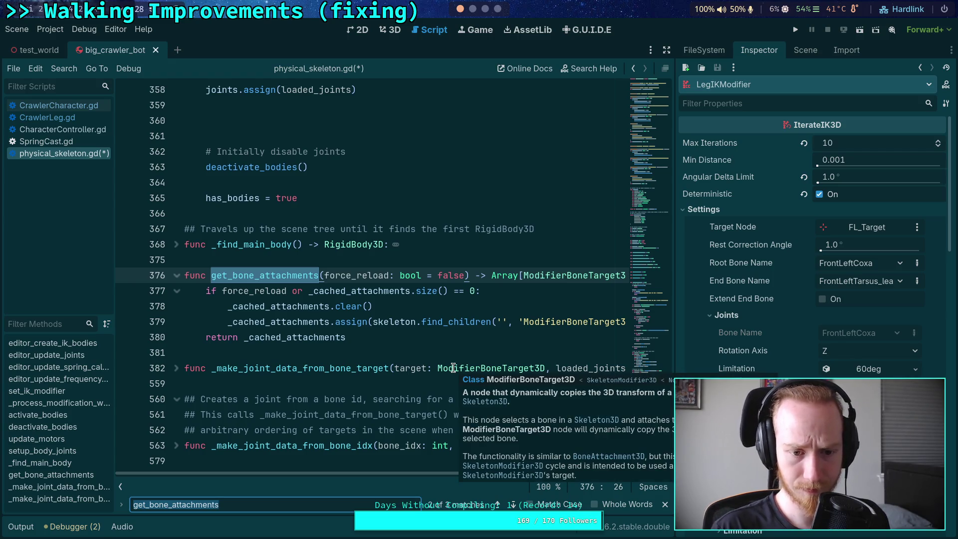
mouse_move(295, 322)
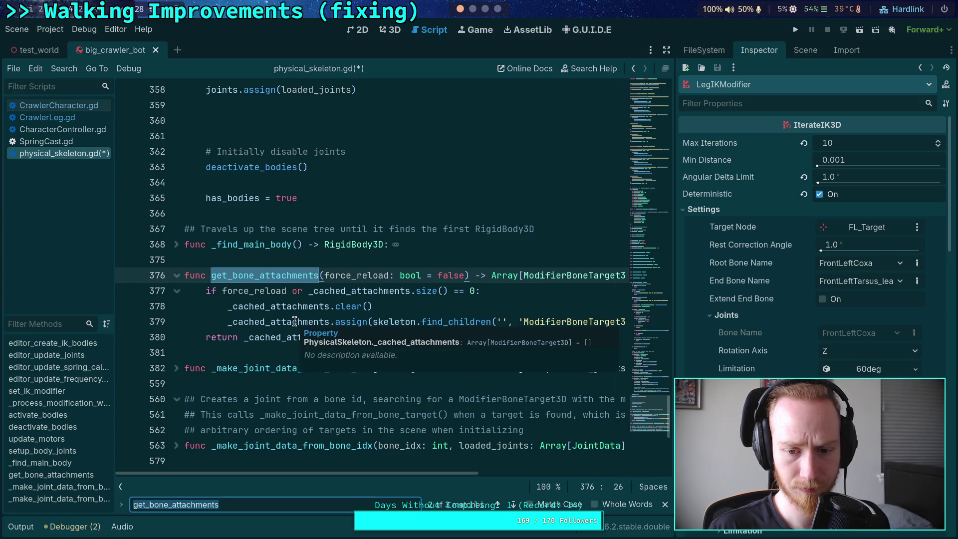
left_click(513, 506)
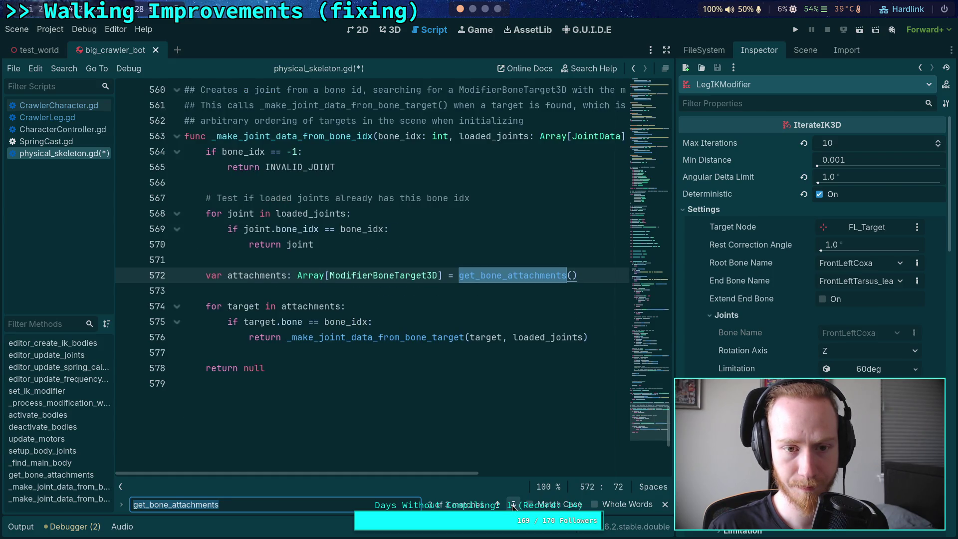